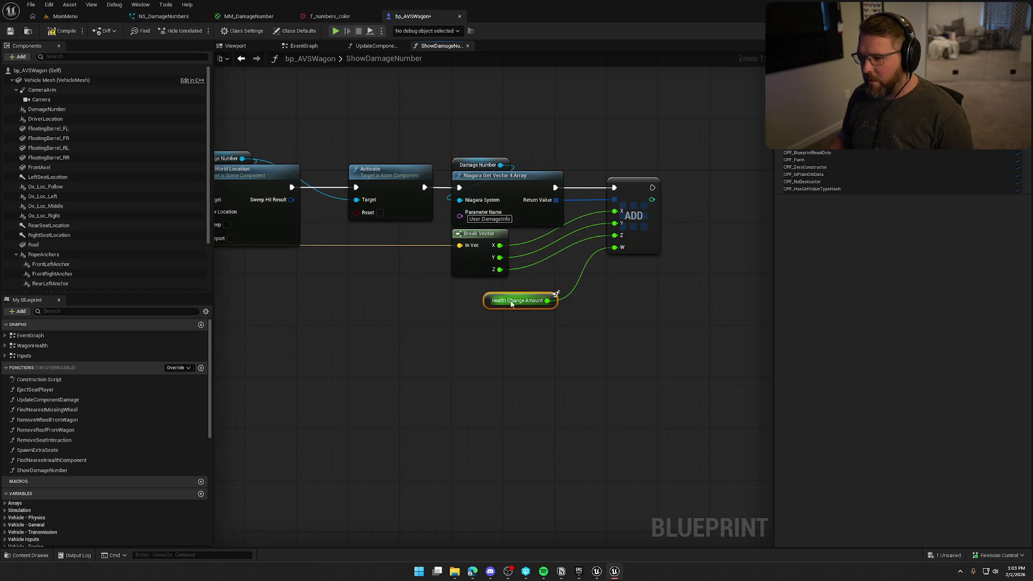
Wire Health Change Amount into ADD's W and add a Niagara Set Vector 4 Array node after ADD
{"action": "left_click_drag", "start_coordinate": [509, 359], "coordinate": [452, 359]}
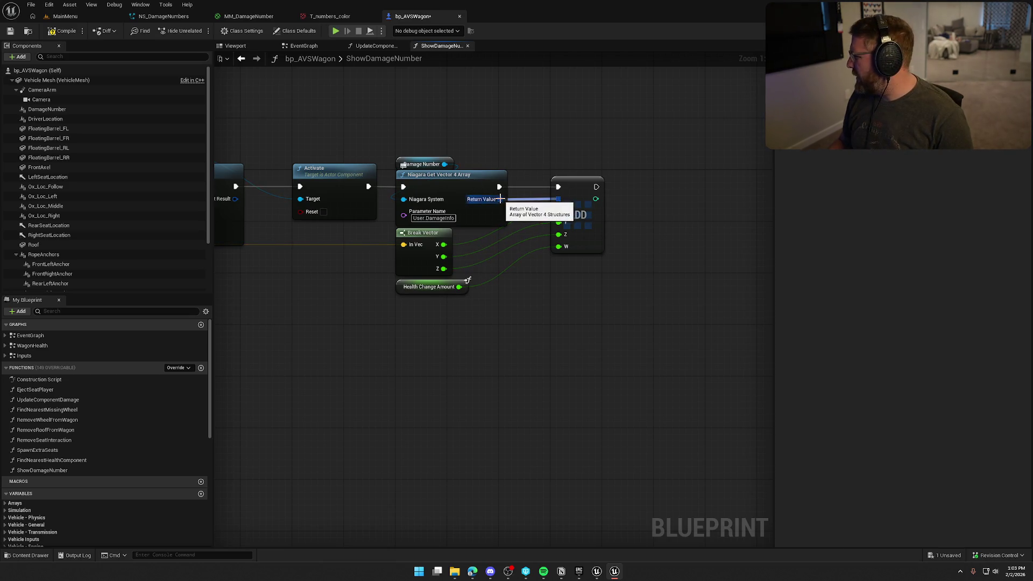
{"action": "left_click_drag", "start_coordinate": [444, 164], "coordinate": [636, 170]}
{"action": "type", "text": "niaga"}
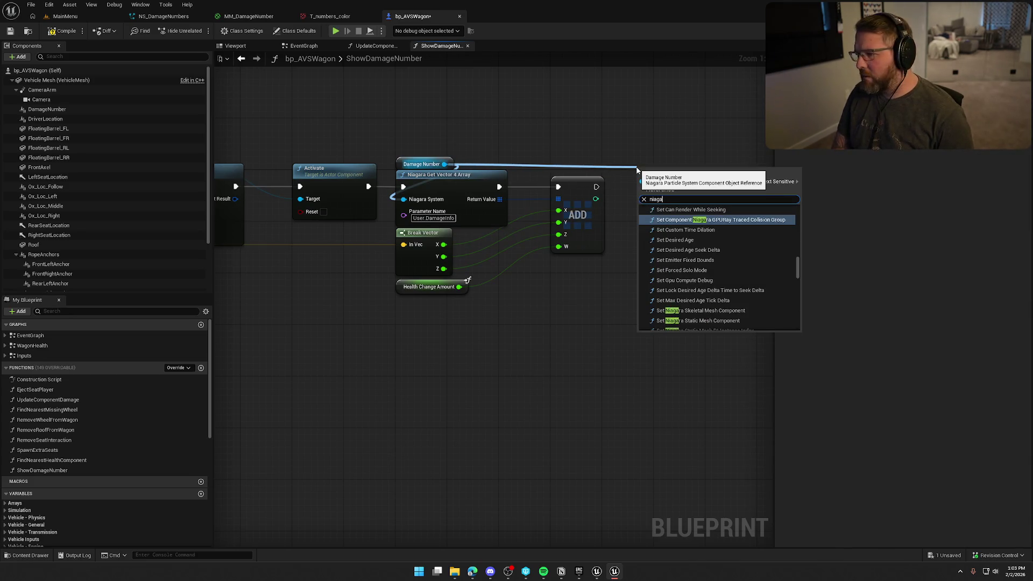
{"action": "type", "text": "ra set ve"}
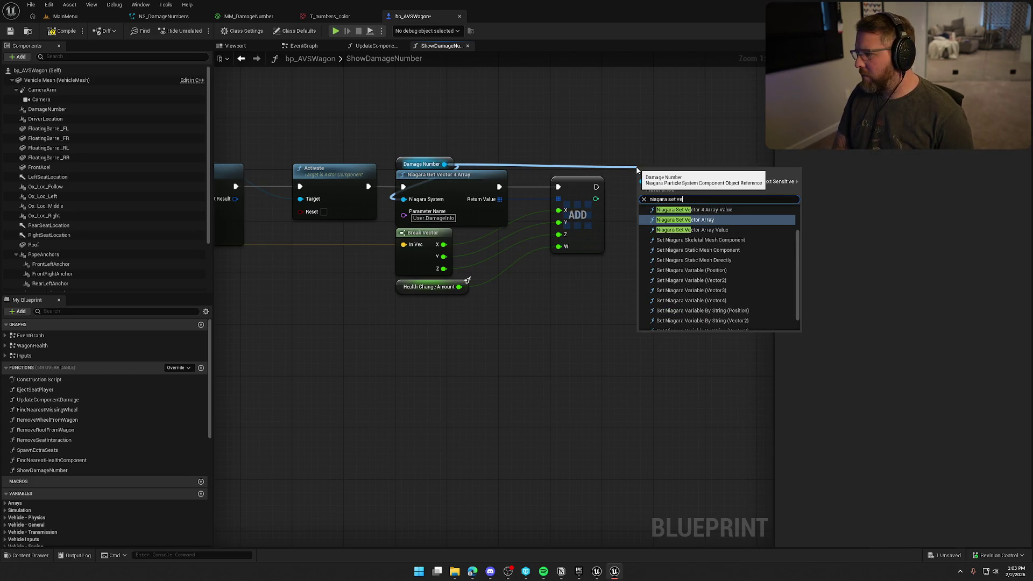
{"action": "type", "text": "ctor "}
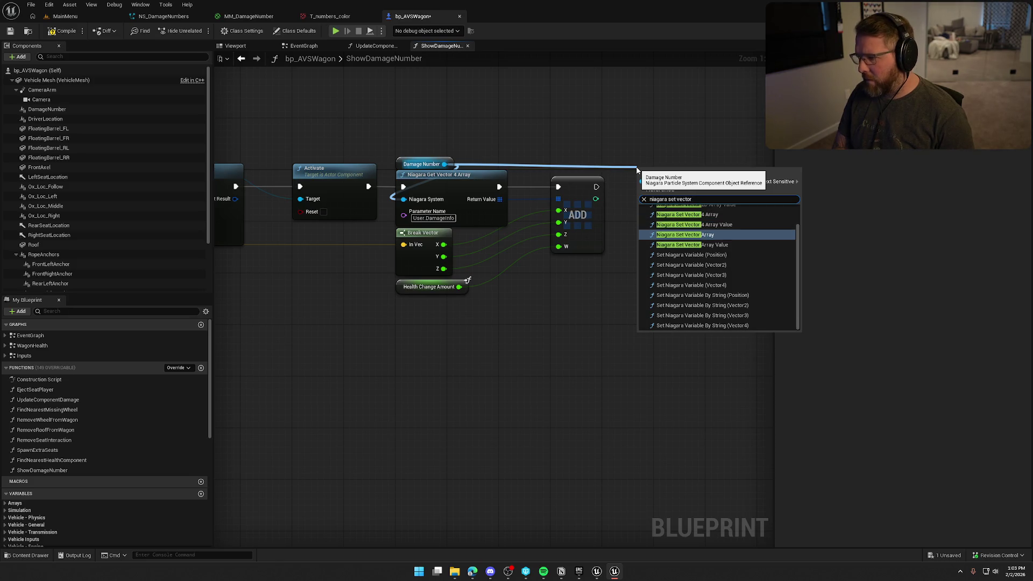
{"action": "type", "text": "4 ar"}
{"action": "key", "text": "Return"}
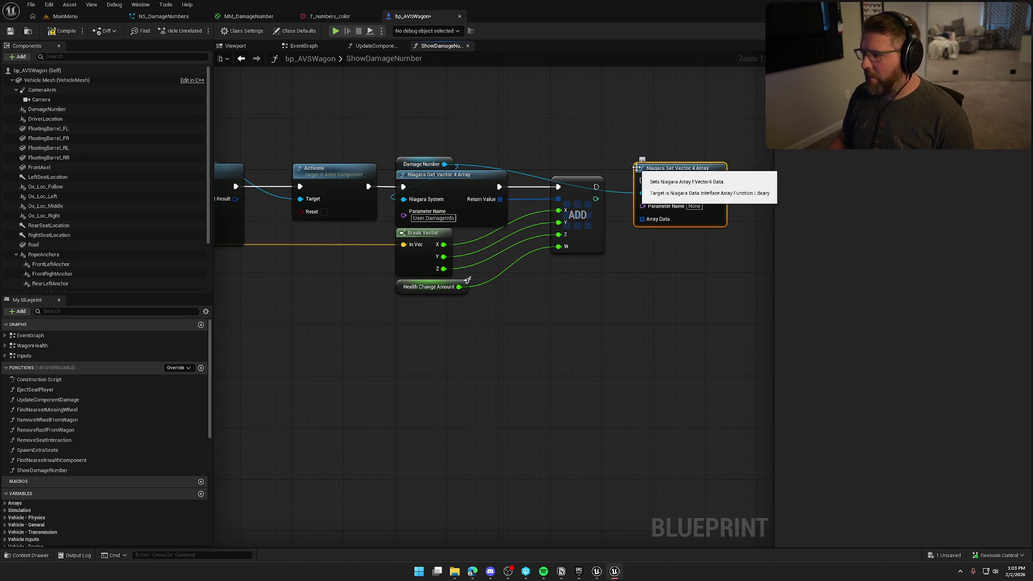
{"action": "left_click_drag", "start_coordinate": [596, 186], "coordinate": [692, 177]}
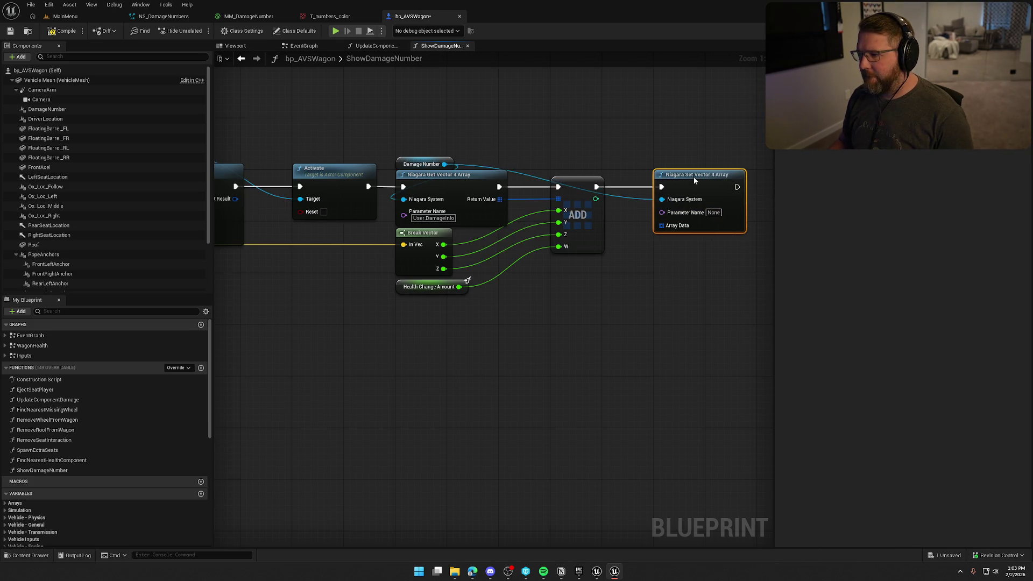
Set the node's parameter to User.DamageInfo, feed the Get node's array into Array Data, and save bp_AVSWagon
{"action": "left_click", "coordinate": [434, 218]}
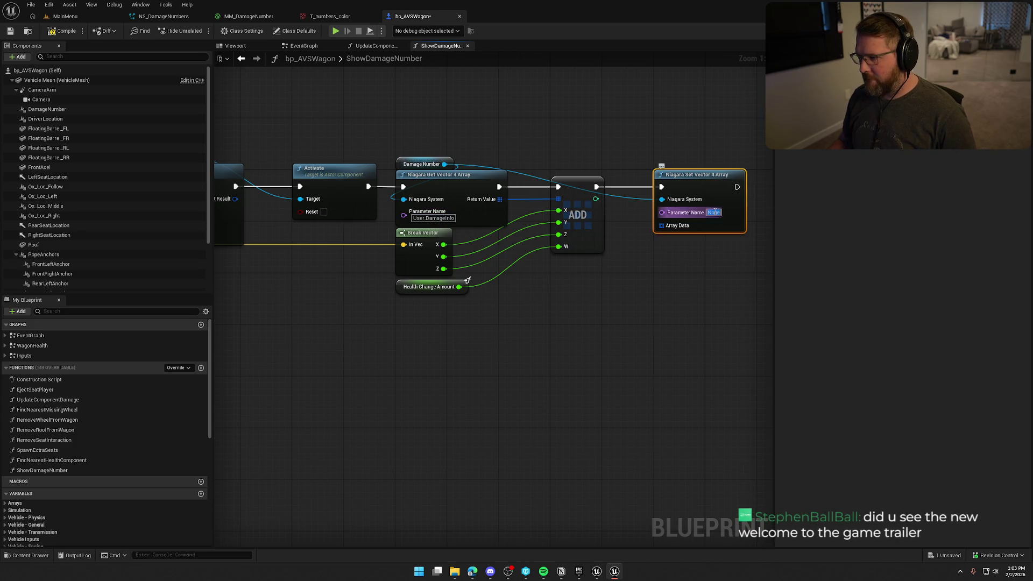
{"action": "type", "text": "User.DamageInfo"}
{"action": "left_click", "coordinate": [645, 277]}
{"action": "left_click_drag", "start_coordinate": [500, 199], "coordinate": [662, 231]}
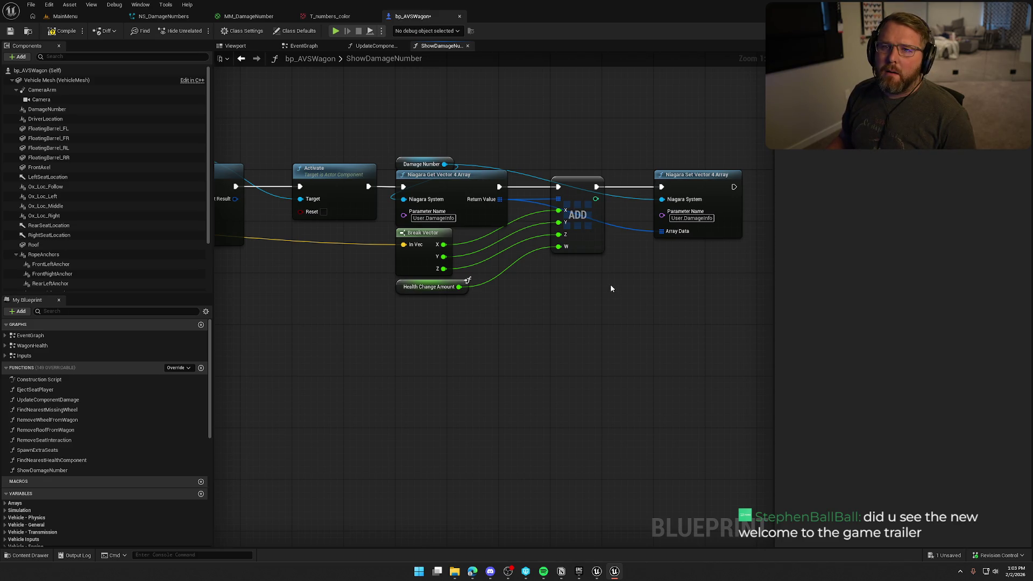
{"action": "left_click_drag", "start_coordinate": [616, 300], "coordinate": [633, 314]}
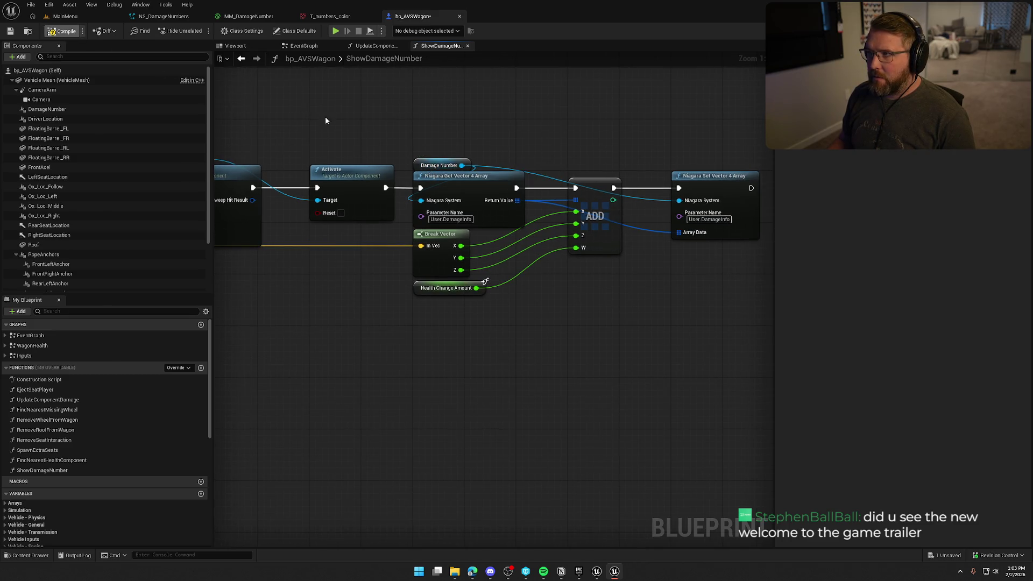
{"action": "key", "text": "ctrl+s"}
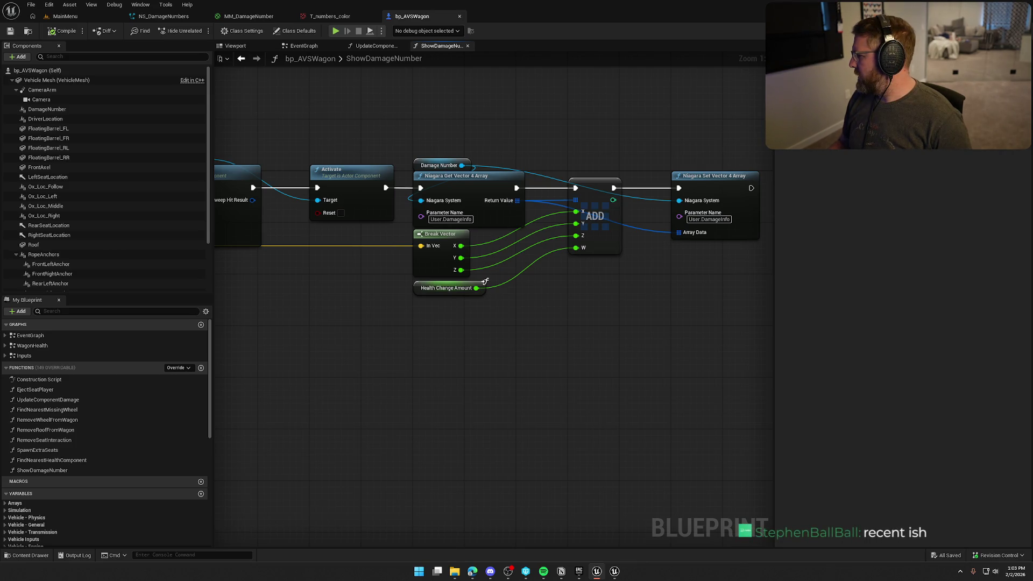
Review the whole function, then return to the level editor with the content drawer open
{"action": "mouse_move", "coordinate": [557, 334]}
{"action": "left_mouse_down"}
{"action": "mouse_move", "coordinate": [669, 341]}
{"action": "mouse_move", "coordinate": [662, 360]}
{"action": "mouse_move", "coordinate": [563, 349]}
{"action": "left_mouse_up"}
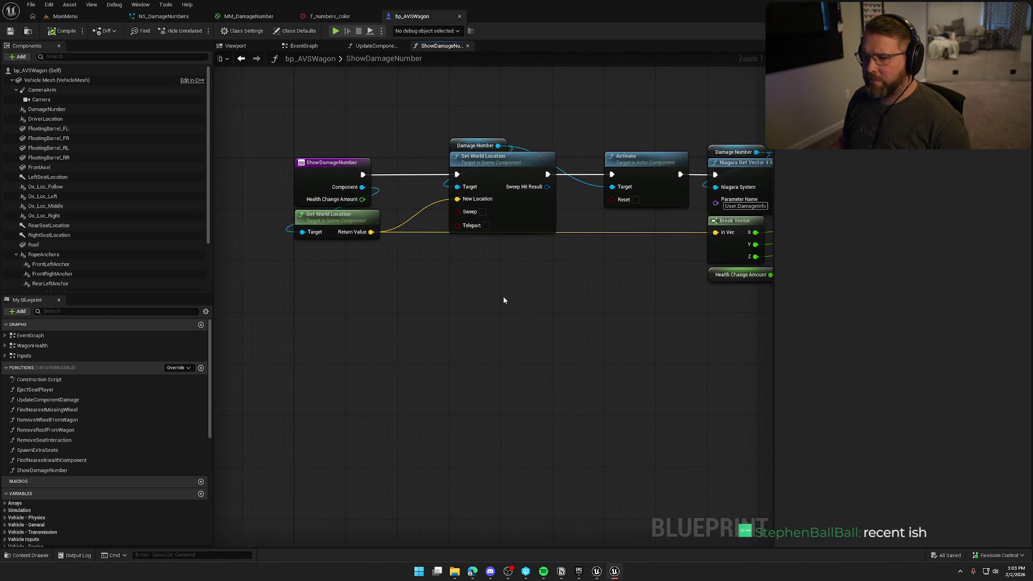
{"action": "scroll", "coordinate": [602, 307], "scroll_direction": "down", "scroll_amount": 2}
{"action": "left_click_drag", "start_coordinate": [603, 308], "coordinate": [475, 324]}
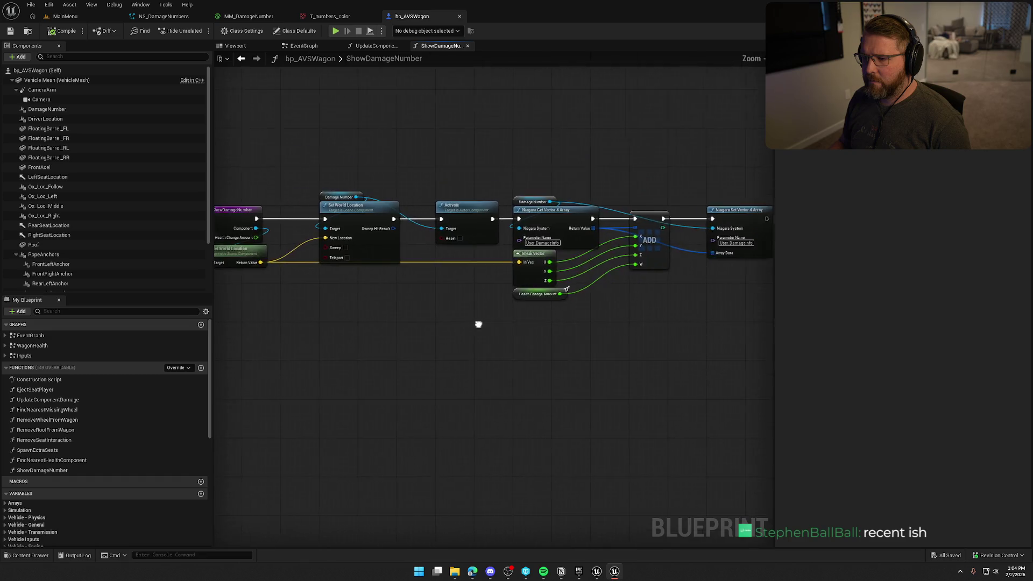
{"action": "left_click_drag", "start_coordinate": [374, 170], "coordinate": [396, 177]}
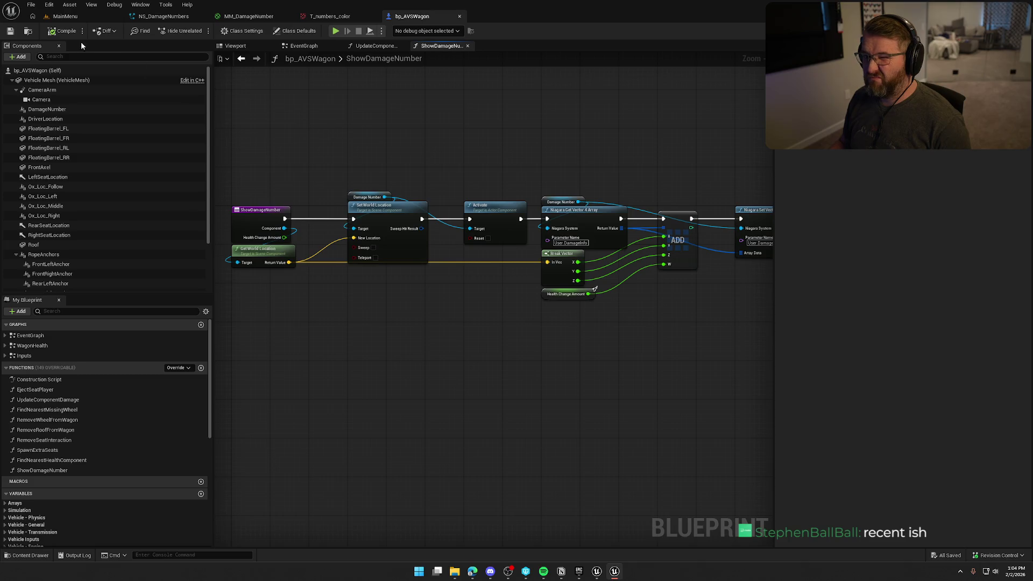
{"action": "left_click", "coordinate": [65, 16]}
{"action": "key", "text": "ctrl+space"}
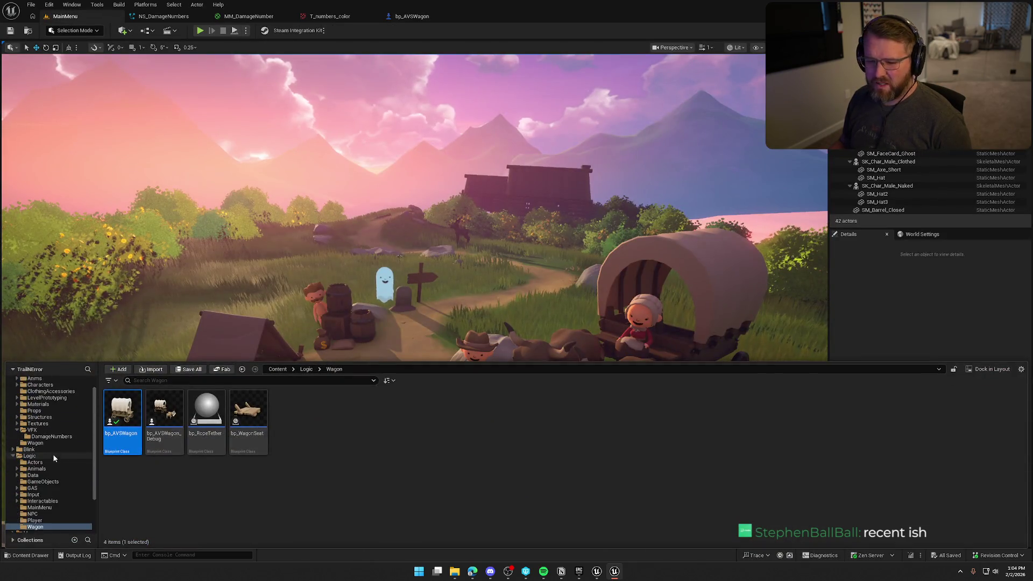
Load the GameWorld level from the Maps folder
{"action": "left_click", "coordinate": [29, 456], "text": "ctrl"}
{"action": "left_click", "coordinate": [12, 391]}
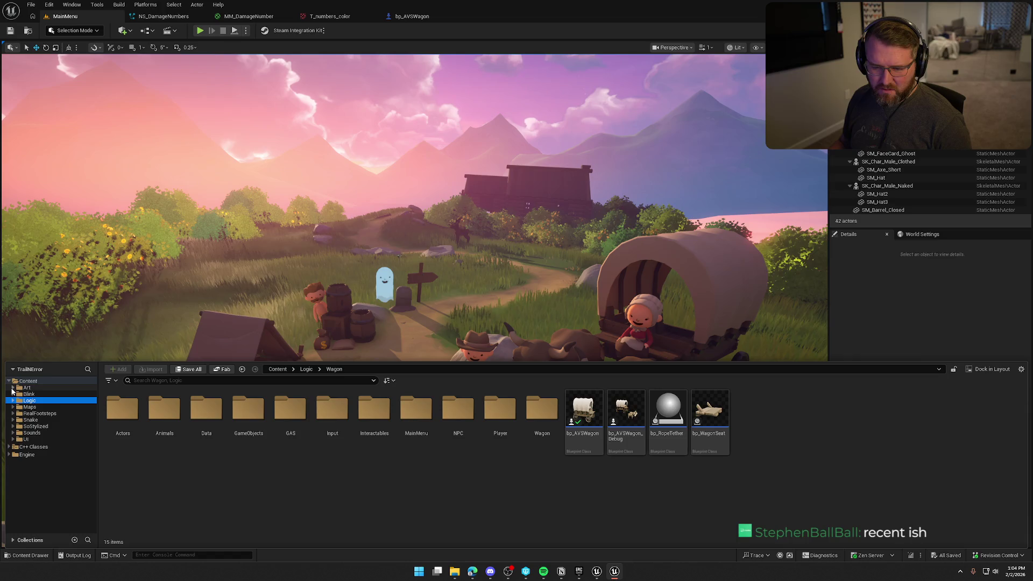
{"action": "left_click", "coordinate": [30, 407]}
{"action": "double_click", "coordinate": [171, 424]}
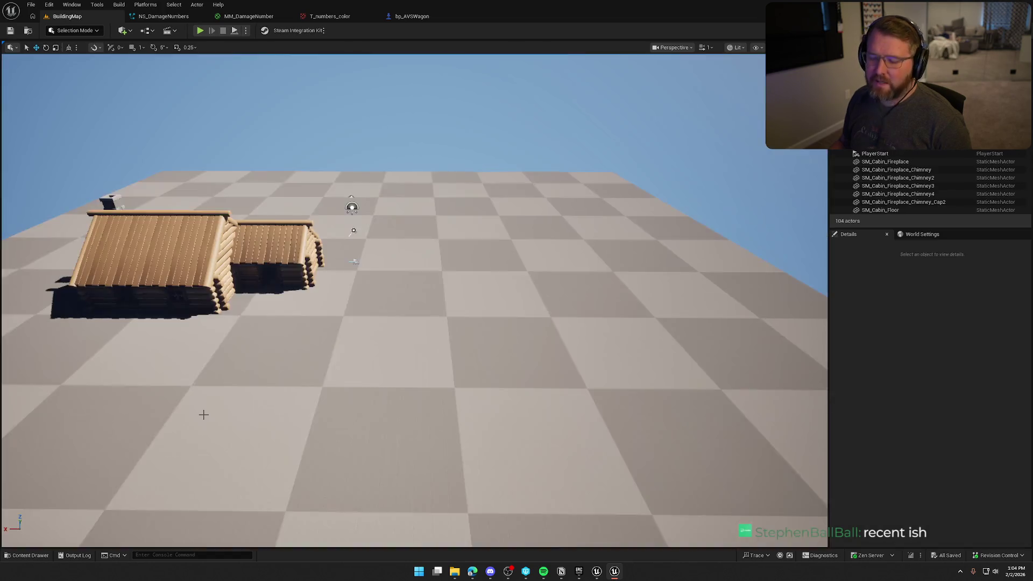
{"action": "key", "text": "ctrl+space"}
{"action": "double_click", "coordinate": [206, 420]}
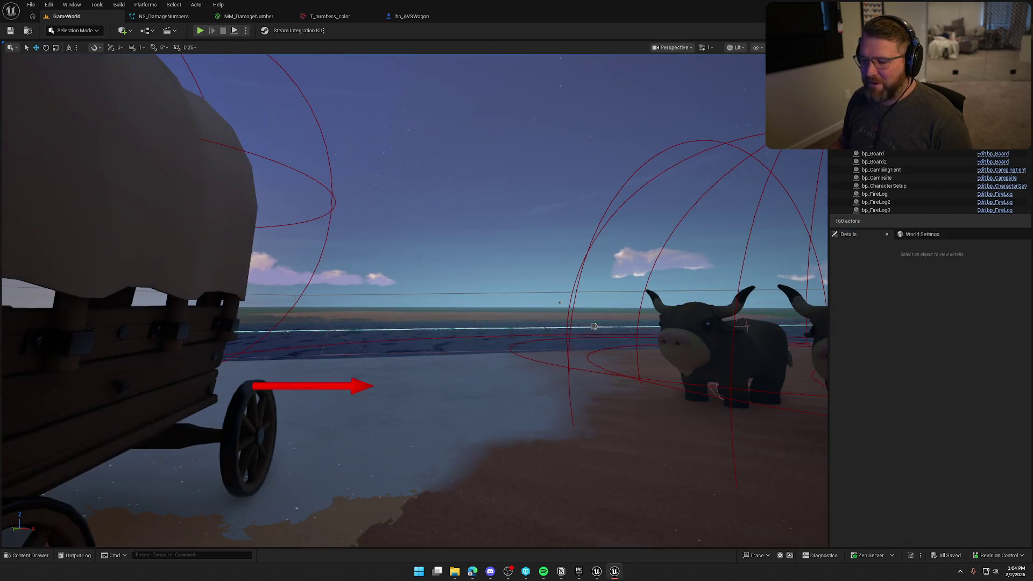
Play-test by sprinting to the wagon, stop the session, then bring up NS_DamageNumbers
{"action": "left_click_drag", "start_coordinate": [594, 327], "coordinate": [593, 341]}
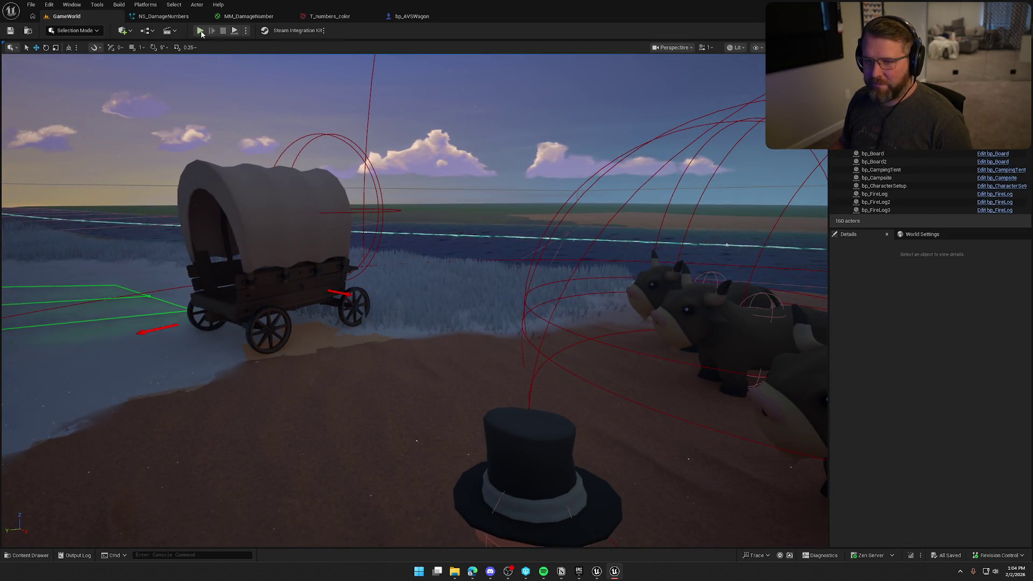
{"action": "key", "text": "alt+p"}
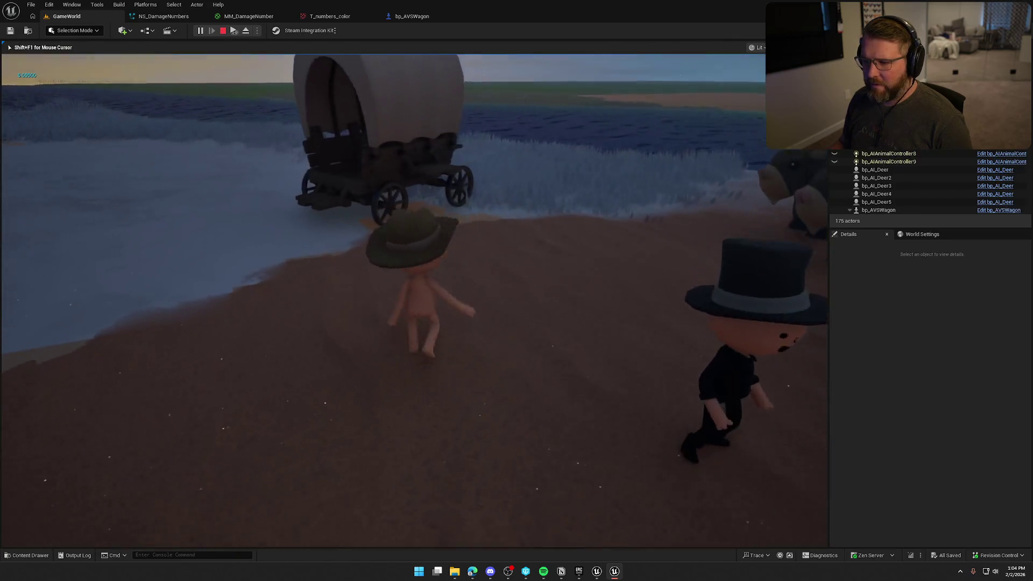
{"action": "key", "text": "shift+w"}
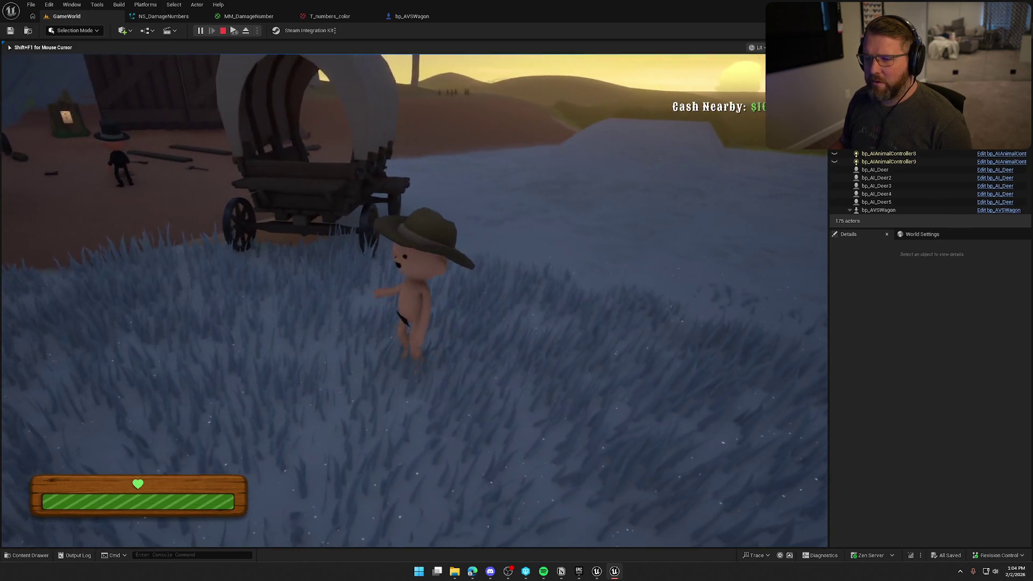
{"action": "key", "text": "Escape"}
{"action": "left_click", "coordinate": [164, 16]}
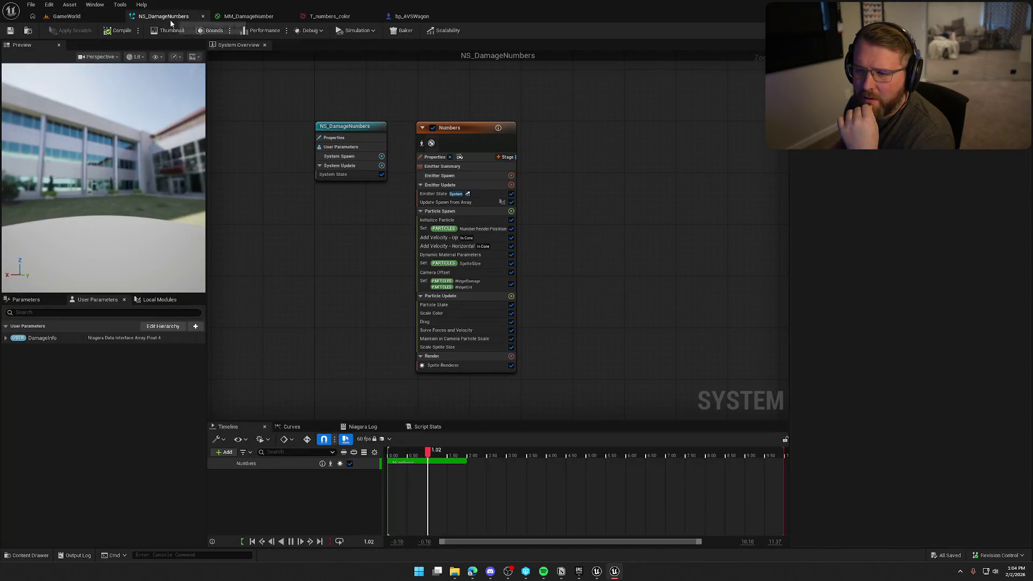
Pan the NS_DamageNumbers overview, then go back to the bp_AVSWagon blueprint graph
{"action": "left_click_drag", "start_coordinate": [345, 285], "coordinate": [407, 283]}
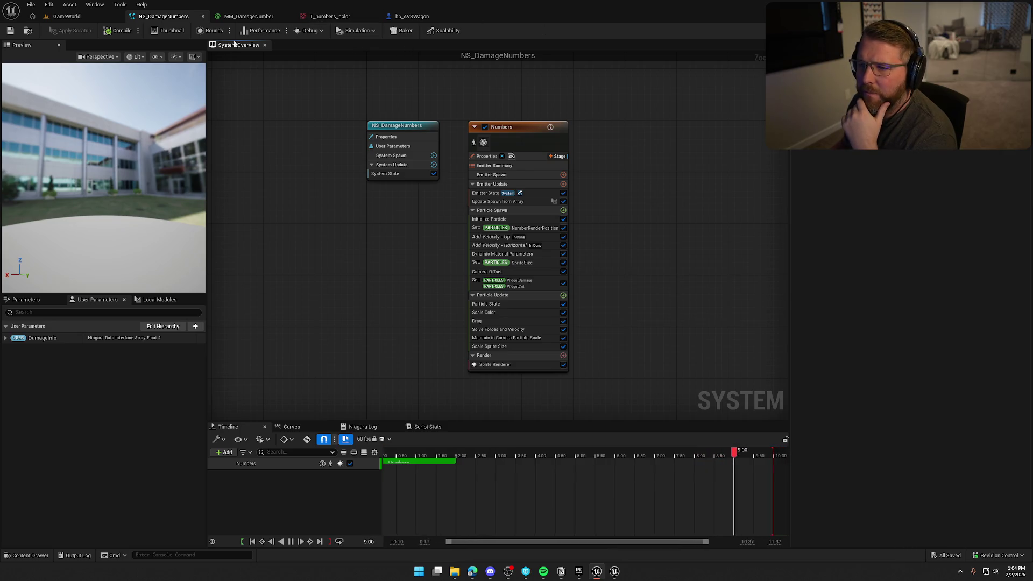
{"action": "left_click", "coordinate": [412, 16]}
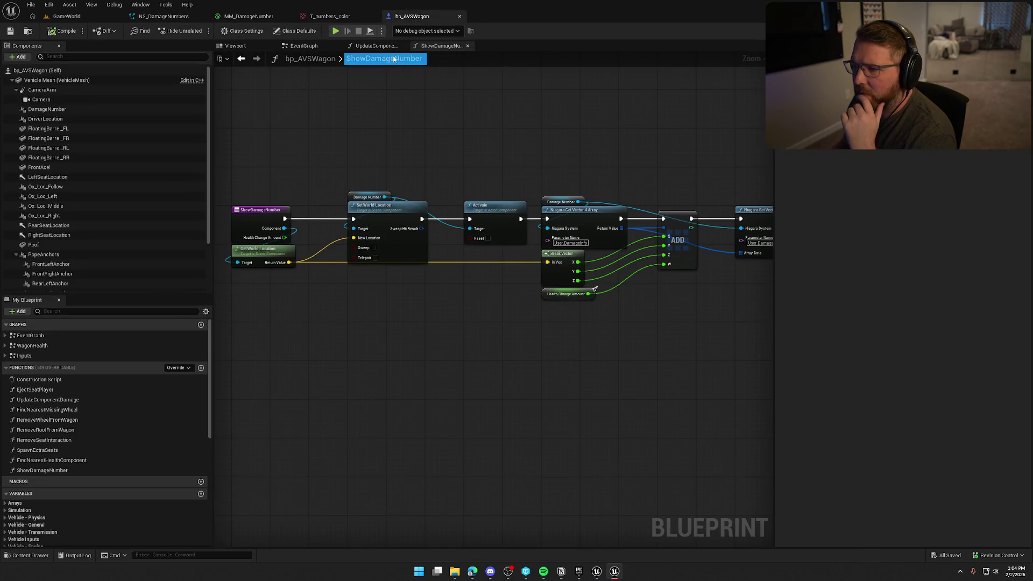
In UpdateComponentDamage, add a Show Damage Number call after Set Array Elem
{"action": "left_click", "coordinate": [376, 46]}
{"action": "left_click_drag", "start_coordinate": [424, 198], "coordinate": [475, 176]}
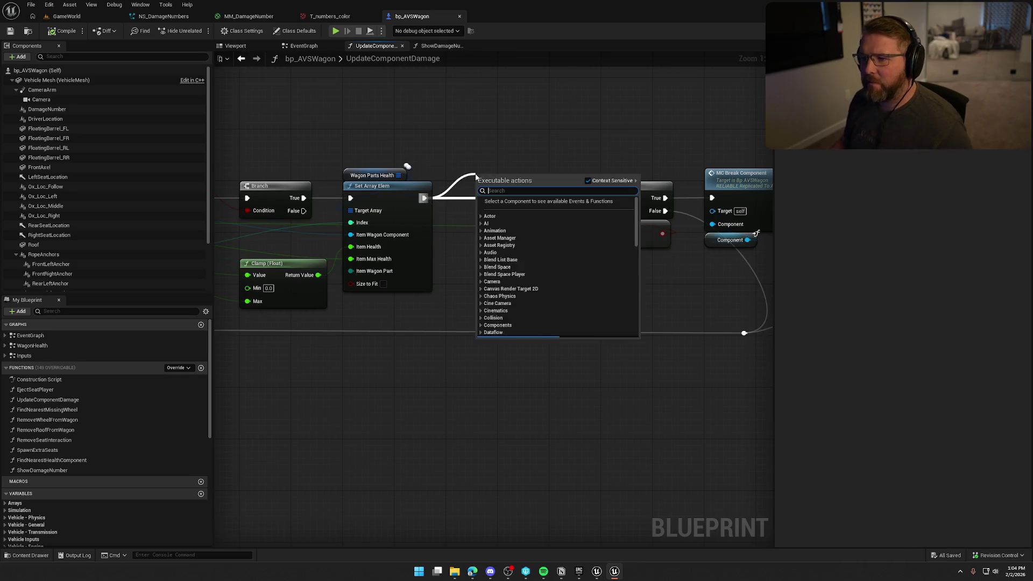
{"action": "type", "text": "show damage"}
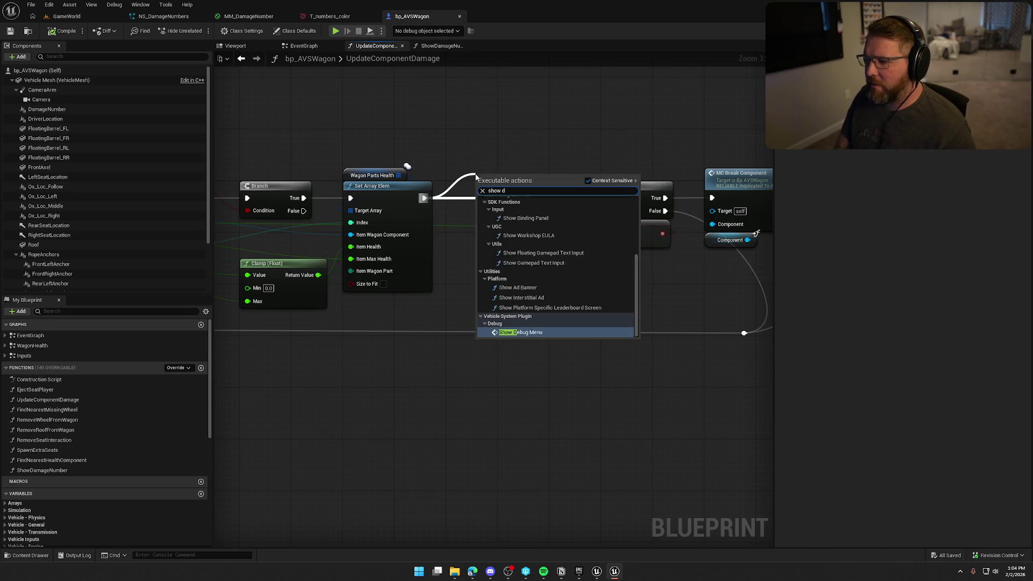
{"action": "key", "text": "Return"}
{"action": "left_click_drag", "start_coordinate": [518, 192], "coordinate": [543, 192]}
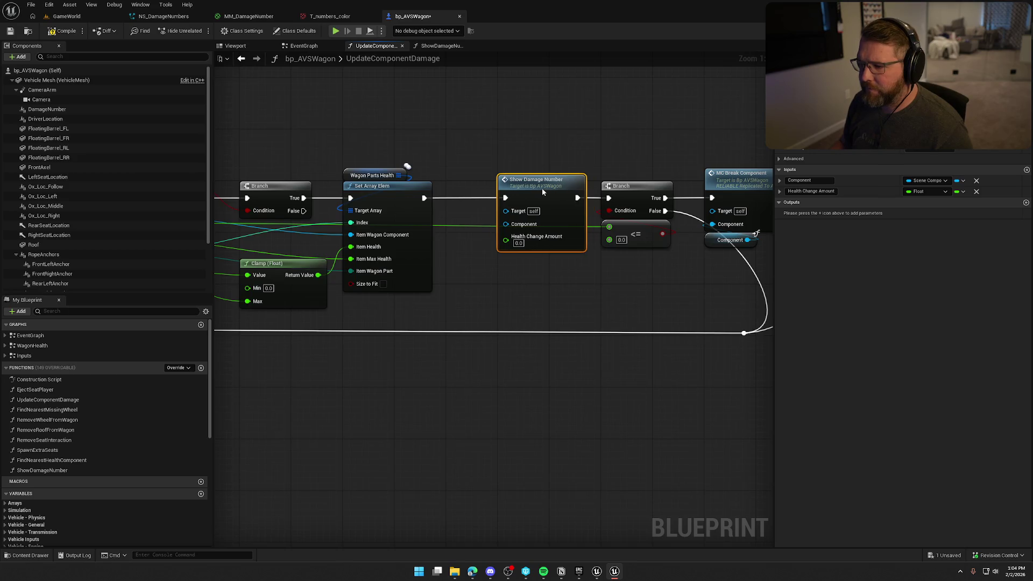
{"action": "left_click", "coordinate": [550, 143]}
Feed Change Amount into Health Change Amount and duplicate the Component getter beside it
{"action": "scroll", "coordinate": [558, 282], "scroll_direction": "down", "scroll_amount": 2}
{"action": "scroll", "coordinate": [573, 275], "scroll_direction": "up", "scroll_amount": 1}
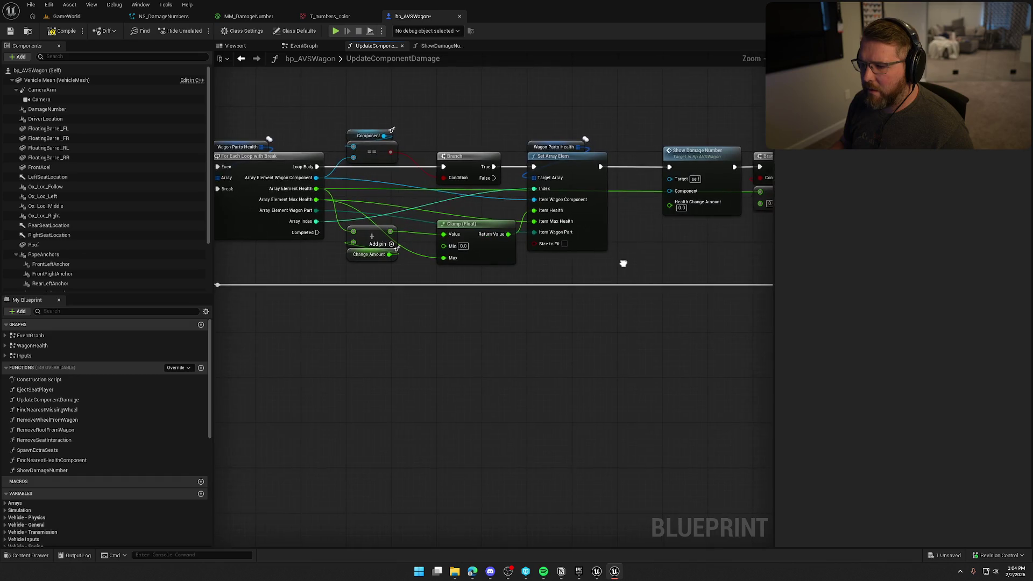
{"action": "mouse_move", "coordinate": [659, 261]}
{"action": "left_mouse_down"}
{"action": "mouse_move", "coordinate": [594, 237]}
{"action": "mouse_move", "coordinate": [596, 177]}
{"action": "left_mouse_up"}
{"action": "mouse_move", "coordinate": [606, 239]}
{"action": "left_mouse_down"}
{"action": "mouse_move", "coordinate": [604, 194]}
{"action": "mouse_move", "coordinate": [613, 245]}
{"action": "left_mouse_up"}
{"action": "left_click", "coordinate": [593, 222]}
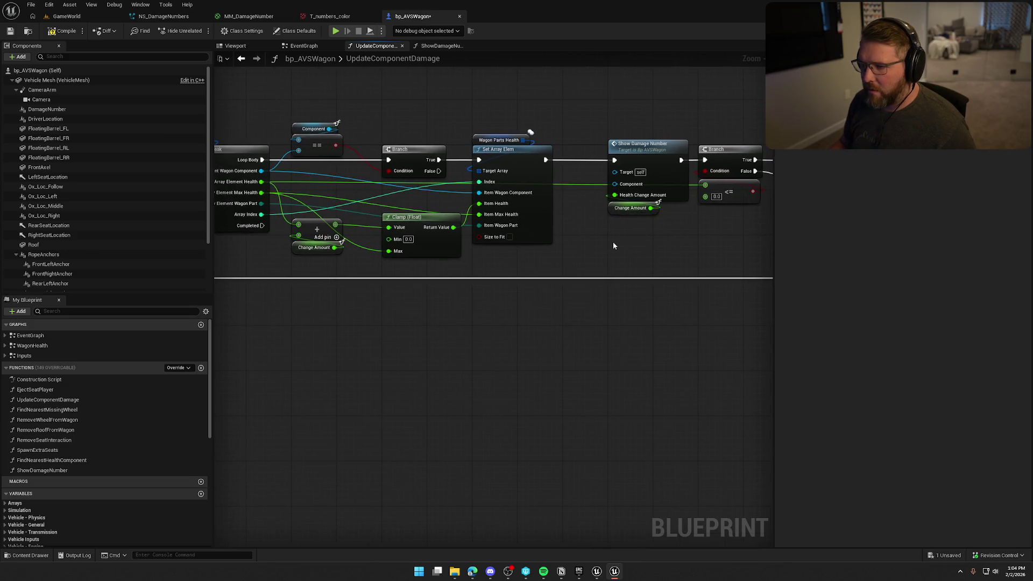
{"action": "left_click", "coordinate": [318, 135]}
{"action": "key", "text": "ctrl+v"}
{"action": "mouse_move", "coordinate": [613, 208]}
{"action": "left_mouse_down"}
{"action": "mouse_move", "coordinate": [632, 262]}
{"action": "mouse_move", "coordinate": [608, 208]}
{"action": "left_mouse_up"}
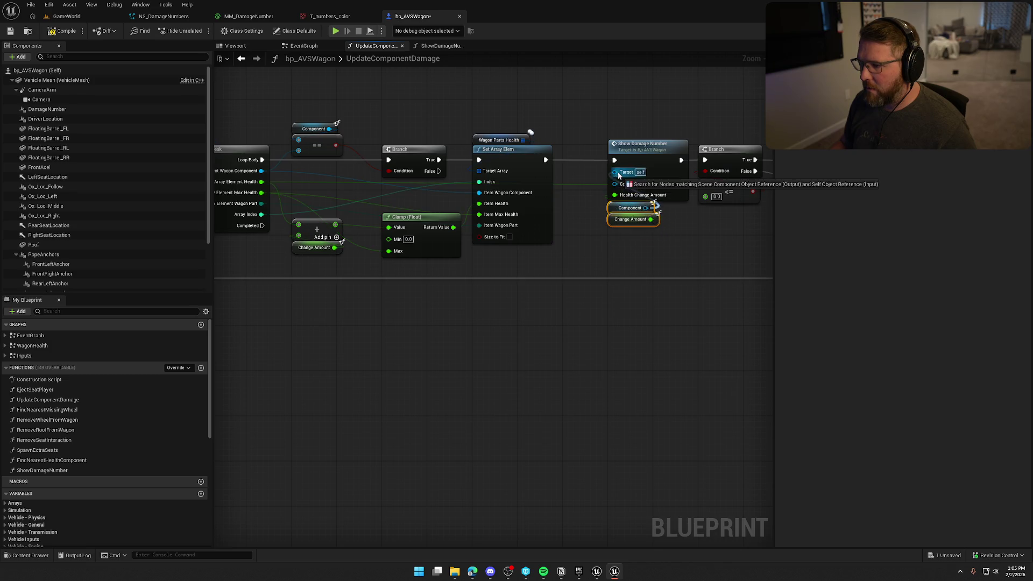
{"action": "left_click", "coordinate": [569, 215]}
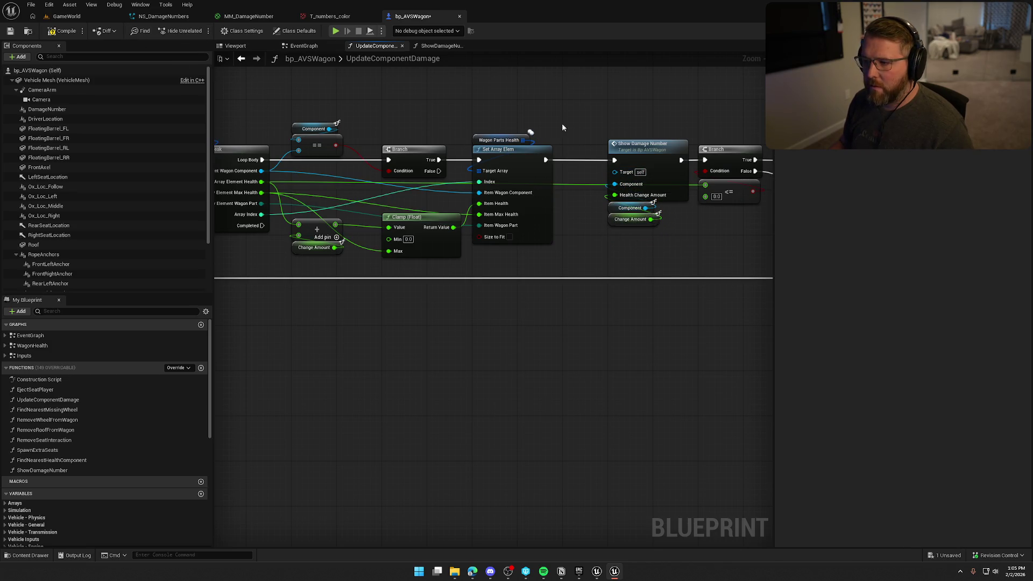
Move the damage-number nodes nearer Set Array Elem, save bp_AVSWagon, and return to GameWorld
{"action": "mouse_move", "coordinate": [591, 123]}
{"action": "left_mouse_down"}
{"action": "mouse_move", "coordinate": [728, 315]}
{"action": "mouse_move", "coordinate": [760, 311]}
{"action": "left_mouse_up"}
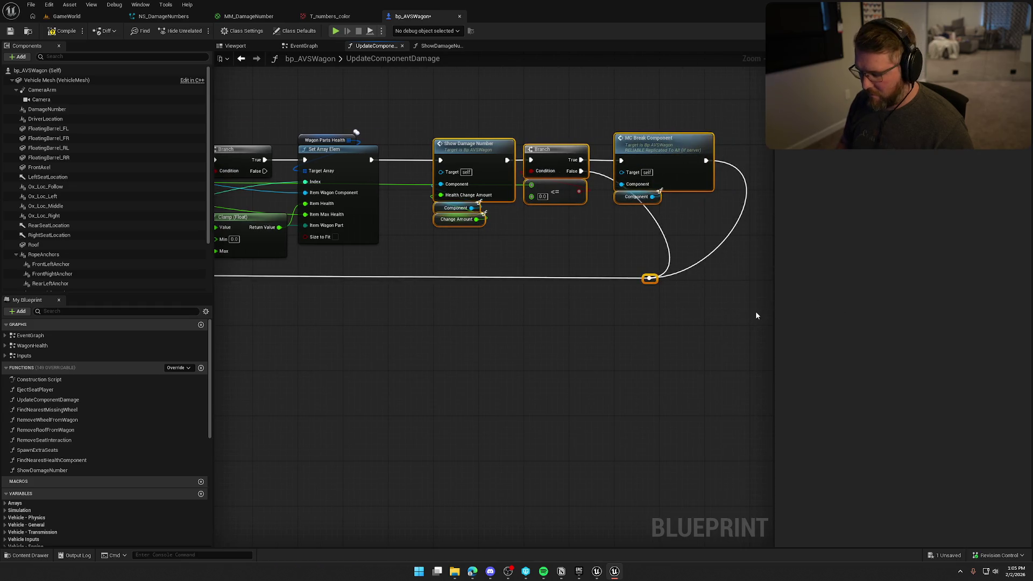
{"action": "key", "text": "f"}
{"action": "left_click", "coordinate": [671, 319]}
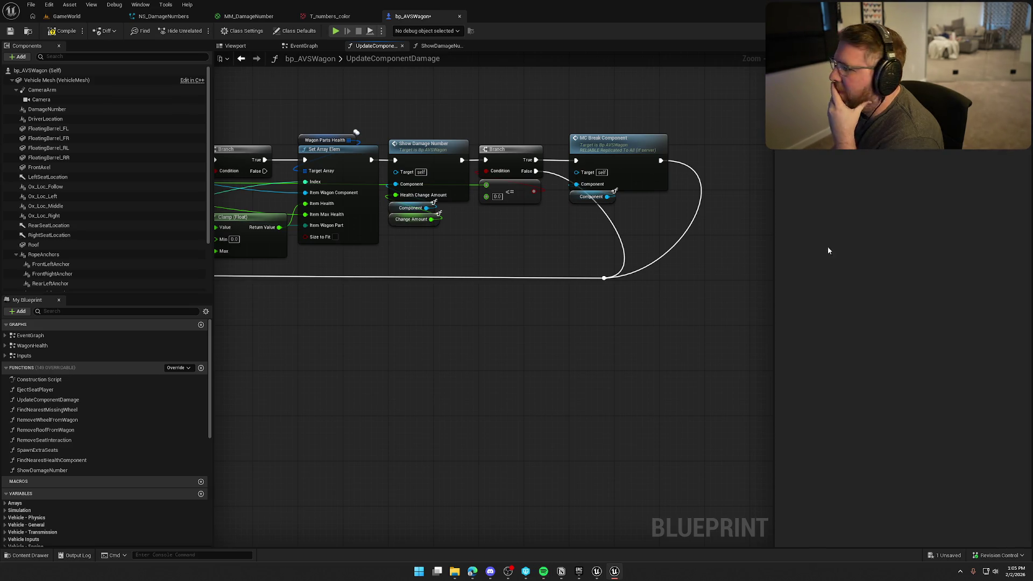
{"action": "left_click_drag", "start_coordinate": [536, 332], "coordinate": [611, 329]}
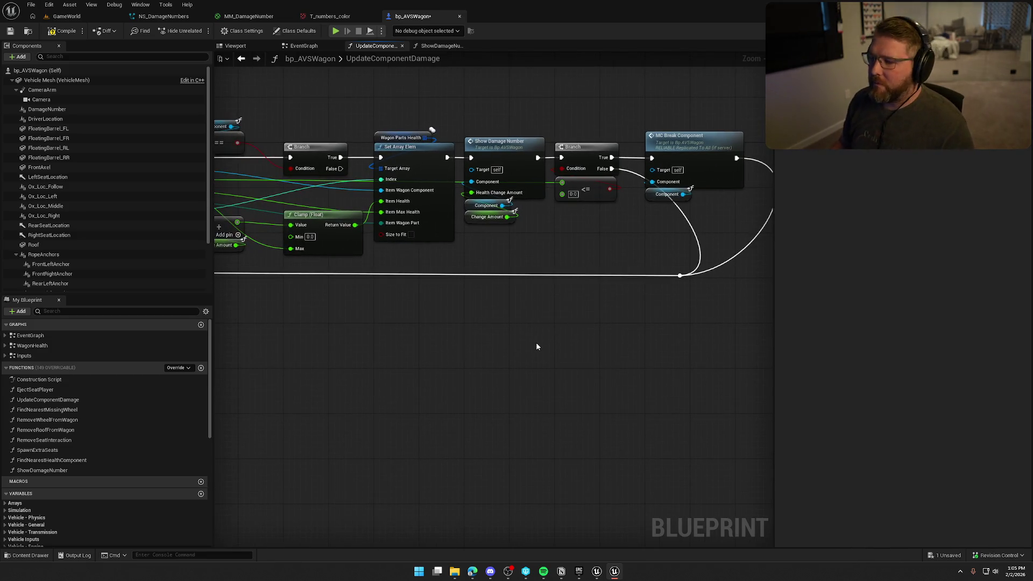
{"action": "key", "text": "ctrl+s"}
{"action": "left_click_drag", "start_coordinate": [451, 415], "coordinate": [491, 389]}
{"action": "left_click", "coordinate": [66, 16]}
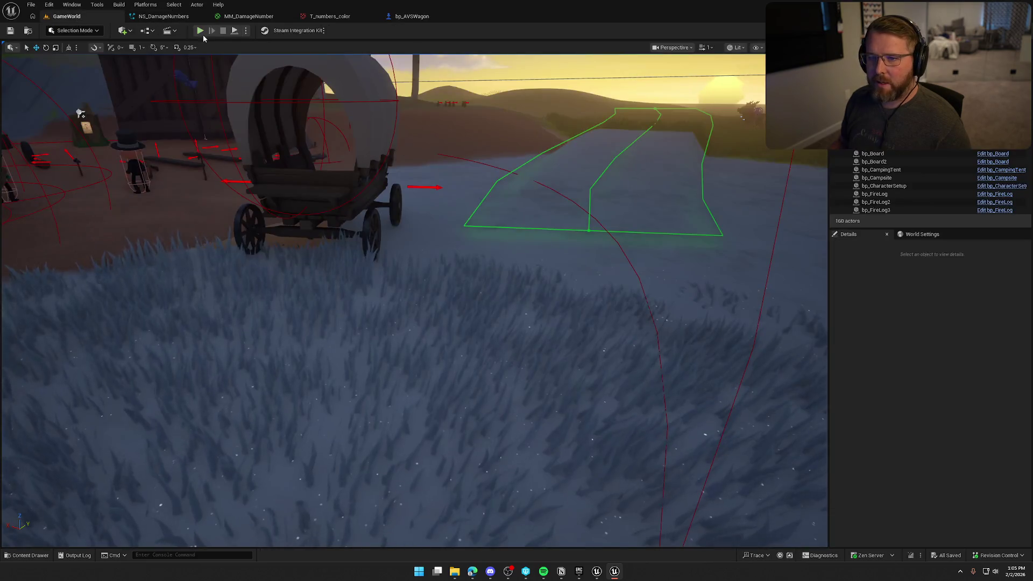
{"action": "left_click", "coordinate": [211, 26]}
{"action": "key", "text": "w"}
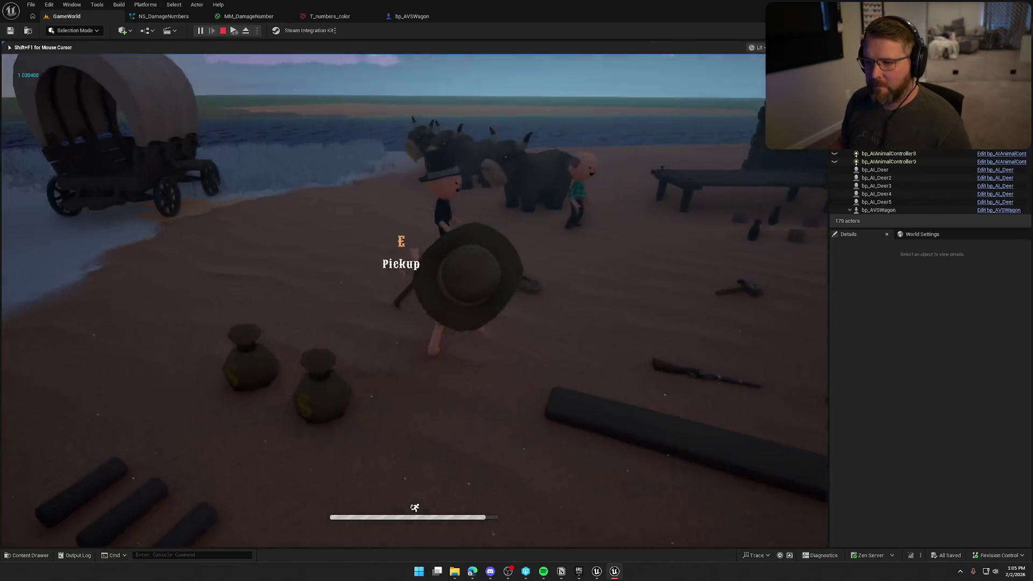
{"action": "key", "text": "w"}
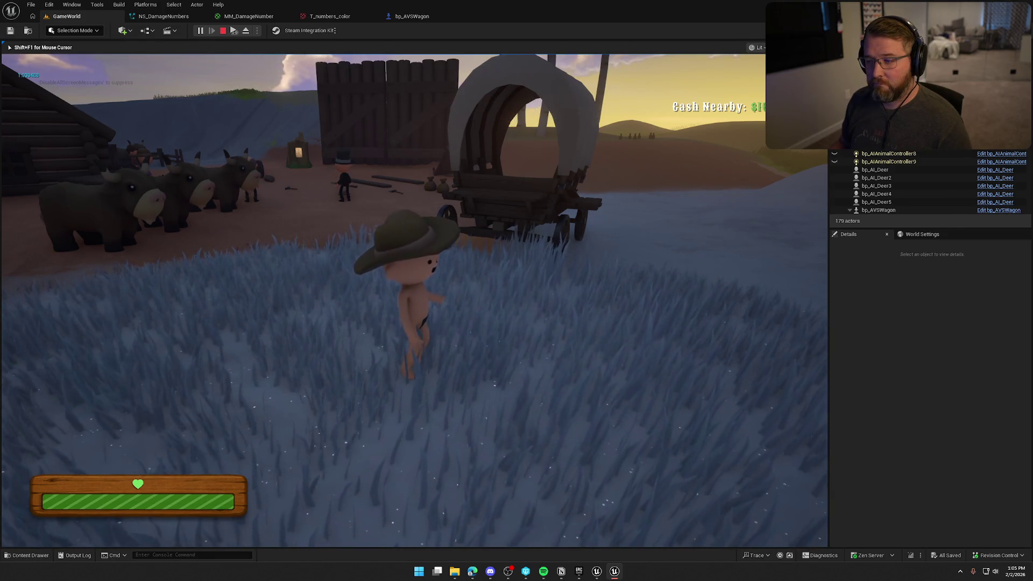
{"action": "key", "text": "w"}
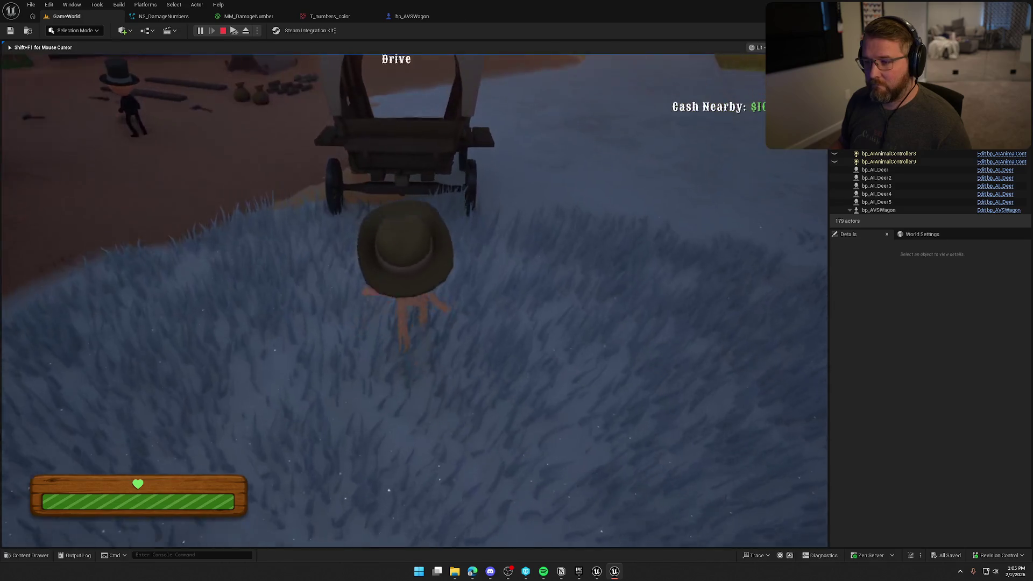
{"action": "key", "text": "e"}
{"action": "key", "text": "e"}
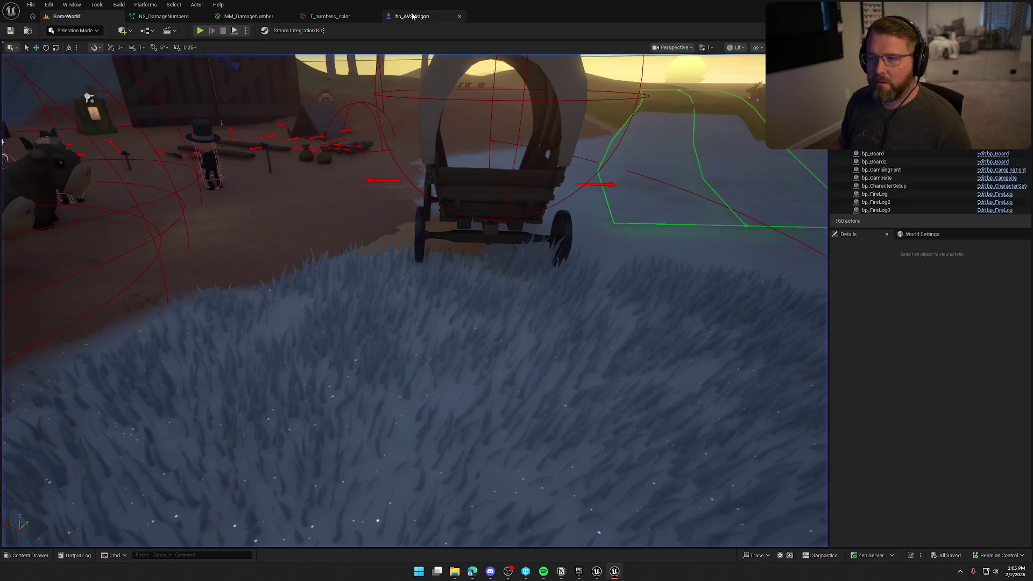
Connect Wagon Wheel FL to Update Component Damage's Component input and compile and save
{"action": "left_click", "coordinate": [412, 16]}
{"action": "key", "text": "alt+Left"}
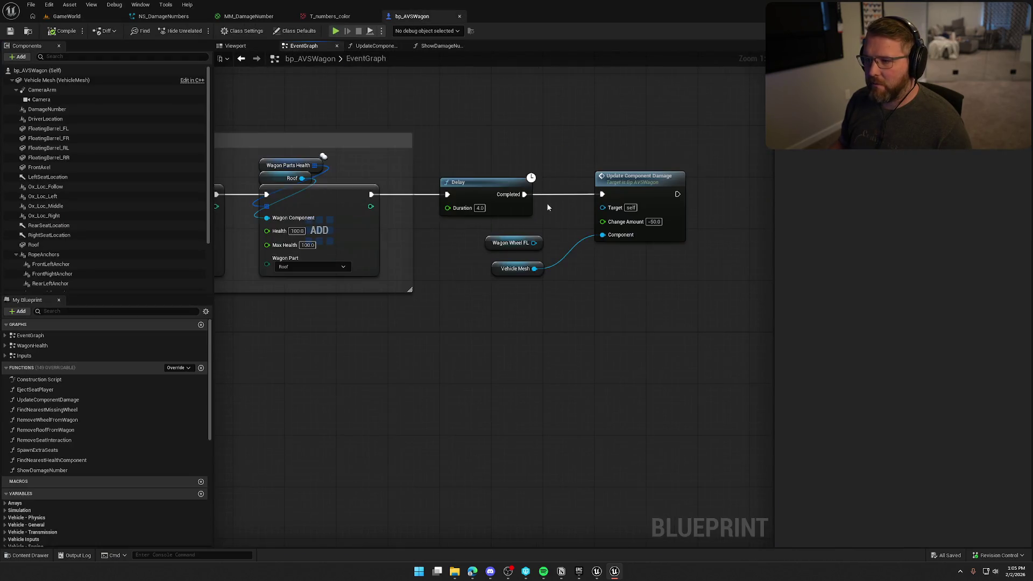
{"action": "left_click_drag", "start_coordinate": [559, 243], "coordinate": [603, 231]}
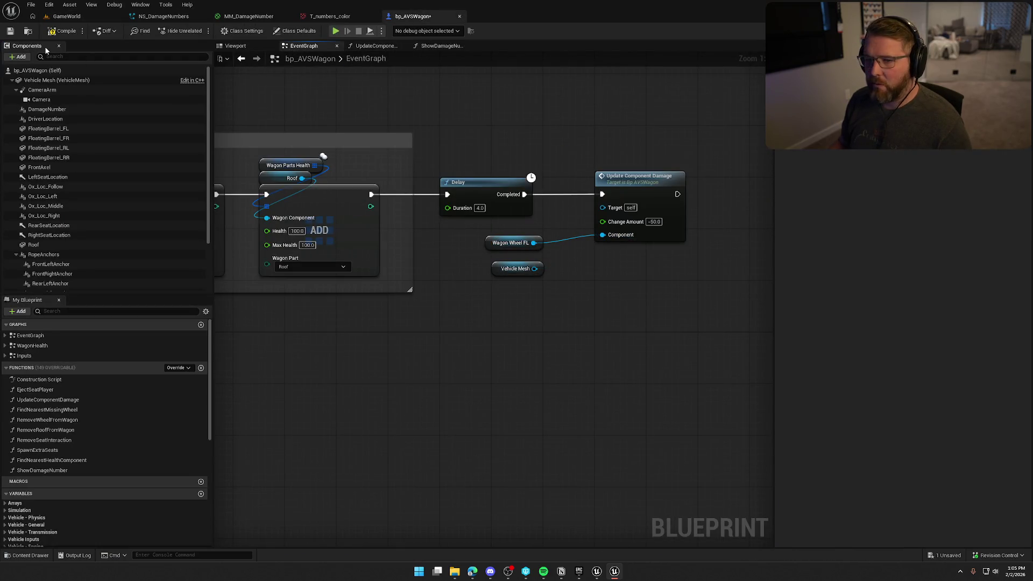
{"action": "left_click", "coordinate": [65, 30]}
{"action": "left_click", "coordinate": [69, 17]}
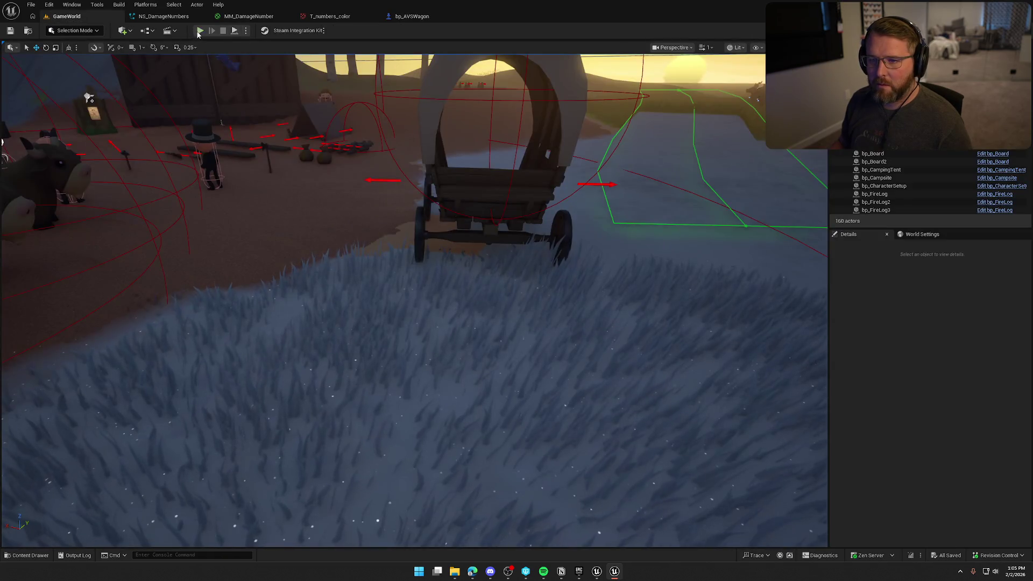
Play-test GameWorld twice, walking up to the trading post wagon, then stop
{"action": "left_click", "coordinate": [200, 31]}
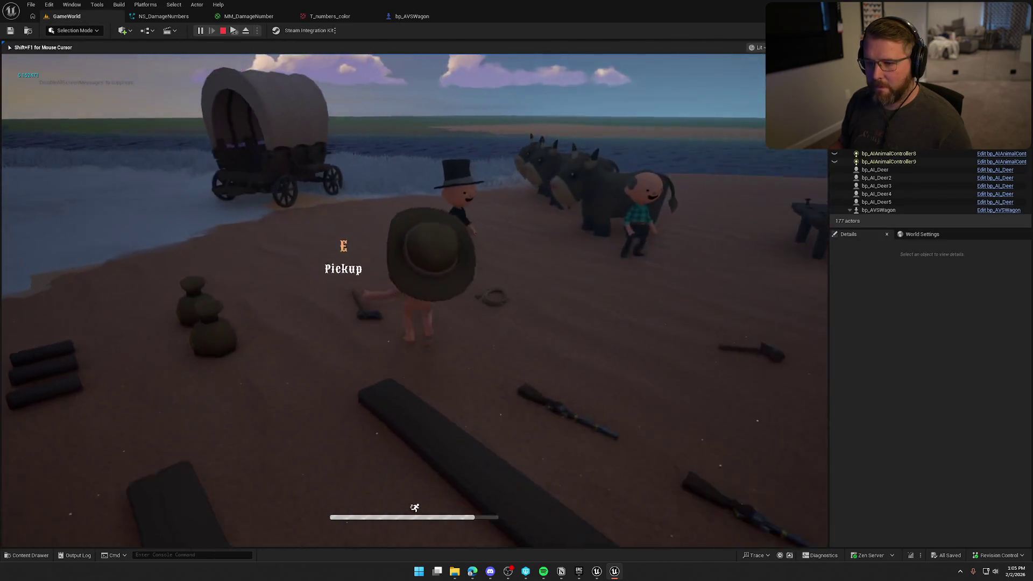
{"action": "key", "text": "shift+w"}
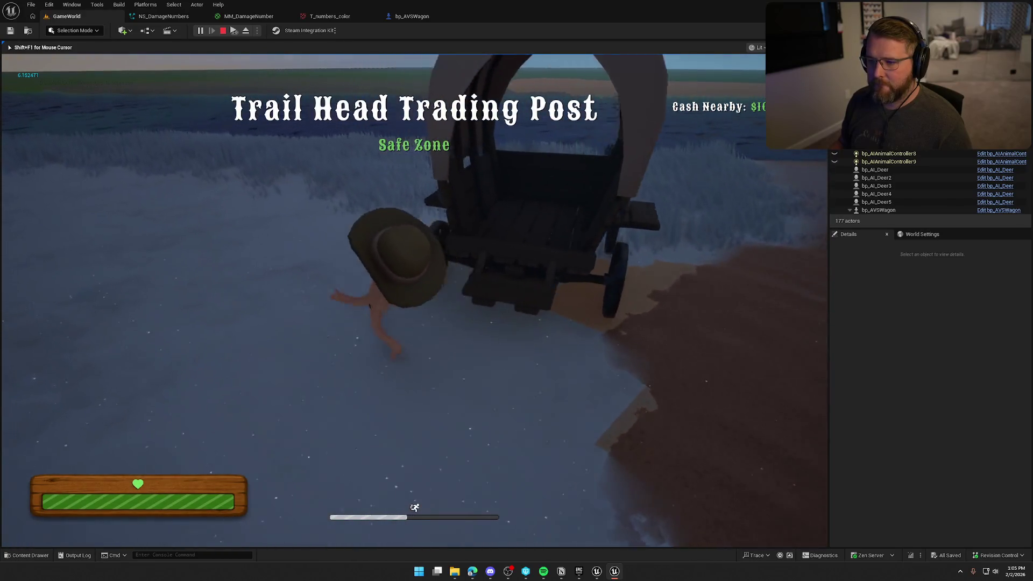
{"action": "key", "text": "shift+w"}
{"action": "key", "text": "w"}
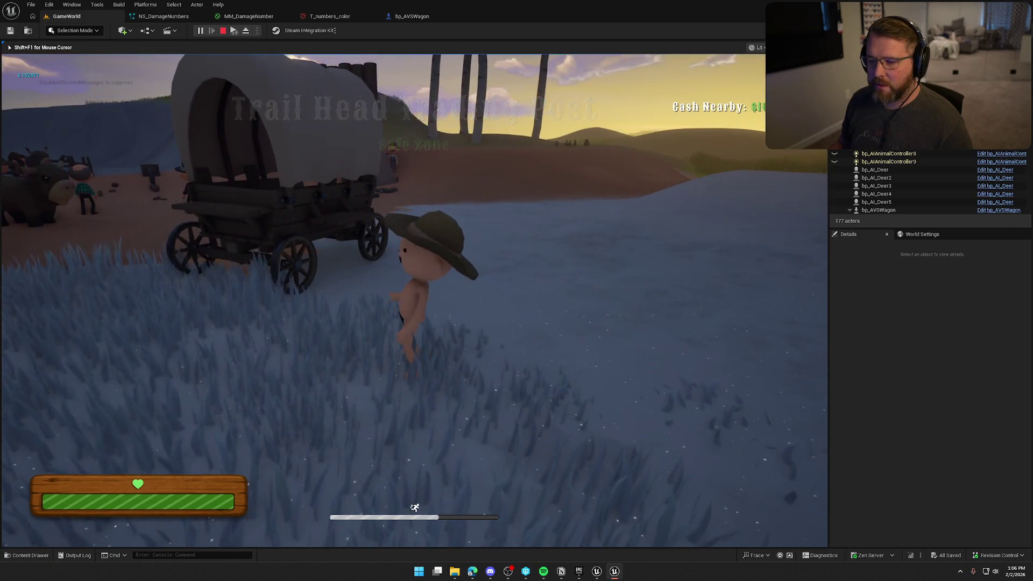
{"action": "key", "text": "Escape"}
{"action": "key", "text": "alt+p"}
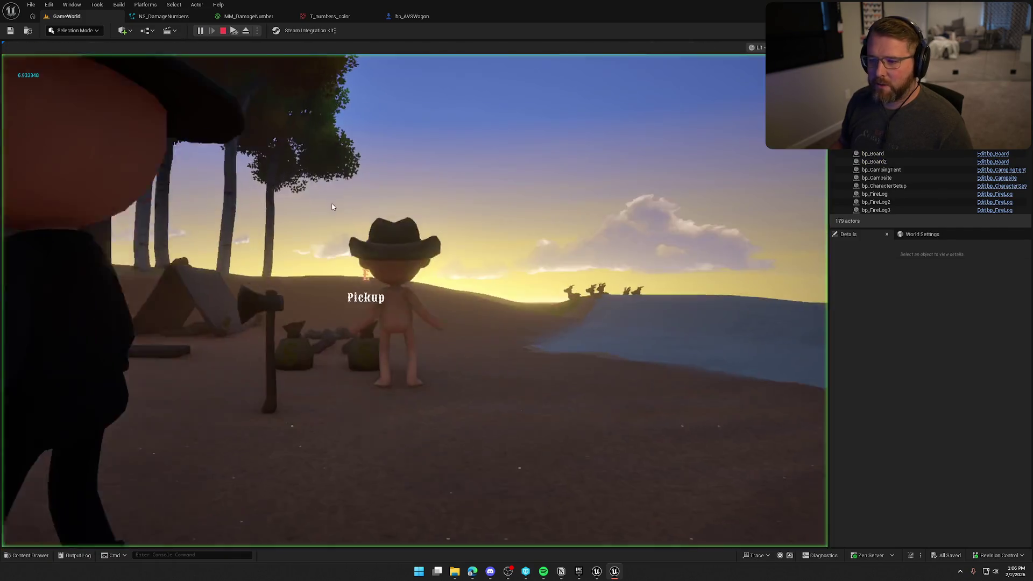
{"action": "left_click", "coordinate": [332, 207]}
{"action": "key", "text": "shift+w"}
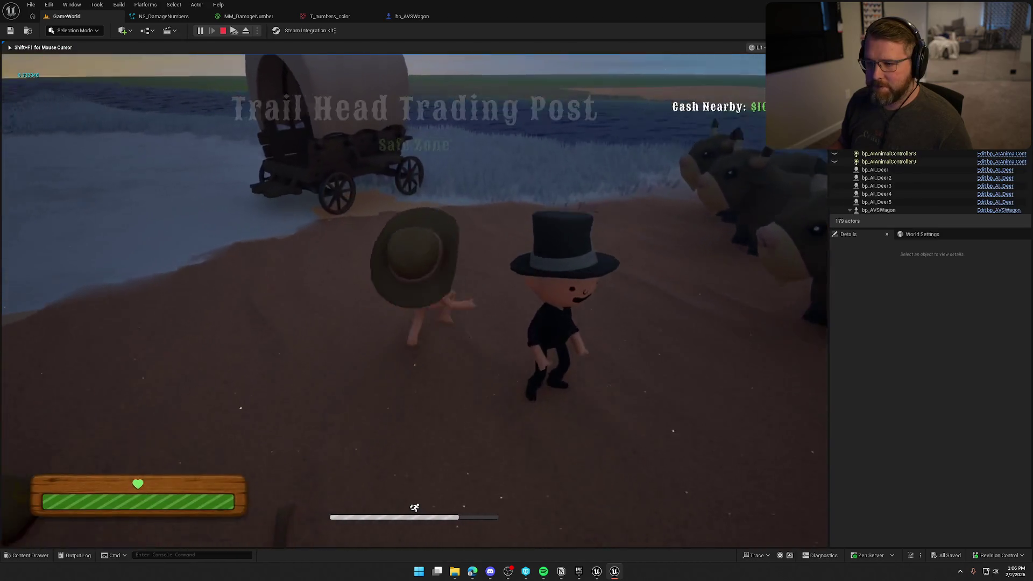
{"action": "key", "text": "shift+w"}
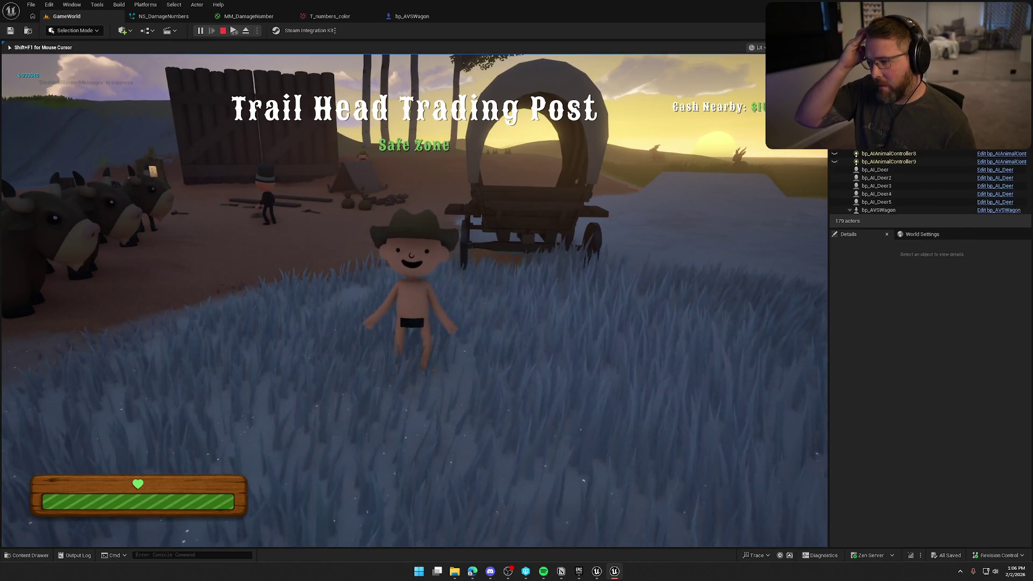
{"action": "key", "text": "w"}
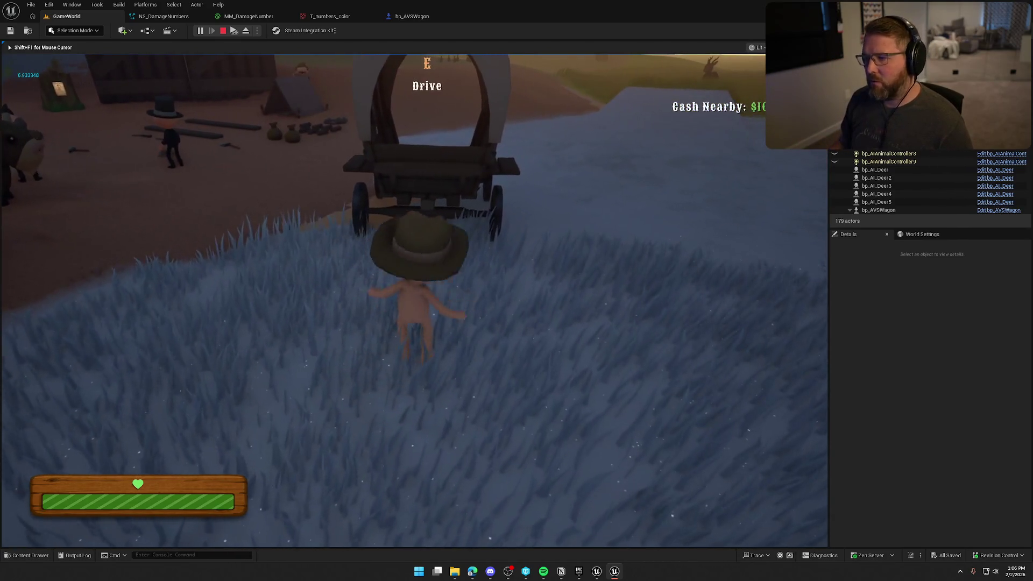
{"action": "key", "text": "Escape"}
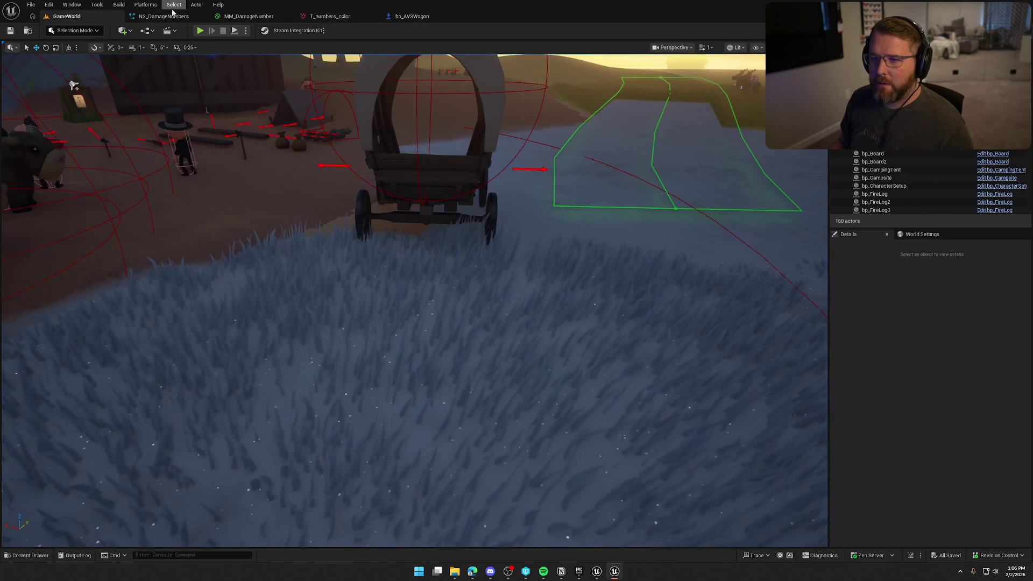
Navigate from the EventGraph through UpdateComponentDamage to ShowDamageNumber's damage info nodes
{"action": "left_click", "coordinate": [424, 17]}
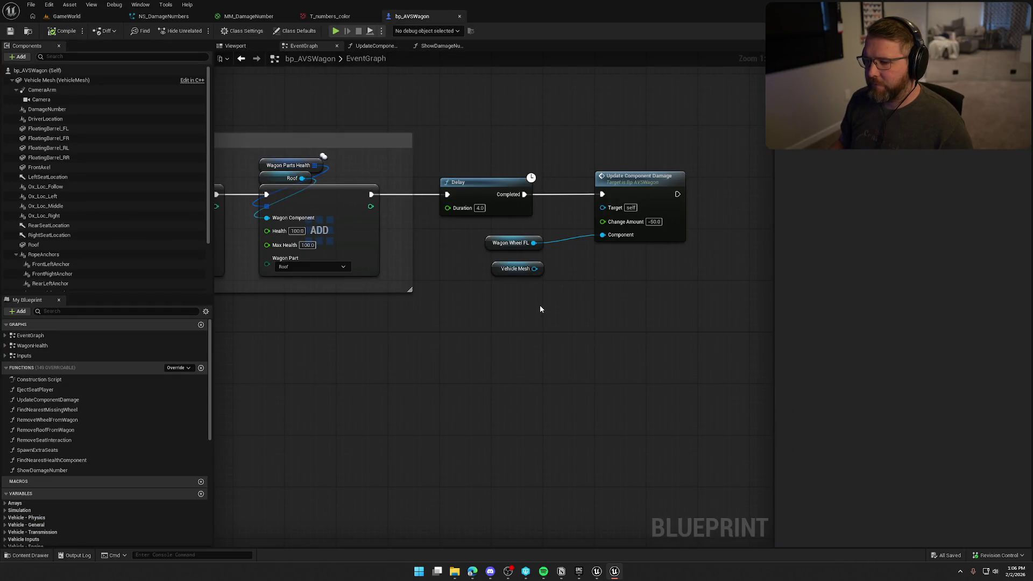
{"action": "left_click_drag", "start_coordinate": [544, 306], "coordinate": [430, 313]}
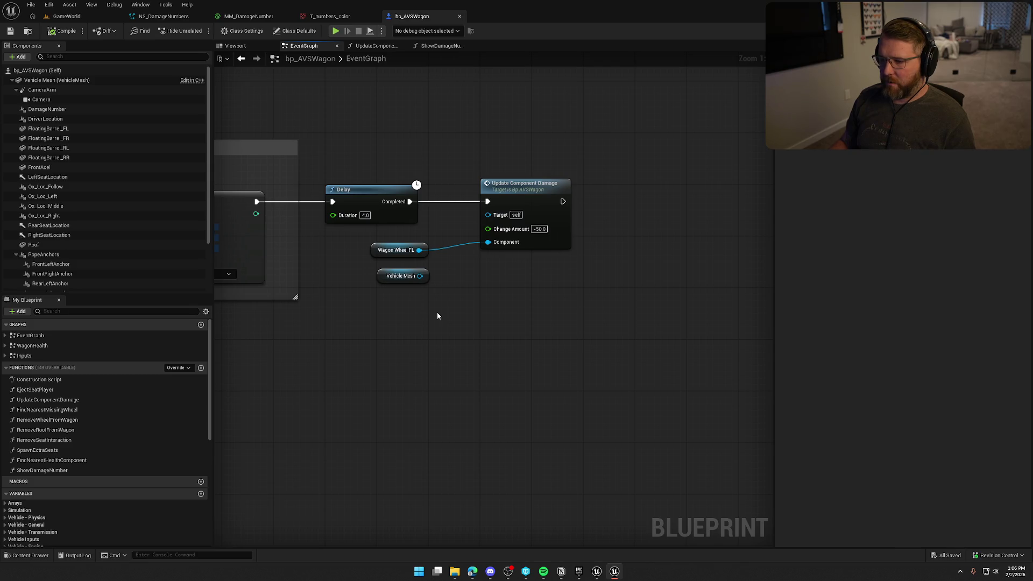
{"action": "left_click_drag", "start_coordinate": [391, 250], "coordinate": [399, 244]}
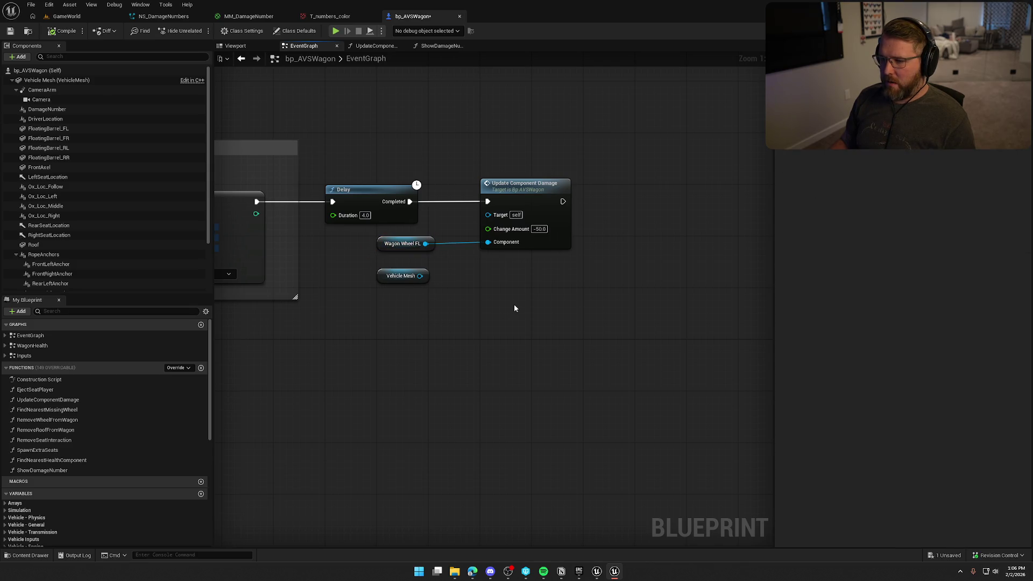
{"action": "double_click", "coordinate": [530, 192]}
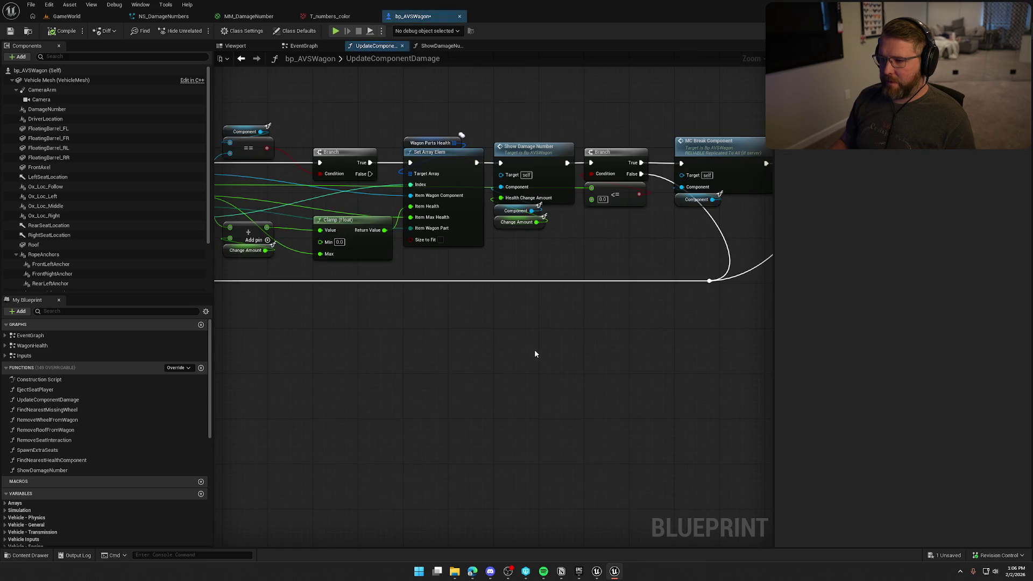
{"action": "double_click", "coordinate": [541, 158]}
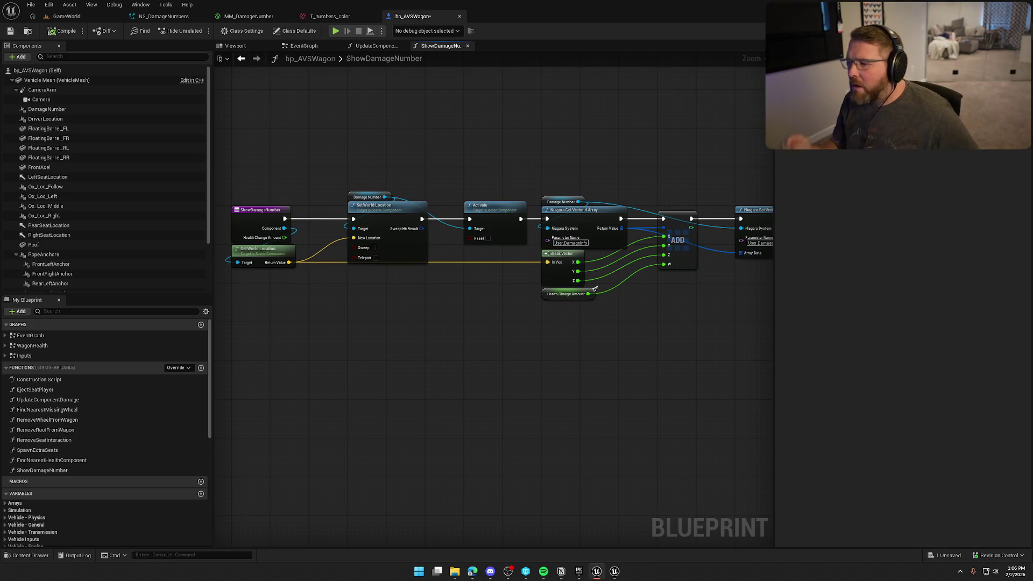
{"action": "left_click_drag", "start_coordinate": [655, 353], "coordinate": [499, 325]}
{"action": "scroll", "coordinate": [499, 324], "scroll_direction": "up", "scroll_amount": 2}
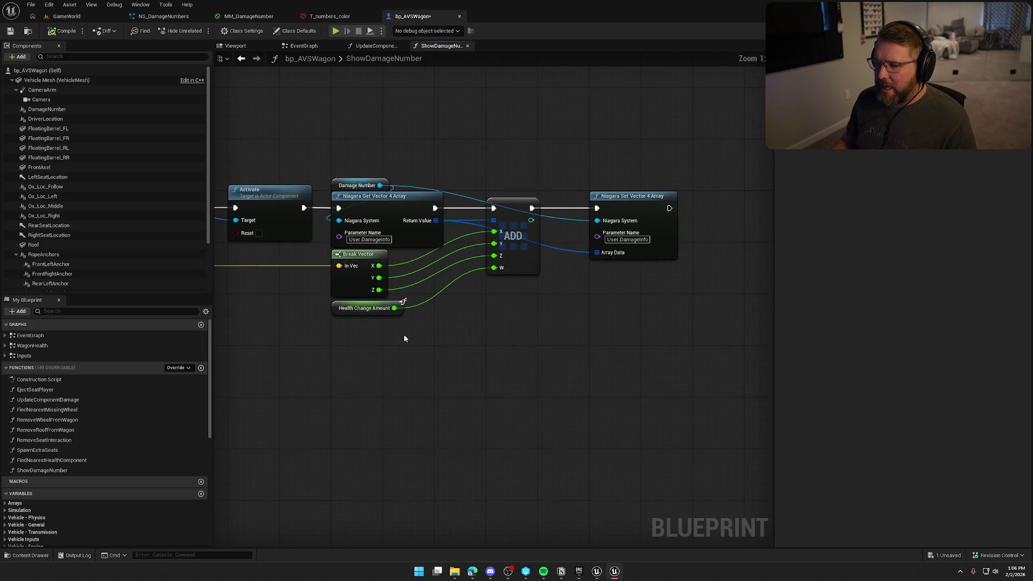
Route Health Change Amount through an Add node with -1.0 into ADD's W, and compile
{"action": "left_click_drag", "start_coordinate": [395, 308], "coordinate": [435, 312]}
{"action": "type", "text": "add"}
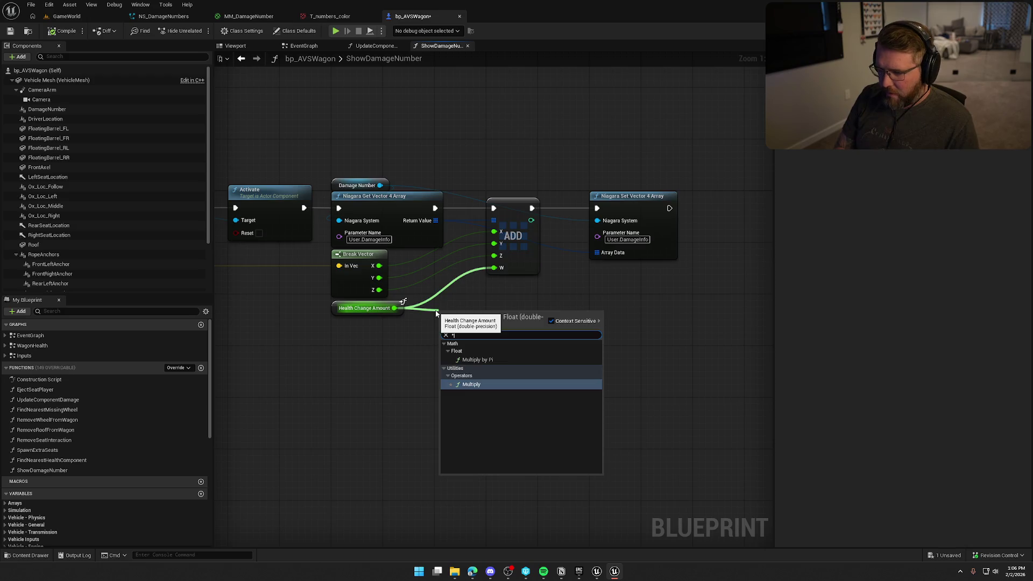
{"action": "key", "text": "Return"}
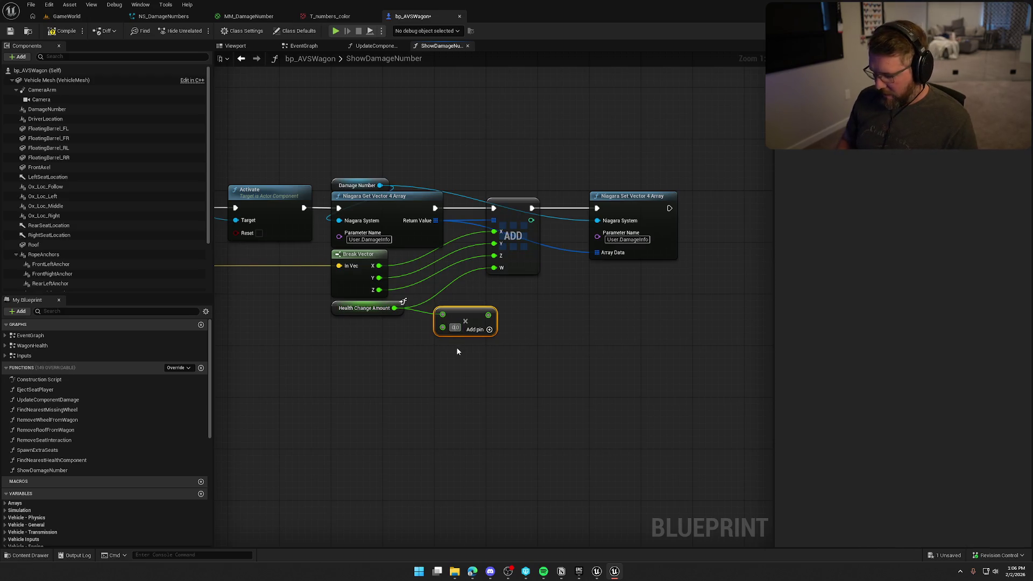
{"action": "key", "text": "BackSpace"}
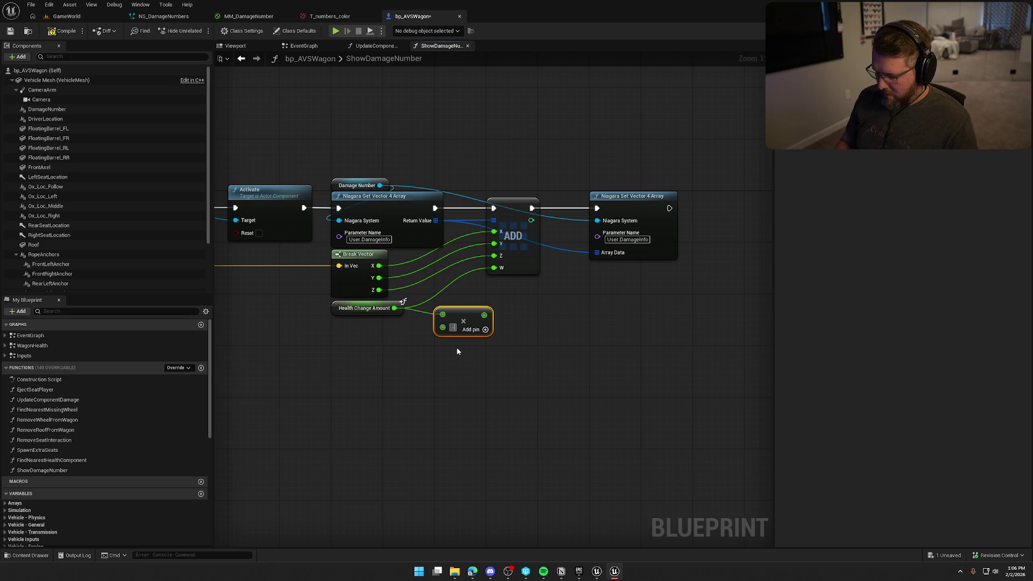
{"action": "type", "text": "1.0"}
{"action": "left_click_drag", "start_coordinate": [493, 318], "coordinate": [494, 267]}
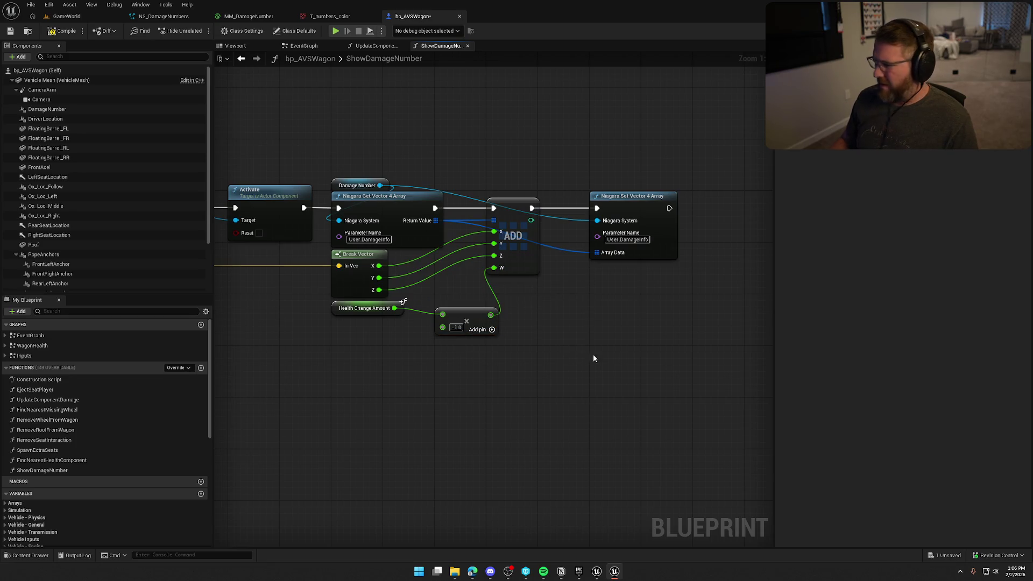
{"action": "left_click", "coordinate": [63, 31]}
{"action": "left_click", "coordinate": [67, 16]}
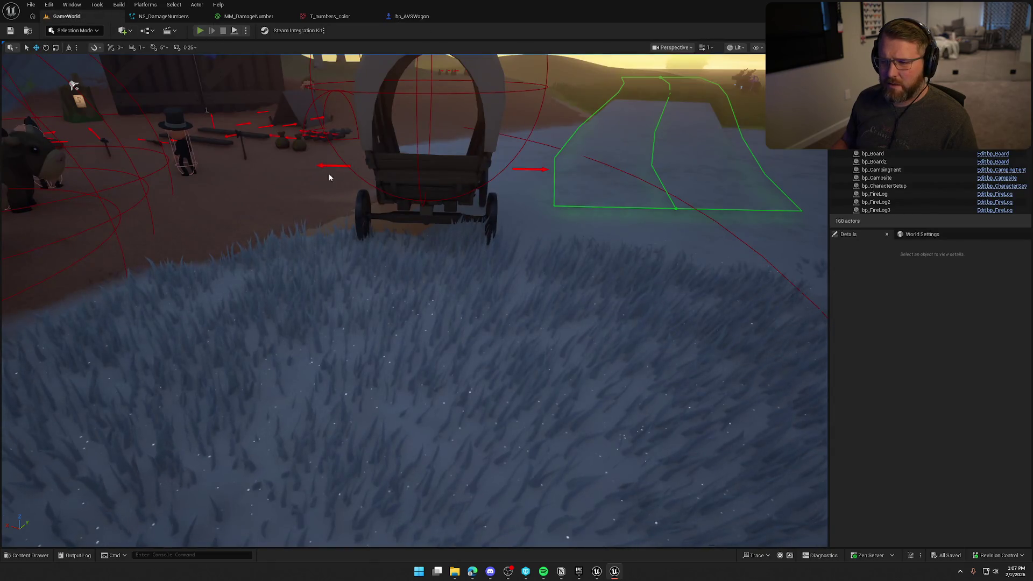
Play-test GameWorld, walking the character up to the wagon, then stop
{"action": "key", "text": "alt+p"}
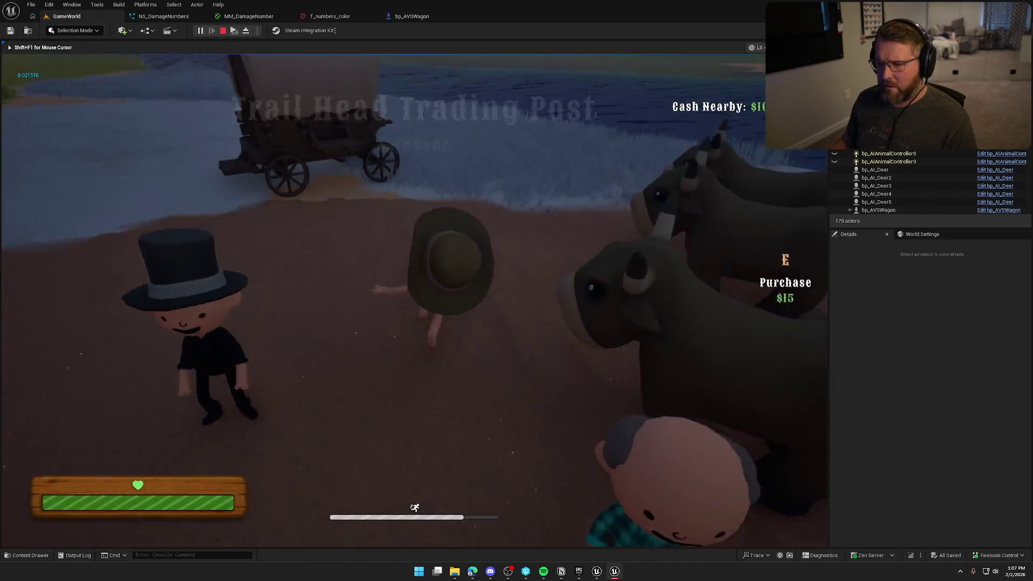
{"action": "key", "text": "w"}
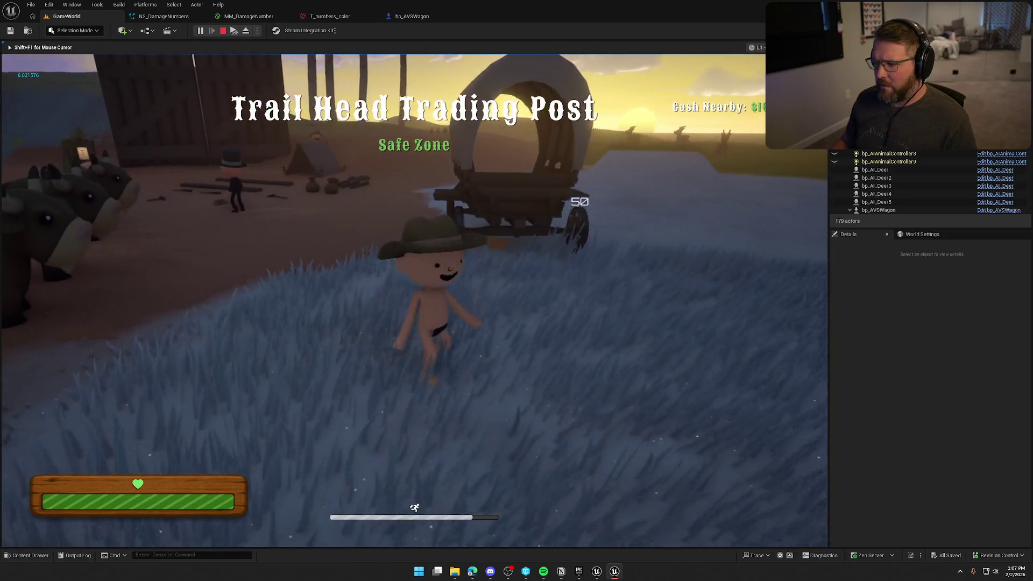
{"action": "key", "text": "w"}
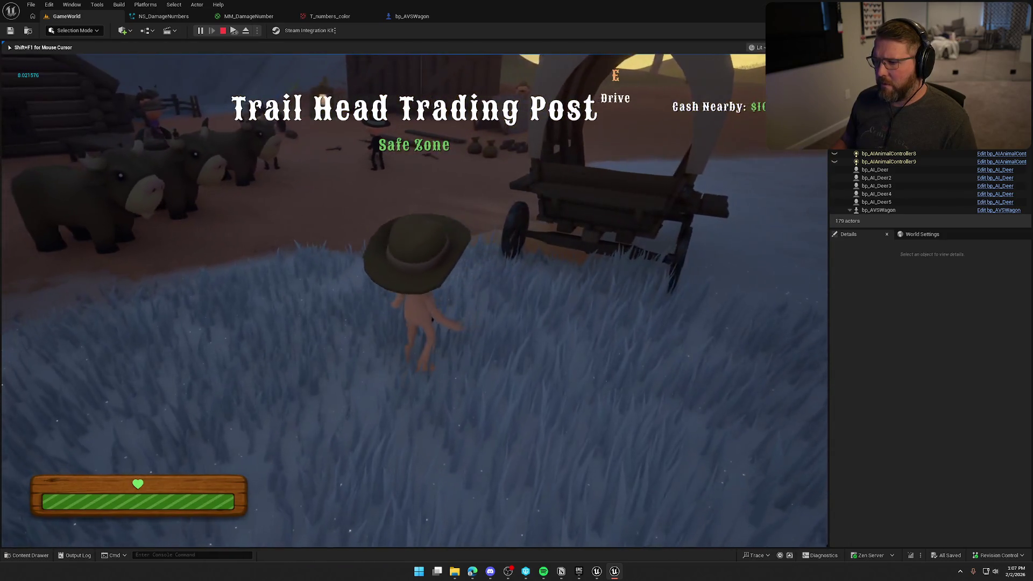
{"action": "key", "text": "Escape"}
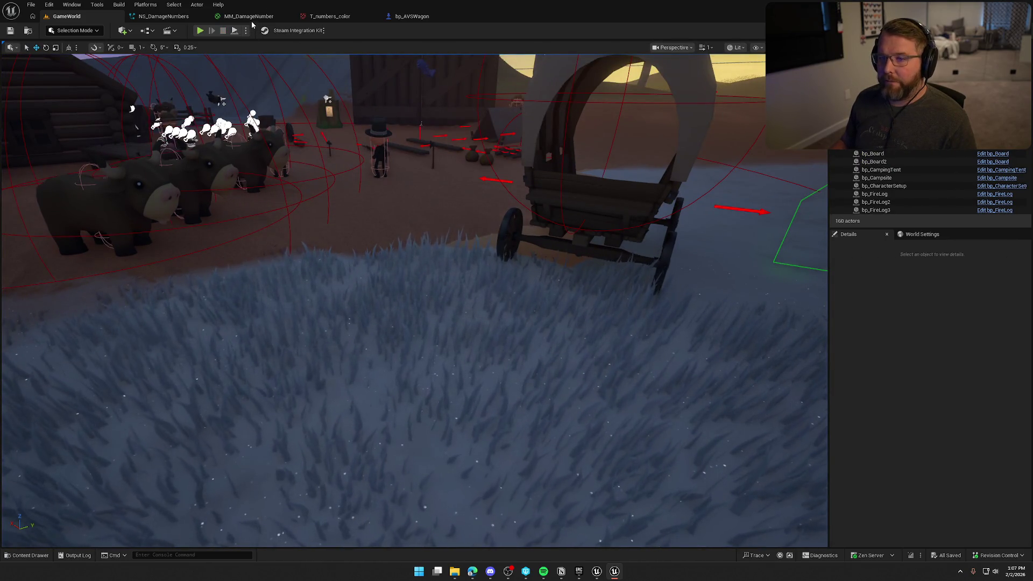
Wire Health Change Amount straight into ADD's W, delete the multiply node, save, and play again
{"action": "left_click", "coordinate": [414, 18]}
{"action": "left_click_drag", "start_coordinate": [394, 308], "coordinate": [494, 268]}
{"action": "left_click", "coordinate": [447, 333]}
{"action": "key", "text": "Delete"}
{"action": "left_click_drag", "start_coordinate": [450, 362], "coordinate": [600, 404]}
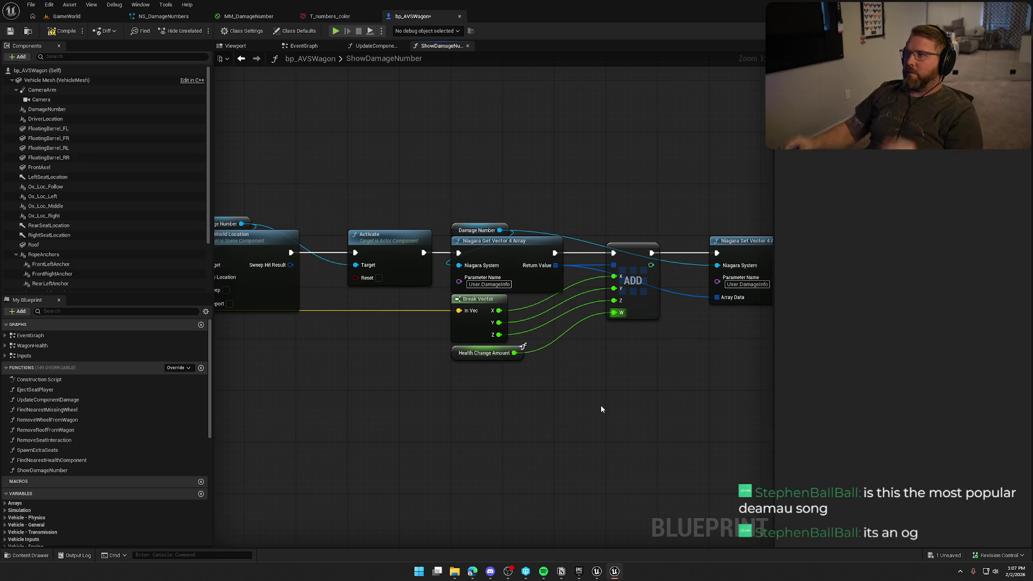
{"action": "left_click", "coordinate": [63, 31]}
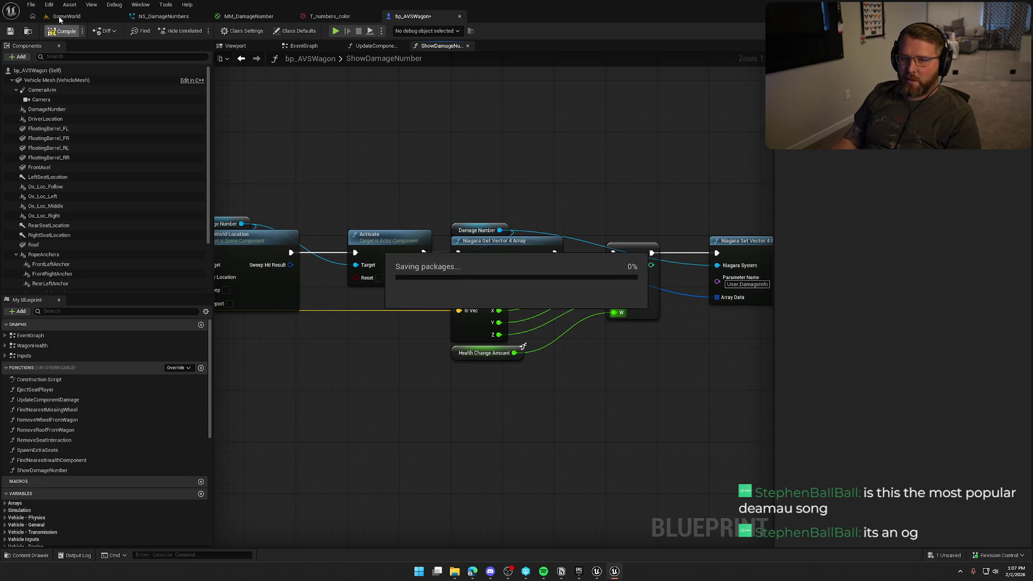
{"action": "left_click", "coordinate": [60, 16]}
{"action": "left_click", "coordinate": [199, 31]}
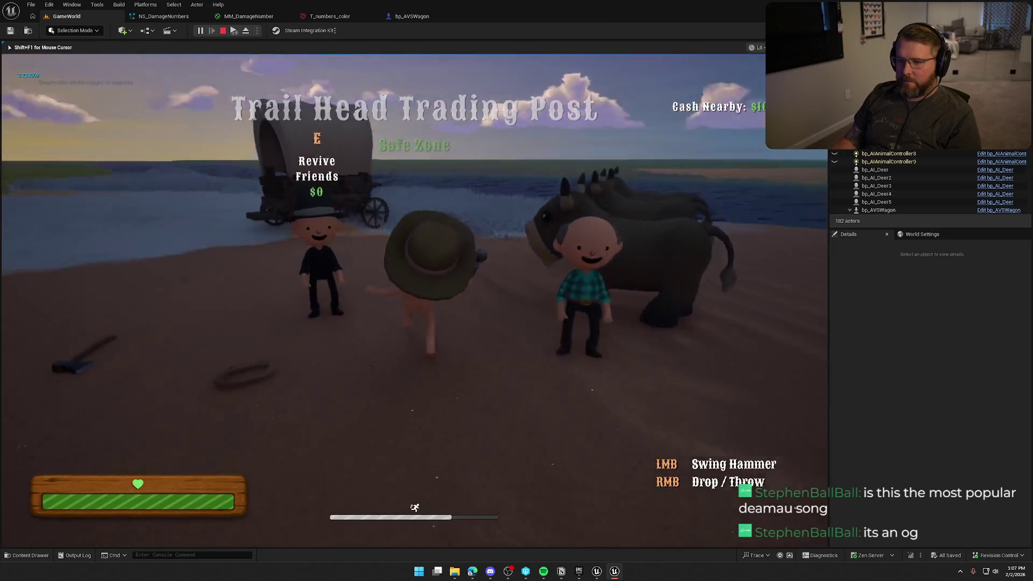
{"action": "key", "text": "w"}
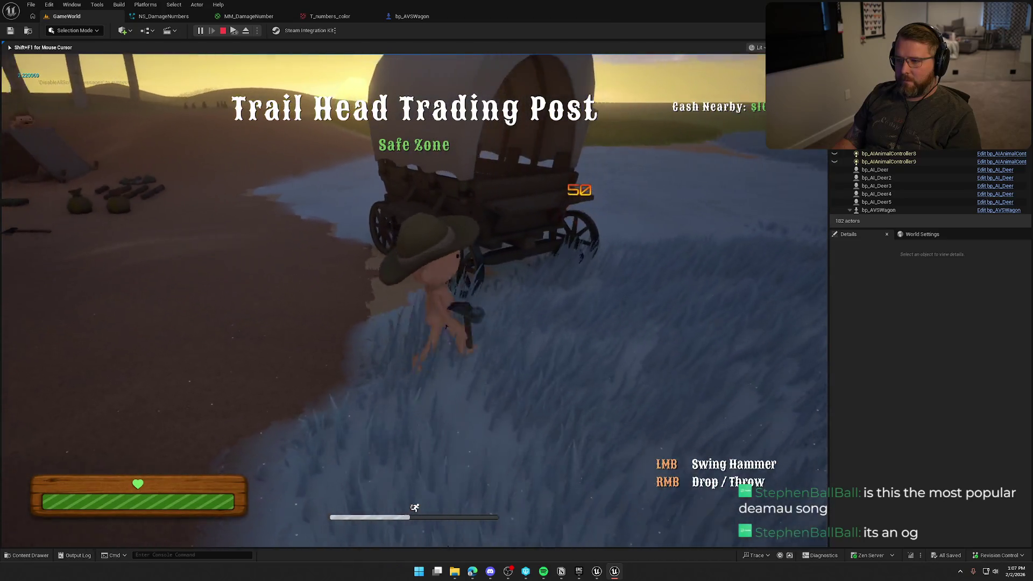
{"action": "key", "text": "w"}
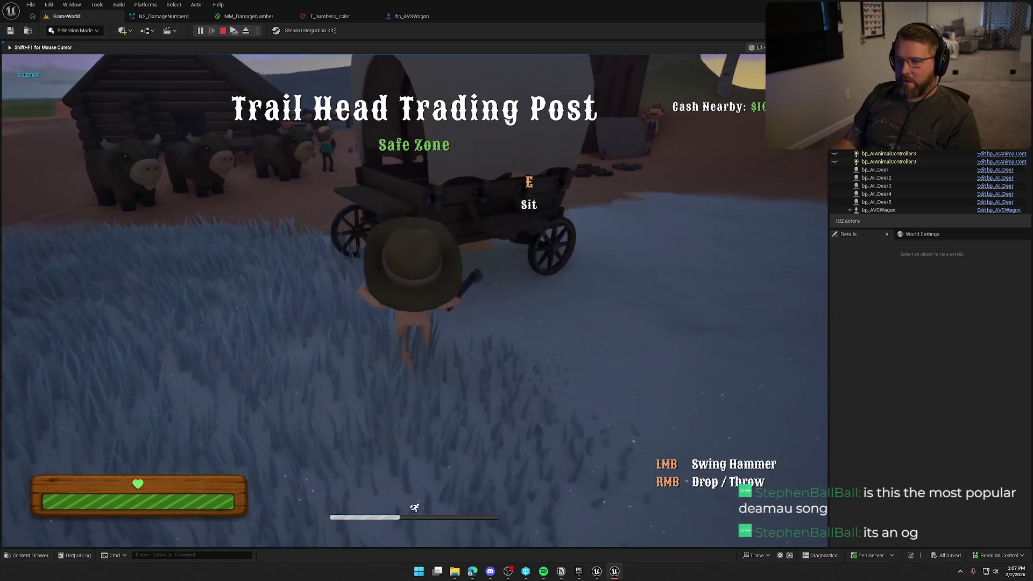
{"action": "left_click", "coordinate": [414, 300]}
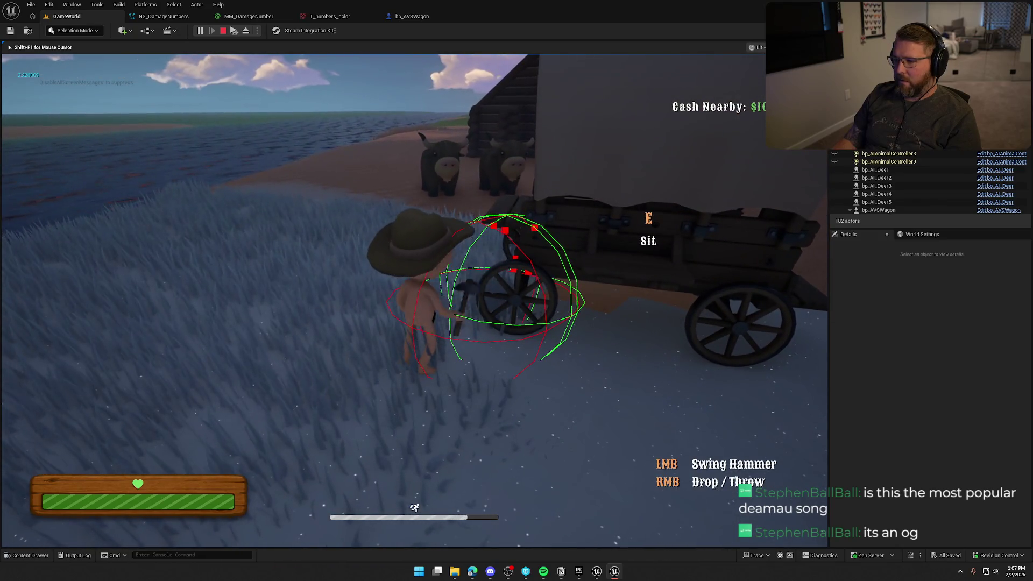
{"action": "left_click", "coordinate": [415, 300]}
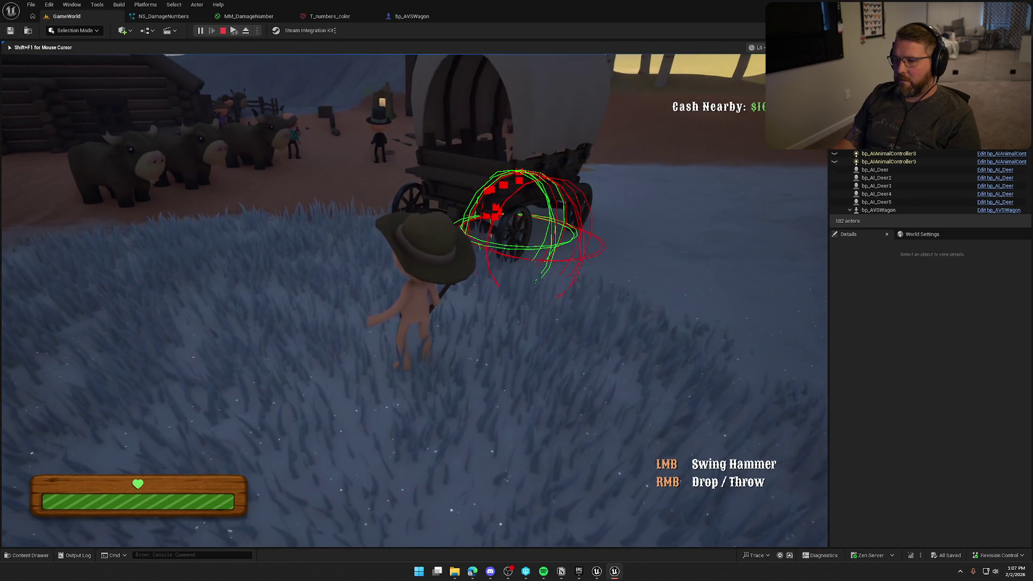
{"action": "key", "text": "Escape"}
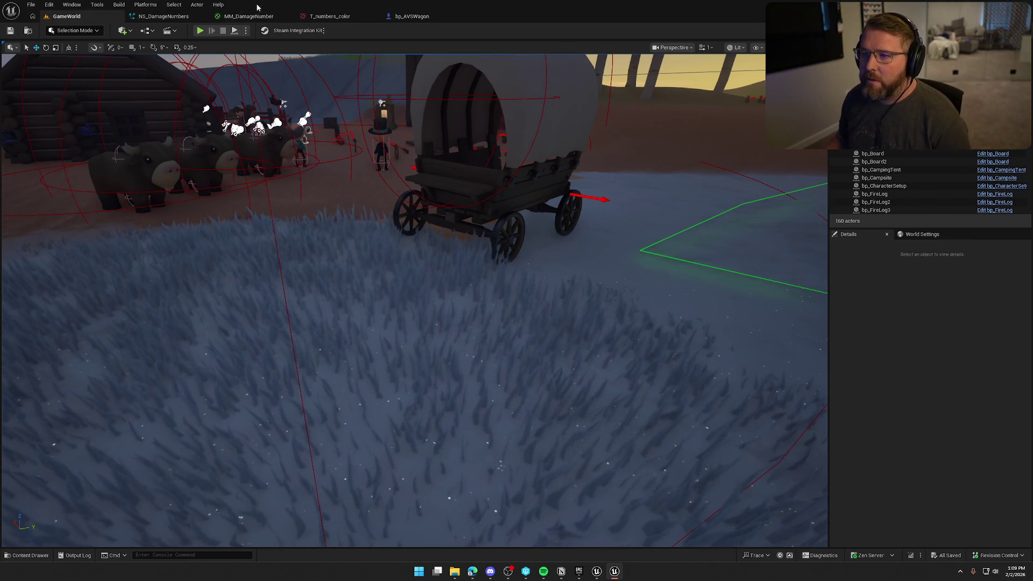
{"action": "left_click", "coordinate": [329, 16]}
Show the DamageNumbers folder, use the T_numbers_color texture's Asset Actions, then close the editor
{"action": "left_click", "coordinate": [28, 31]}
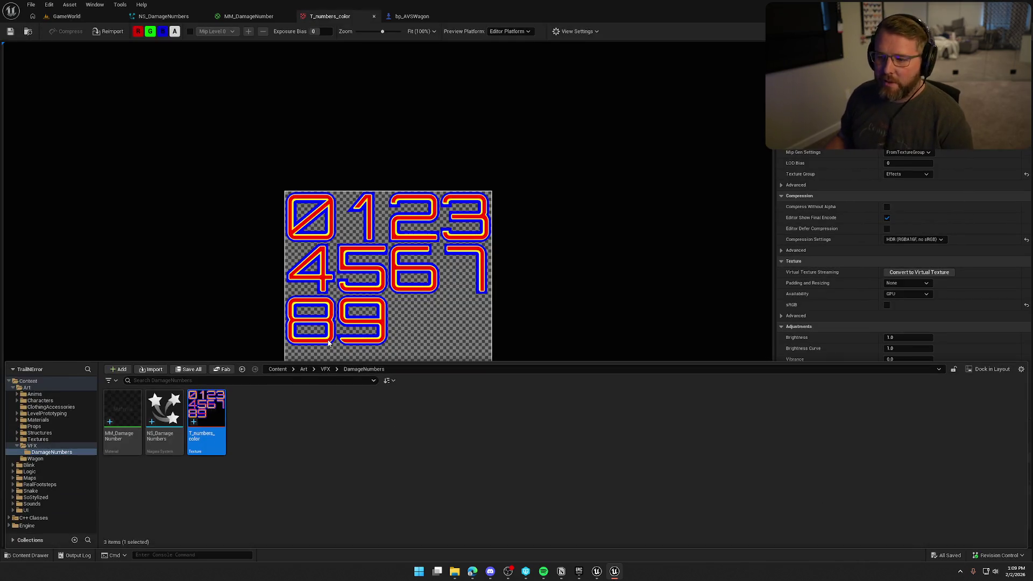
{"action": "right_click", "coordinate": [209, 416]}
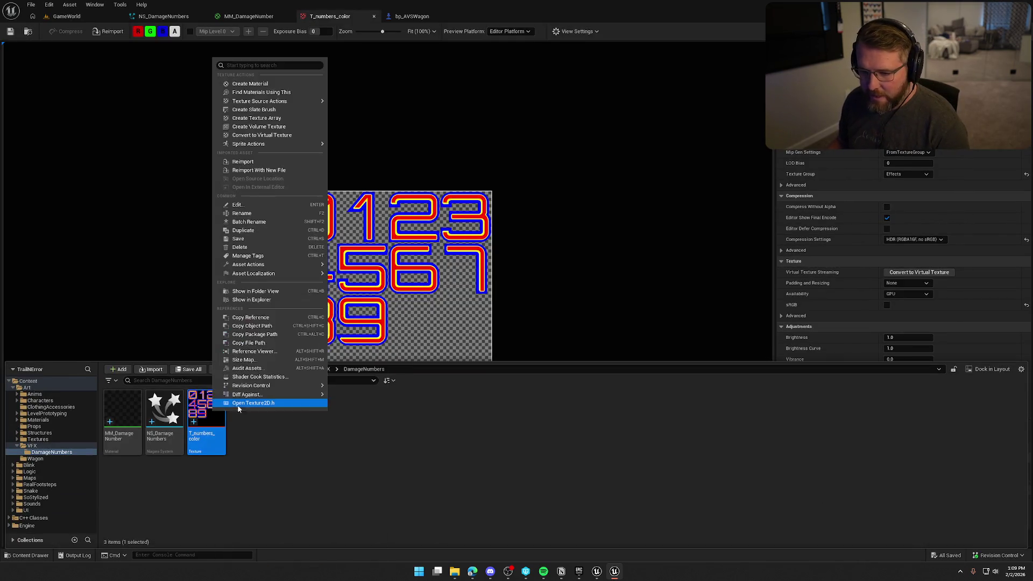
{"action": "mouse_move", "coordinate": [298, 264]}
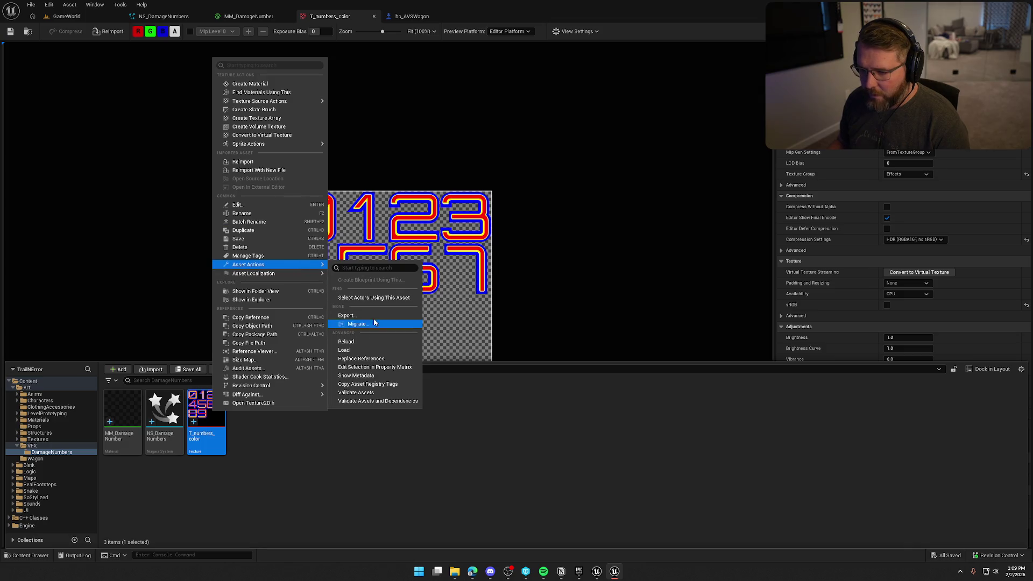
{"action": "left_click", "coordinate": [358, 324]}
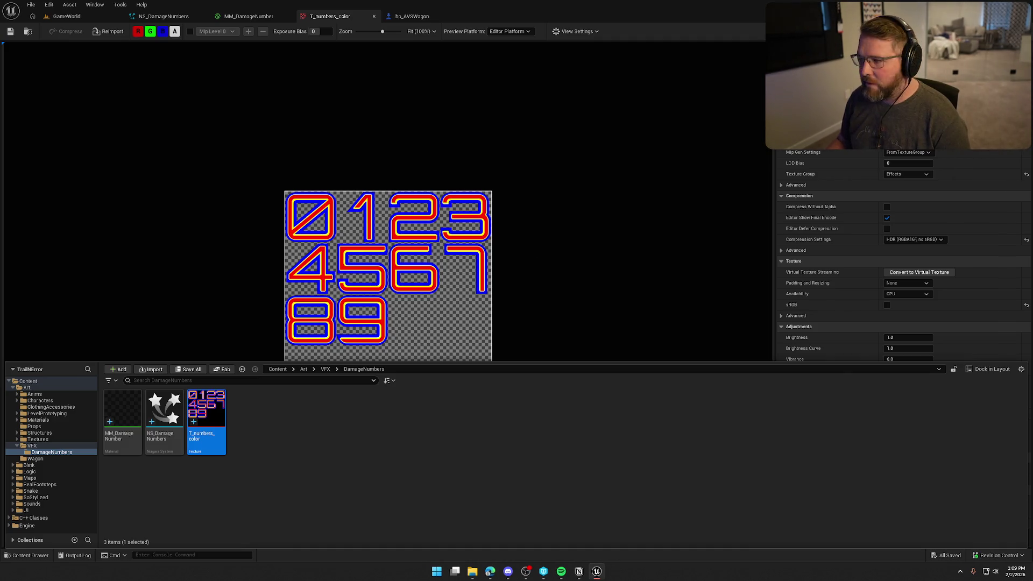
{"action": "key", "text": "alt+F4"}
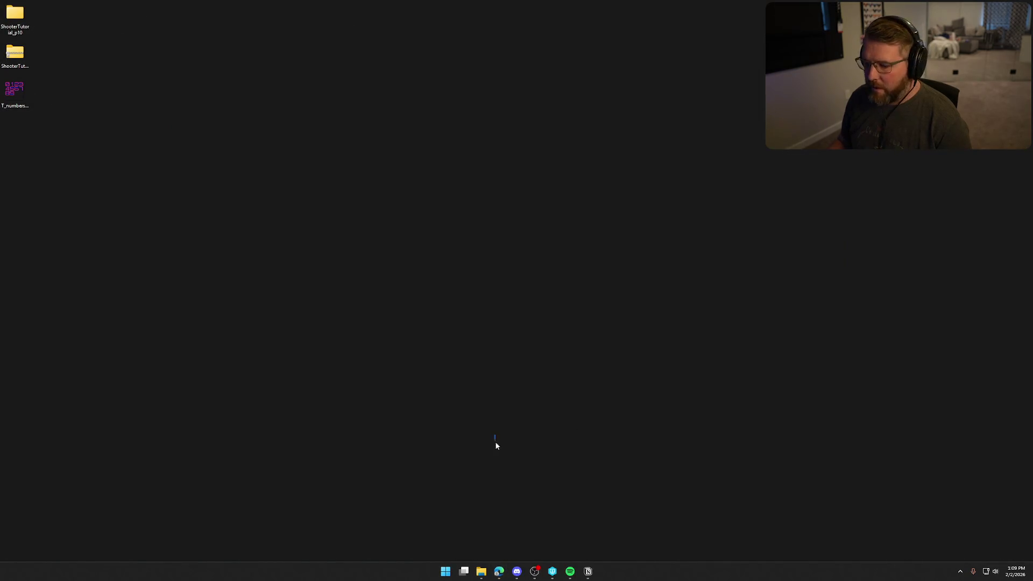
Open the desktop T_numbers image with Adobe Photoshop 2026
{"action": "right_click", "coordinate": [16, 91]}
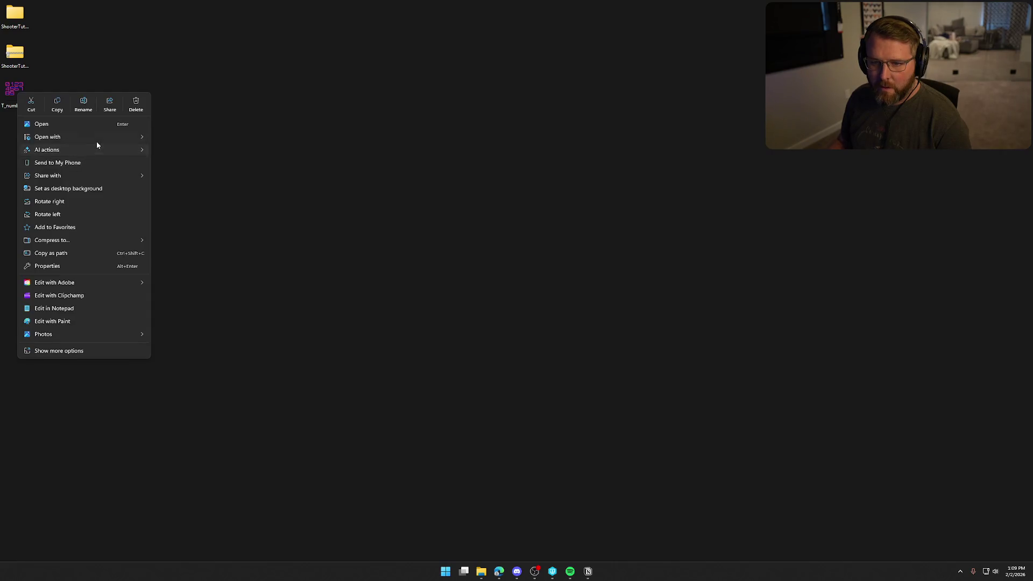
{"action": "mouse_move", "coordinate": [97, 139]}
{"action": "left_click", "coordinate": [195, 138]}
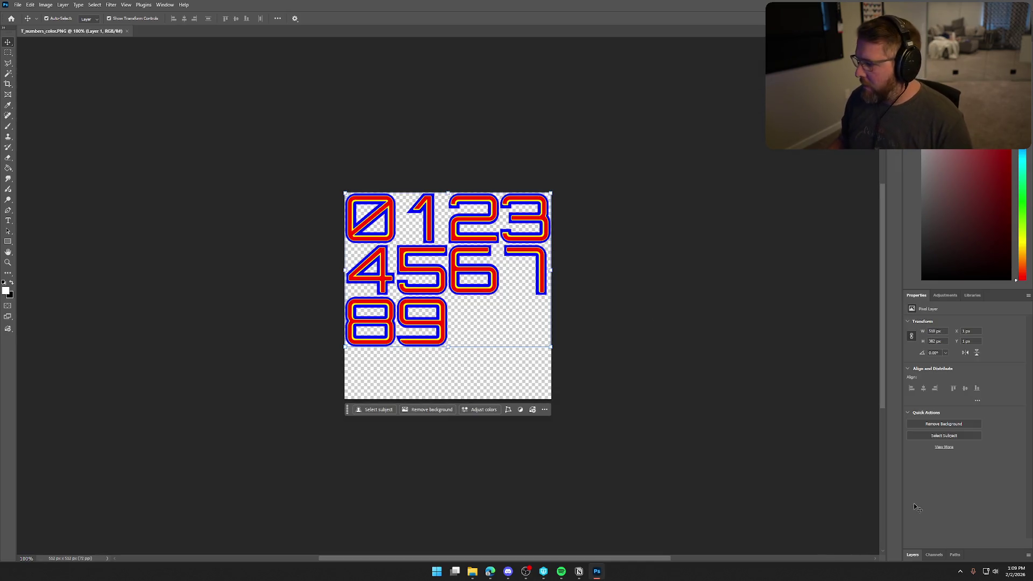
Expand the Layers panel and dismiss Layer 1's transform box on the digit sheet
{"action": "left_click", "coordinate": [912, 554]}
{"action": "left_click", "coordinate": [947, 507]}
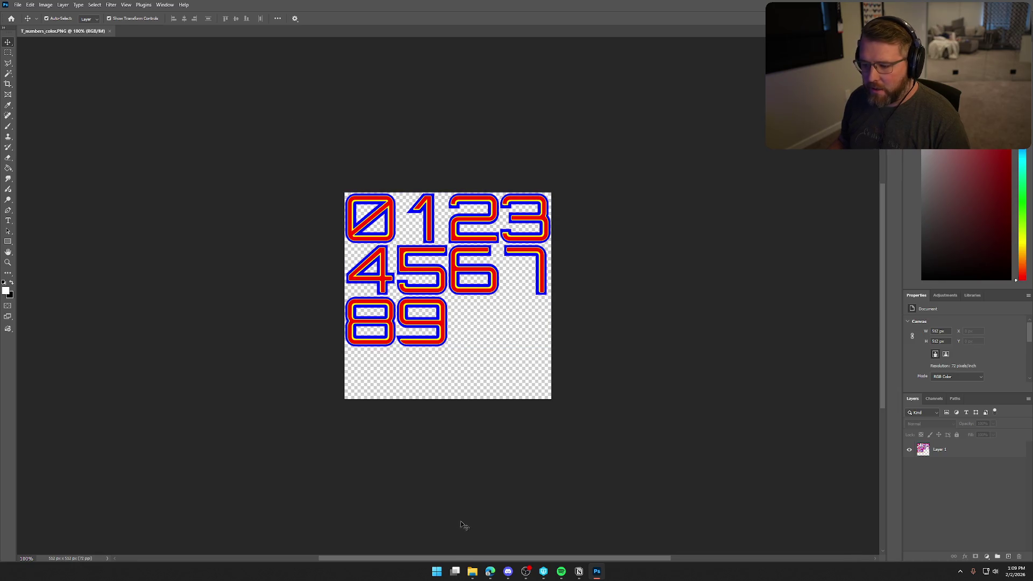
{"action": "left_click", "coordinate": [473, 571]}
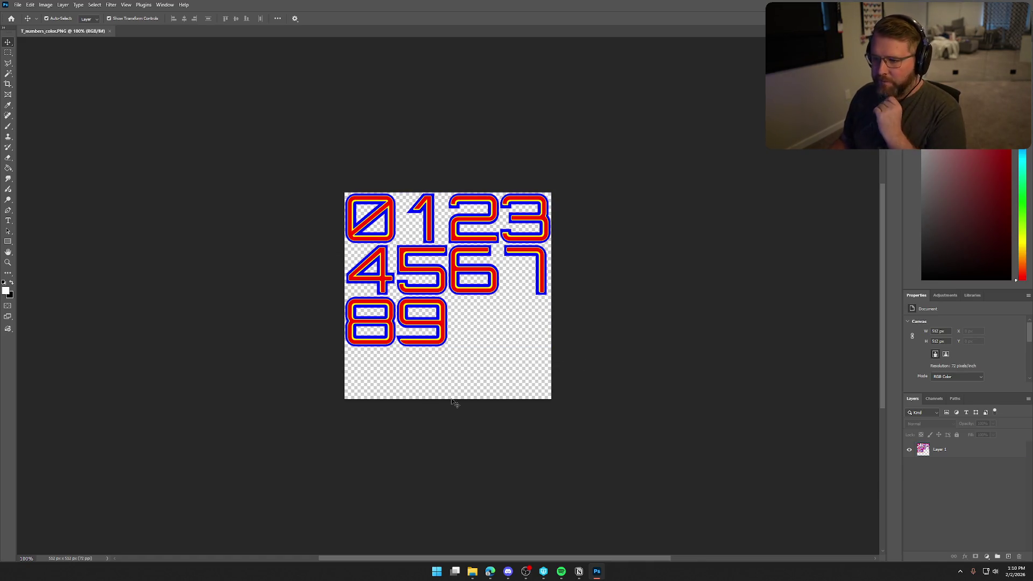
{"action": "left_click", "coordinate": [8, 221]}
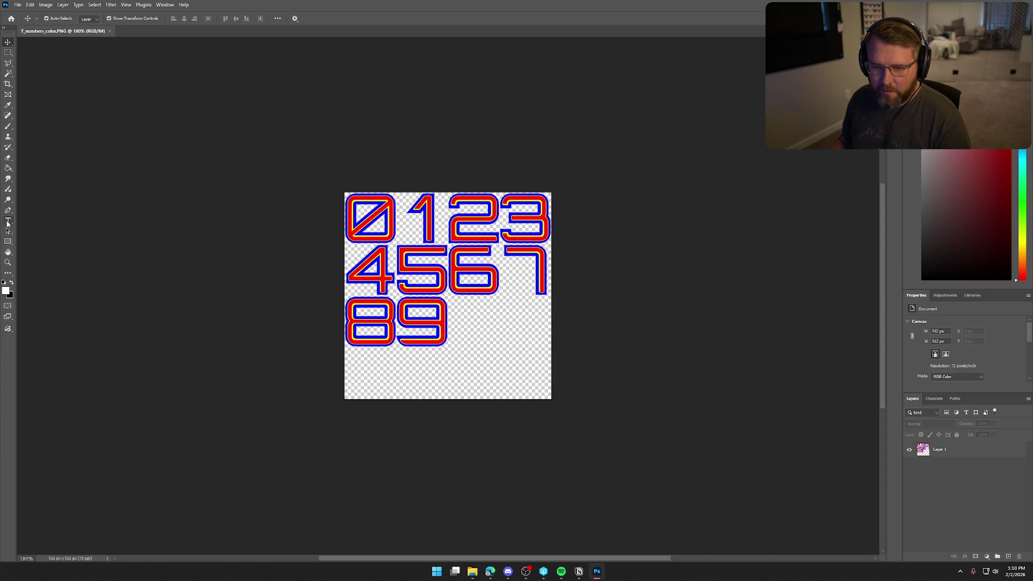
Add a new type layer reading 0123 below the existing number sheet
{"action": "left_click", "coordinate": [383, 376]}
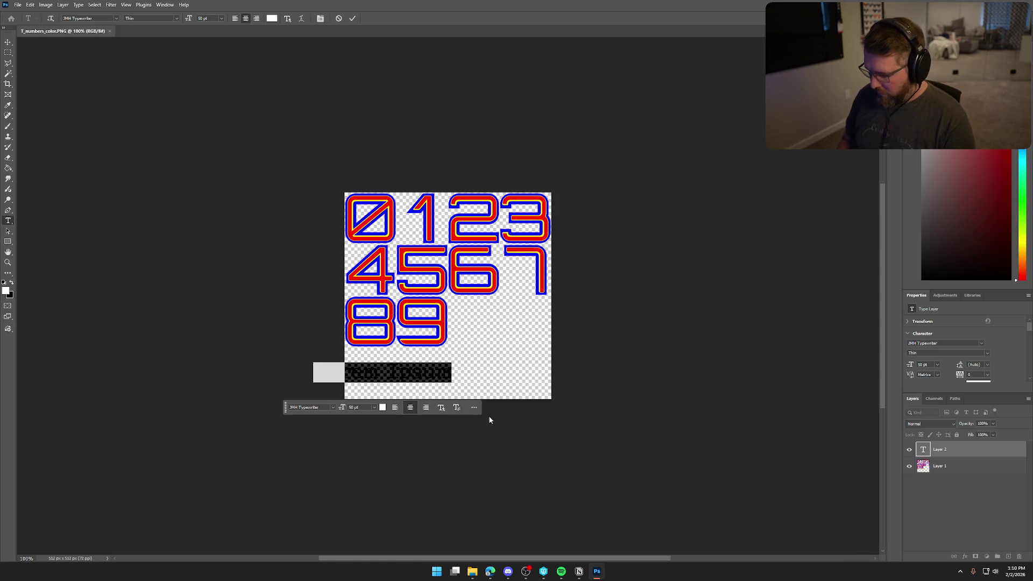
{"action": "key", "text": "BackSpace"}
{"action": "type", "text": "0123"}
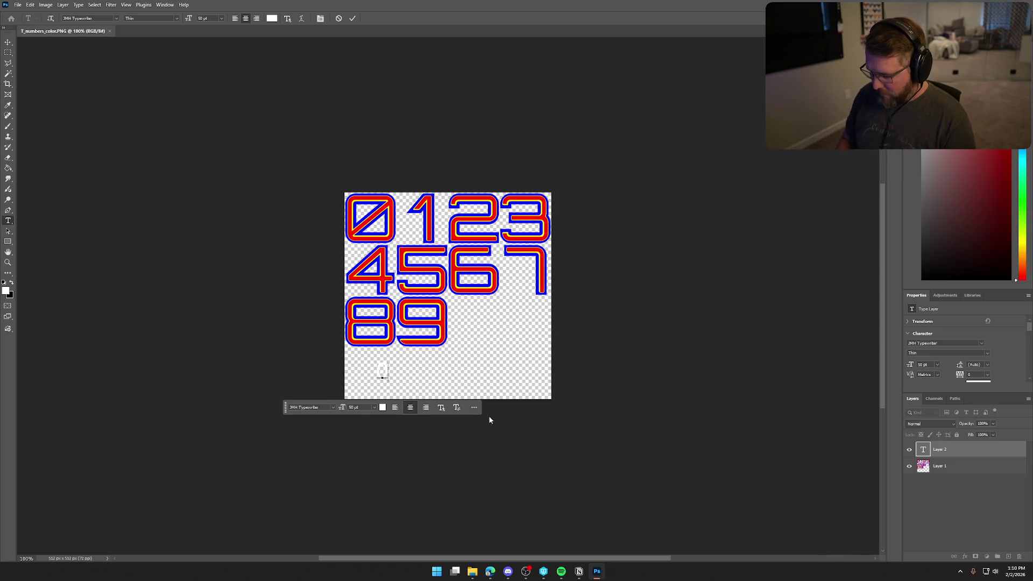
{"action": "left_click", "coordinate": [489, 416]}
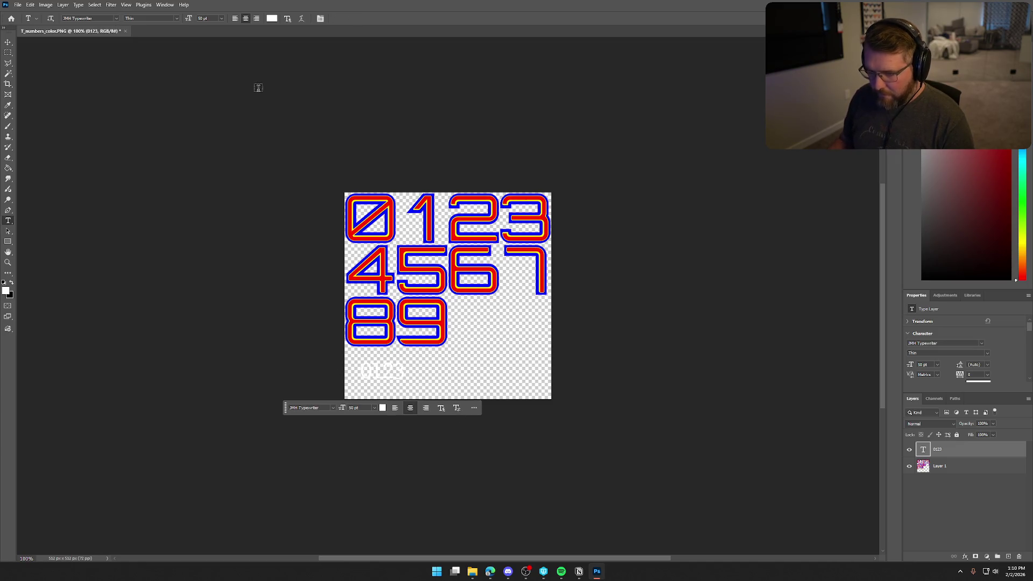
Set the 0123 text colour to black (000000)
{"action": "left_click", "coordinate": [383, 407]}
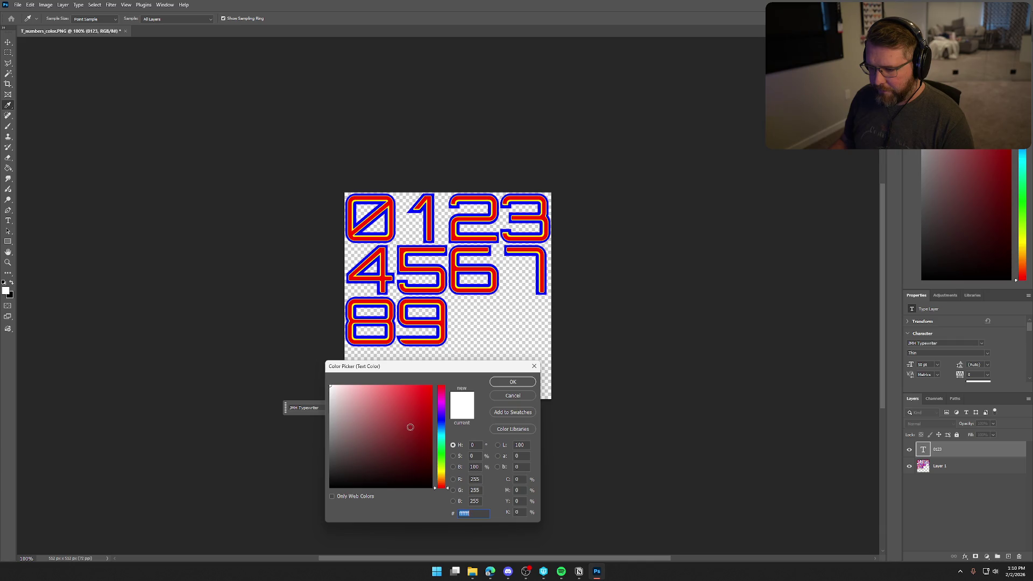
{"action": "type", "text": "000000"}
{"action": "left_click", "coordinate": [512, 382]}
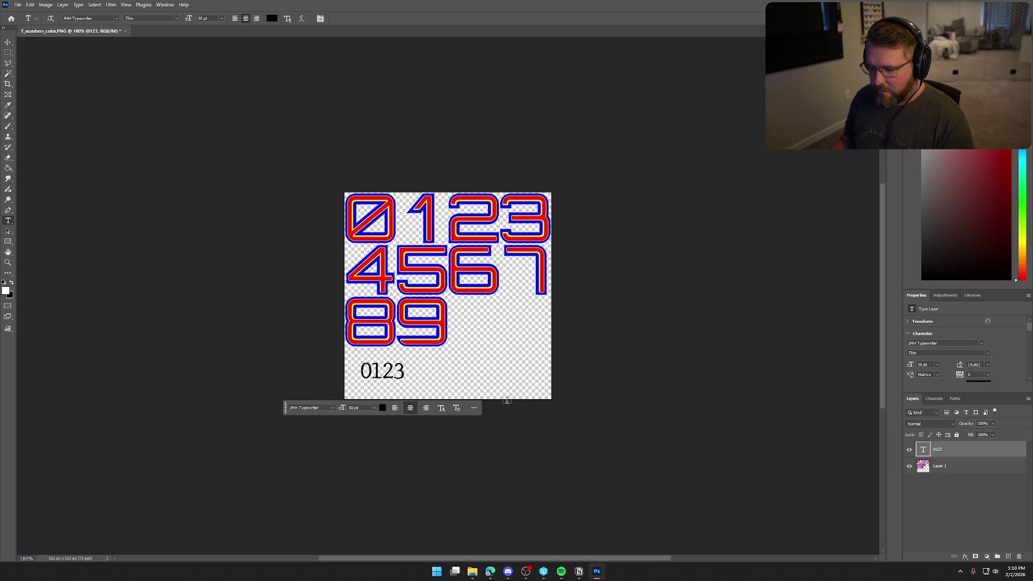
{"action": "left_click", "coordinate": [320, 407]}
Change the digits' font to Sancreek
{"action": "left_click", "coordinate": [333, 408]}
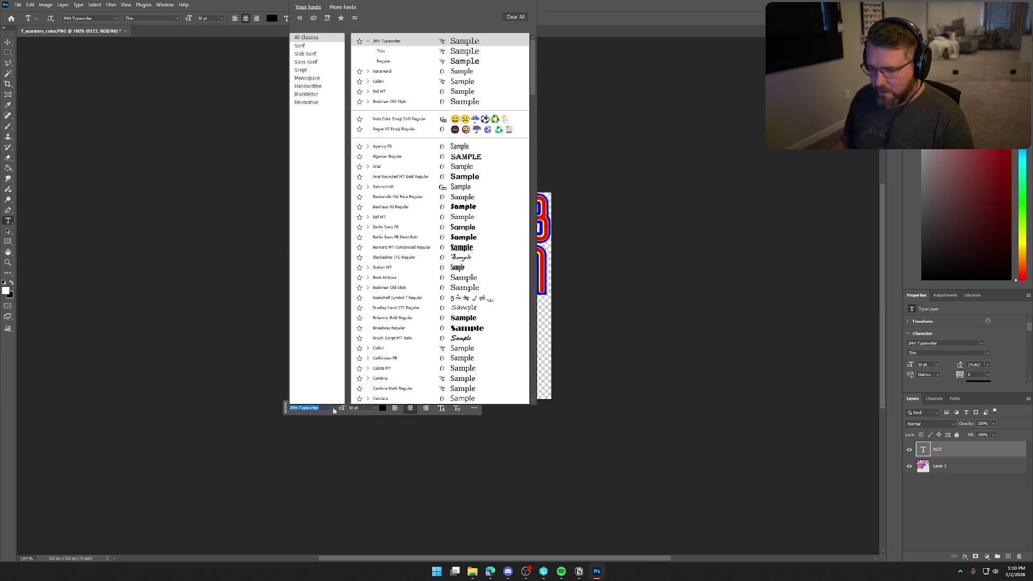
{"action": "type", "text": "s"}
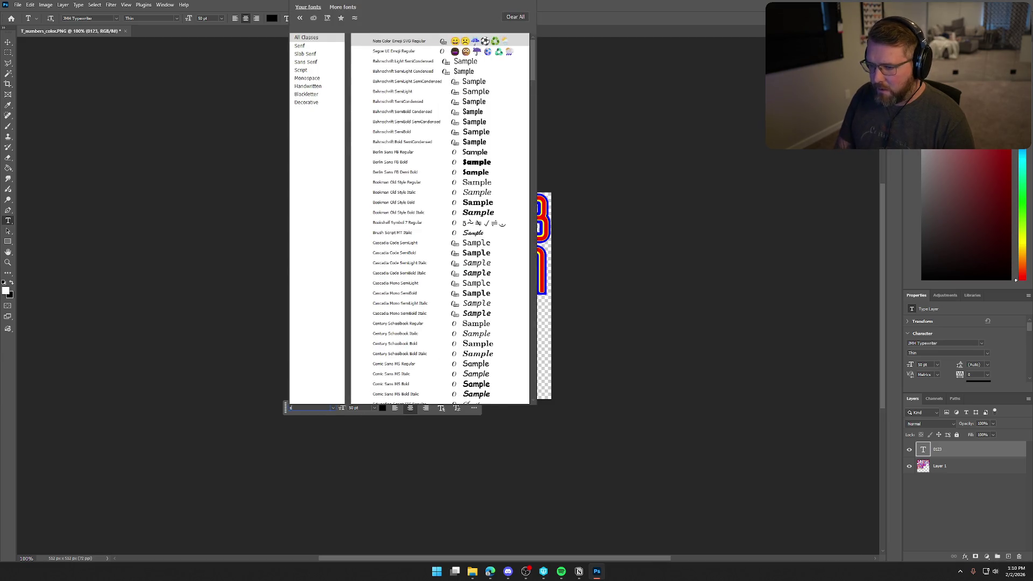
{"action": "type", "text": "anc"}
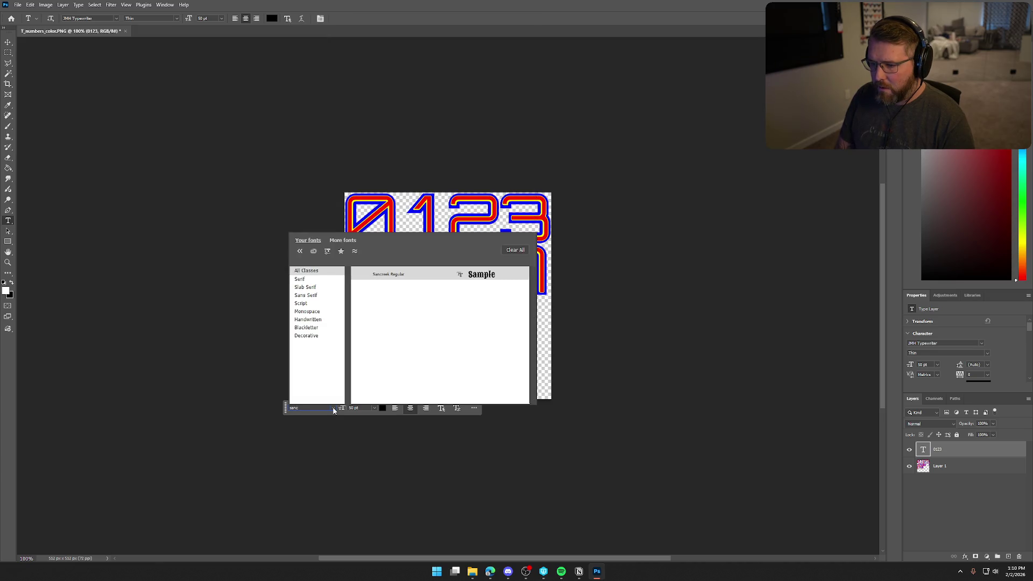
{"action": "left_click", "coordinate": [419, 278]}
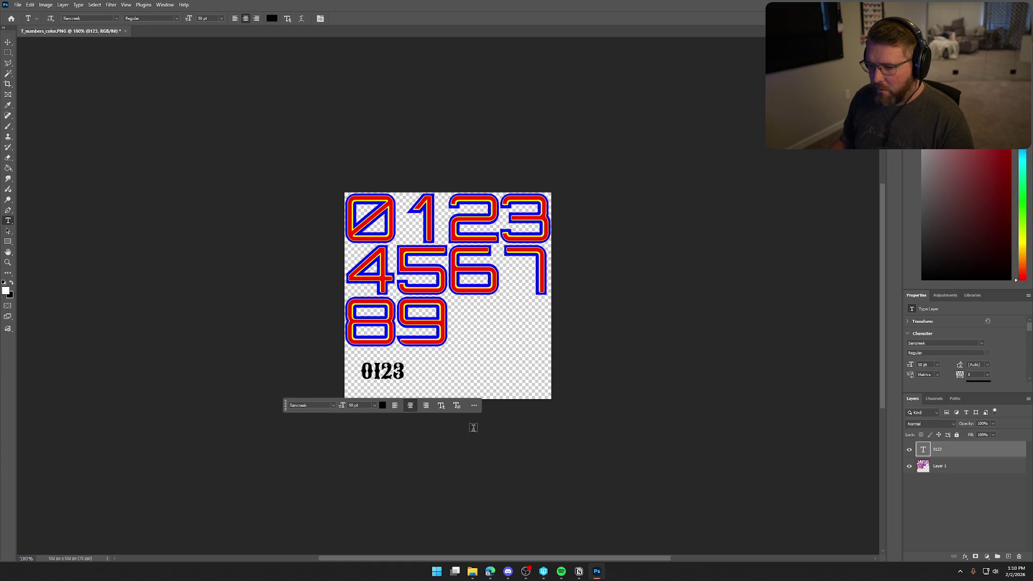
Extend the text to three lines: 0123, 4567 and 89
{"action": "double_click", "coordinate": [923, 452]}
{"action": "key", "text": "Right"}
{"action": "key", "text": "Return"}
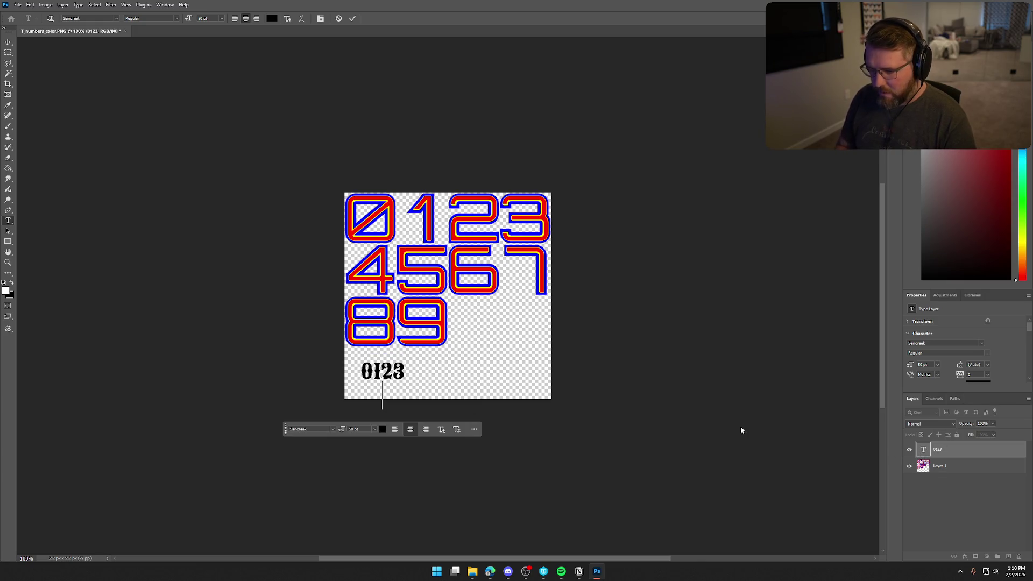
{"action": "type", "text": "4567"}
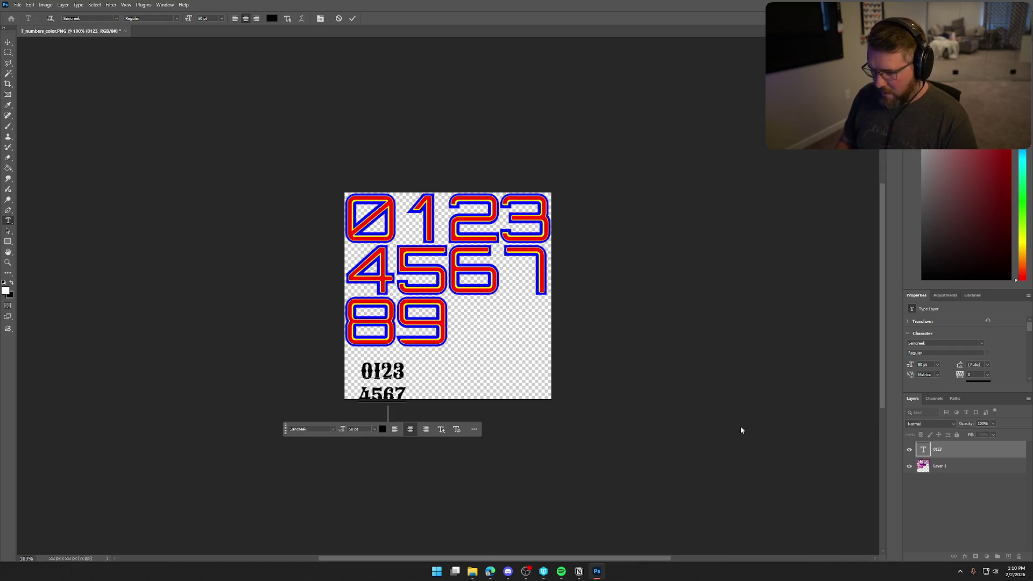
{"action": "key", "text": "Return"}
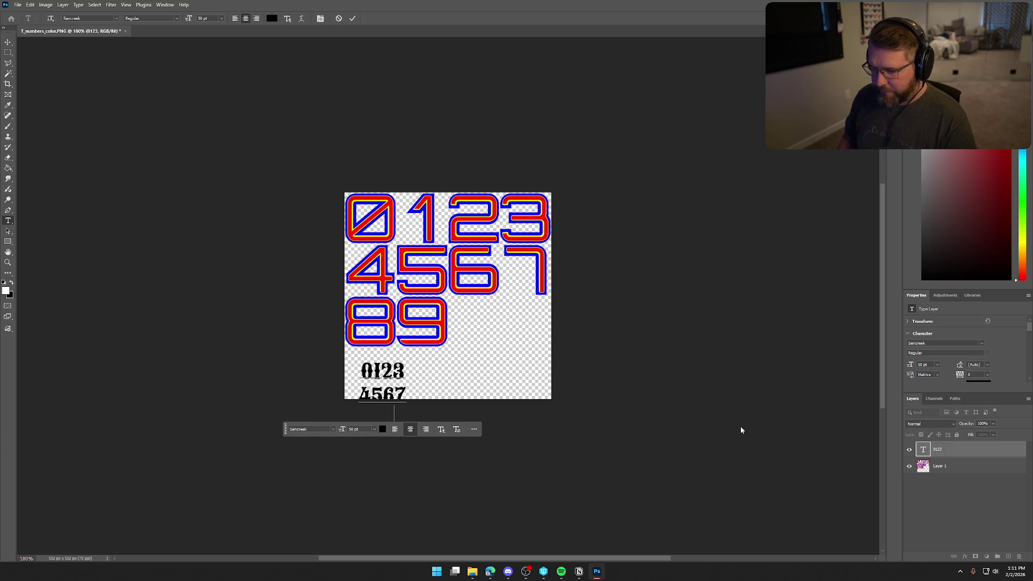
{"action": "type", "text": "89"}
{"action": "key", "text": "ctrl+Return"}
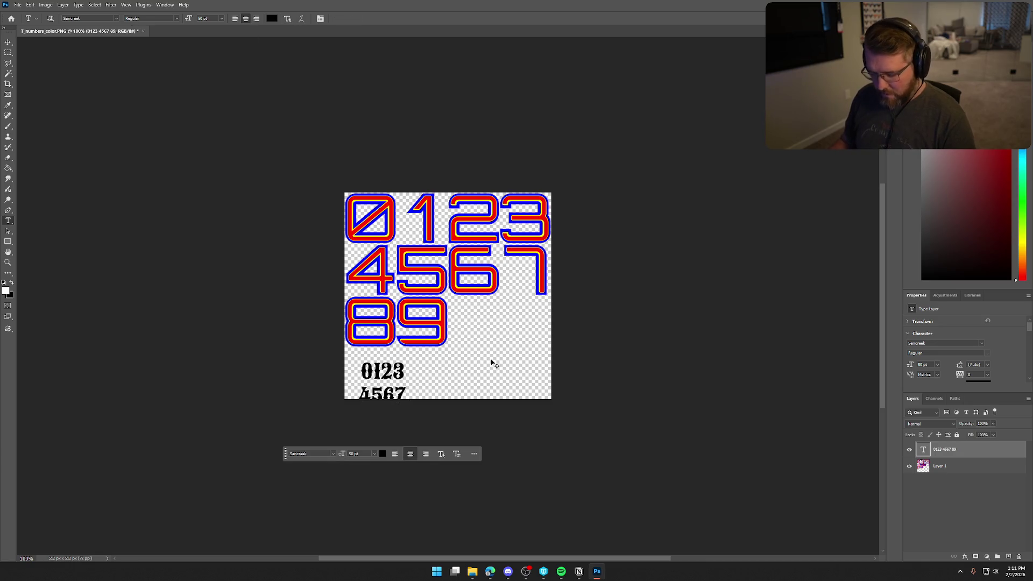
Move the digit text up over the coloured grid and scale it to about 295%
{"action": "key", "text": "ctrl+t"}
{"action": "mouse_move", "coordinate": [394, 395]}
{"action": "left_mouse_down"}
{"action": "mouse_move", "coordinate": [458, 311]}
{"action": "mouse_move", "coordinate": [465, 280]}
{"action": "left_mouse_up"}
{"action": "left_click_drag", "start_coordinate": [472, 340], "coordinate": [555, 385]}
{"action": "left_click_drag", "start_coordinate": [472, 312], "coordinate": [445, 311]}
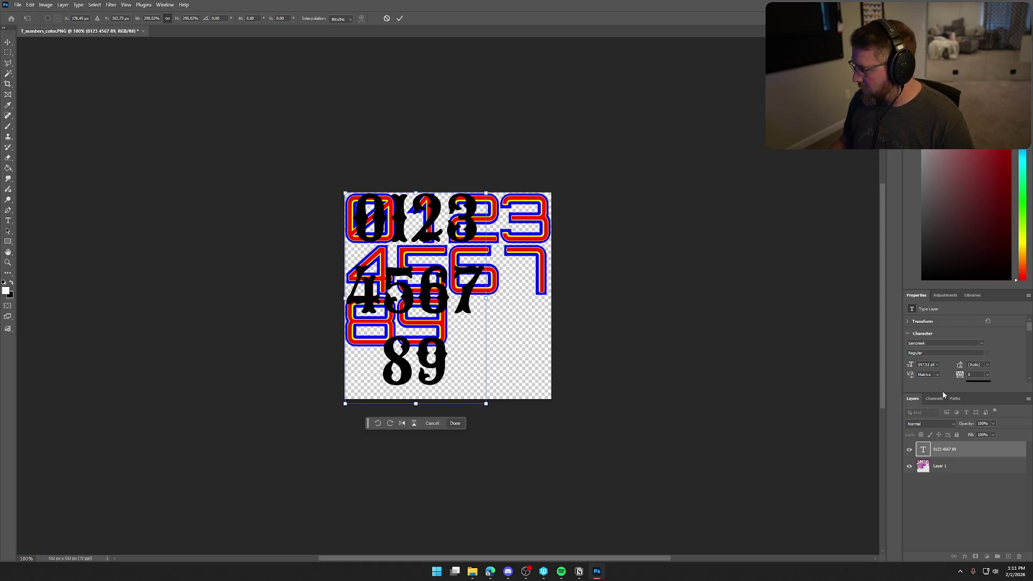
Widen the digits' tracking, trying 100, 200 and then 500
{"action": "mouse_move", "coordinate": [983, 393]}
{"action": "left_mouse_down"}
{"action": "mouse_move", "coordinate": [984, 439]}
{"action": "mouse_move", "coordinate": [984, 426]}
{"action": "left_mouse_up"}
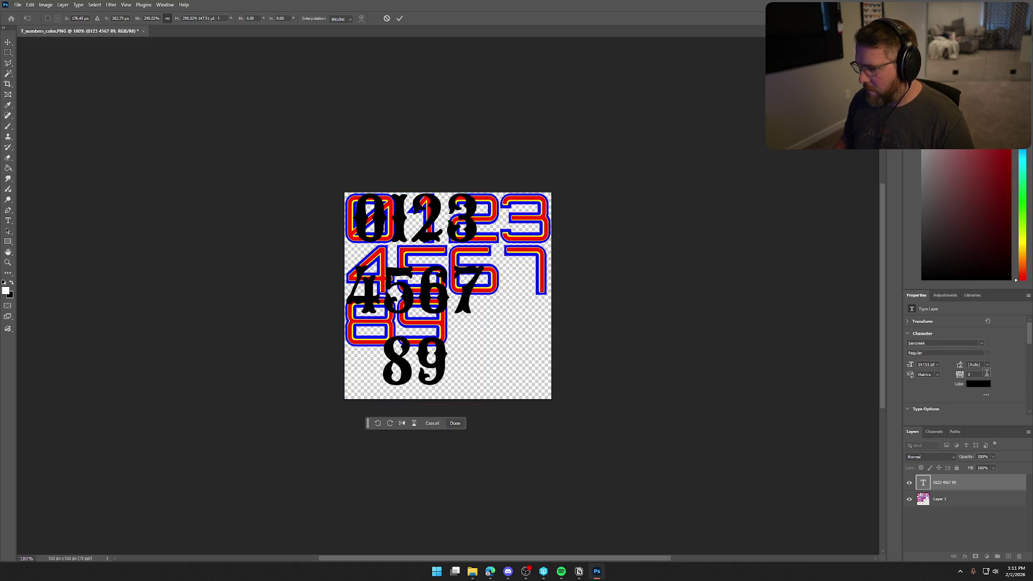
{"action": "left_click", "coordinate": [988, 376]}
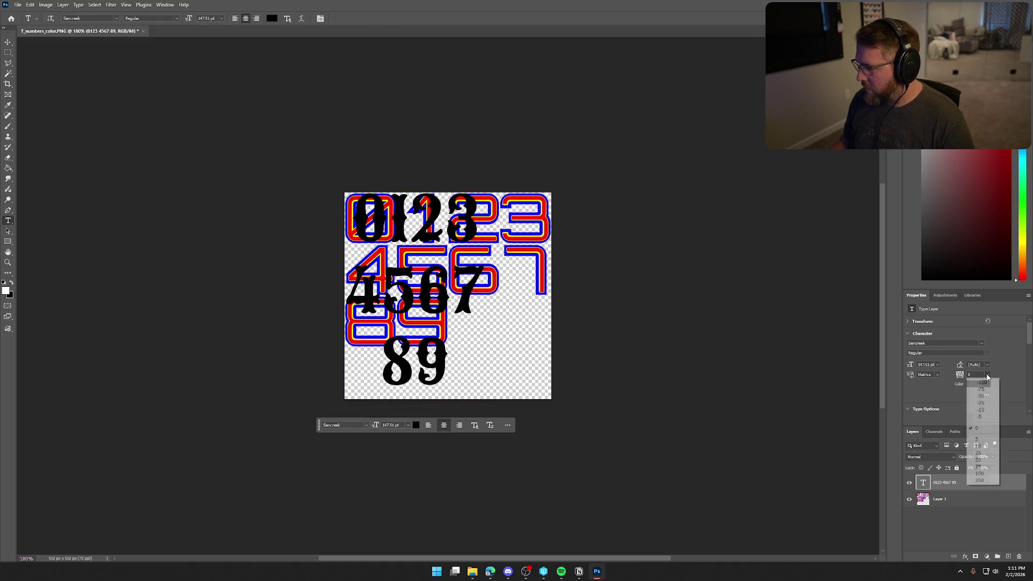
{"action": "left_click", "coordinate": [983, 473]}
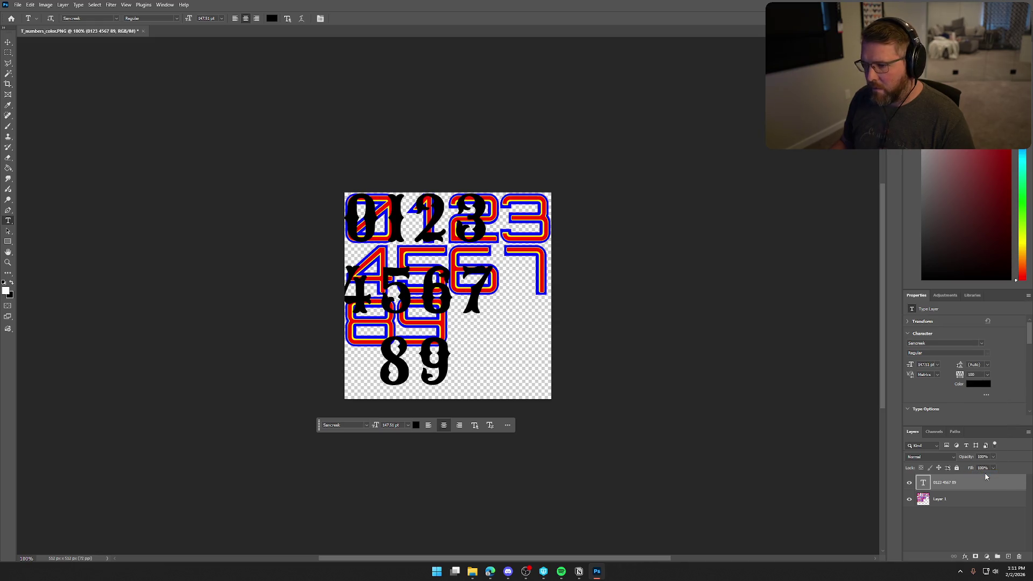
{"action": "left_click", "coordinate": [987, 376]}
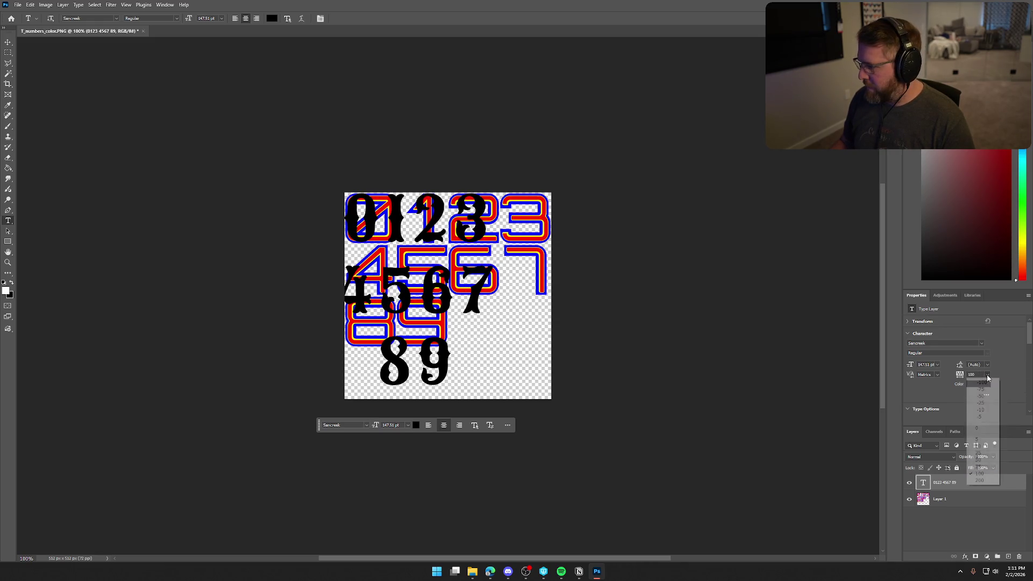
{"action": "left_click", "coordinate": [990, 481]}
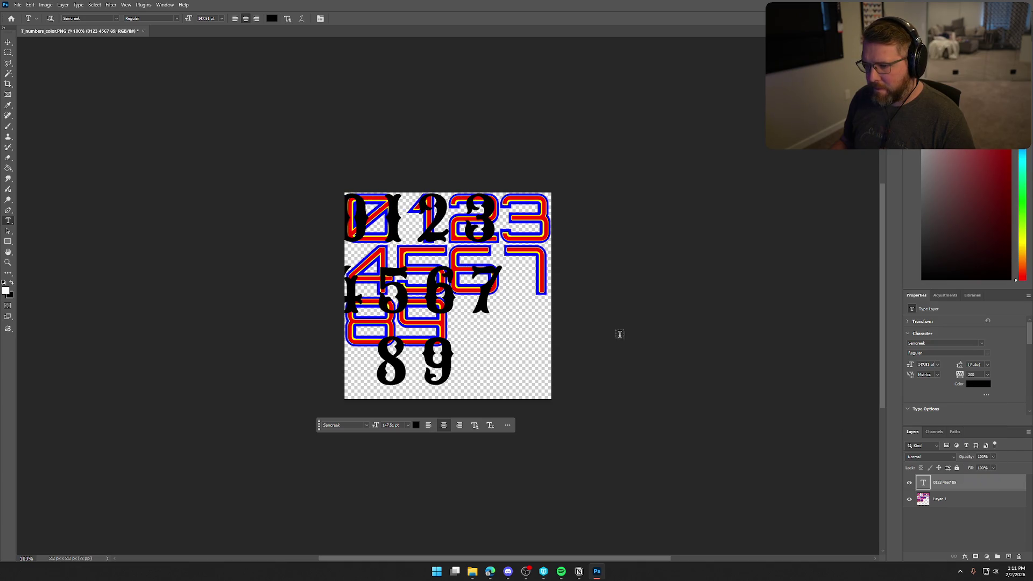
{"action": "double_click", "coordinate": [977, 373]}
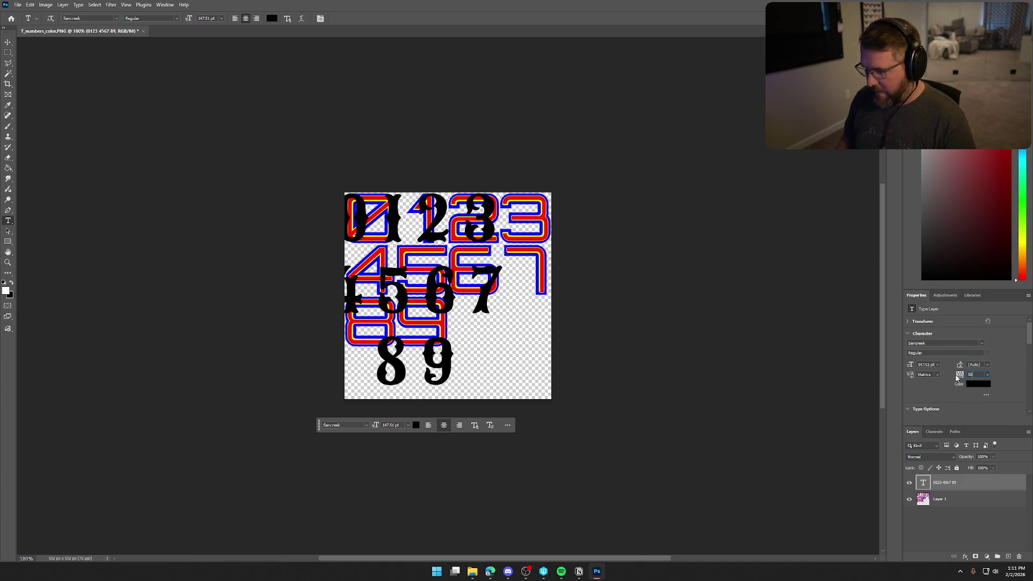
{"action": "key", "text": "Return"}
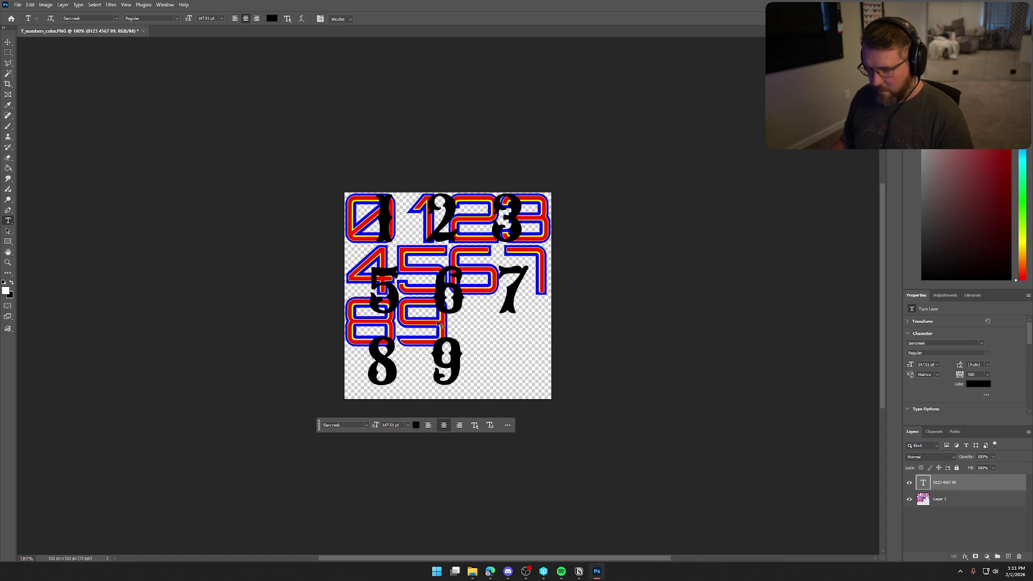
Shift the spread-out digits right, then settle the tracking at 400
{"action": "left_click_drag", "start_coordinate": [433, 309], "coordinate": [490, 306]}
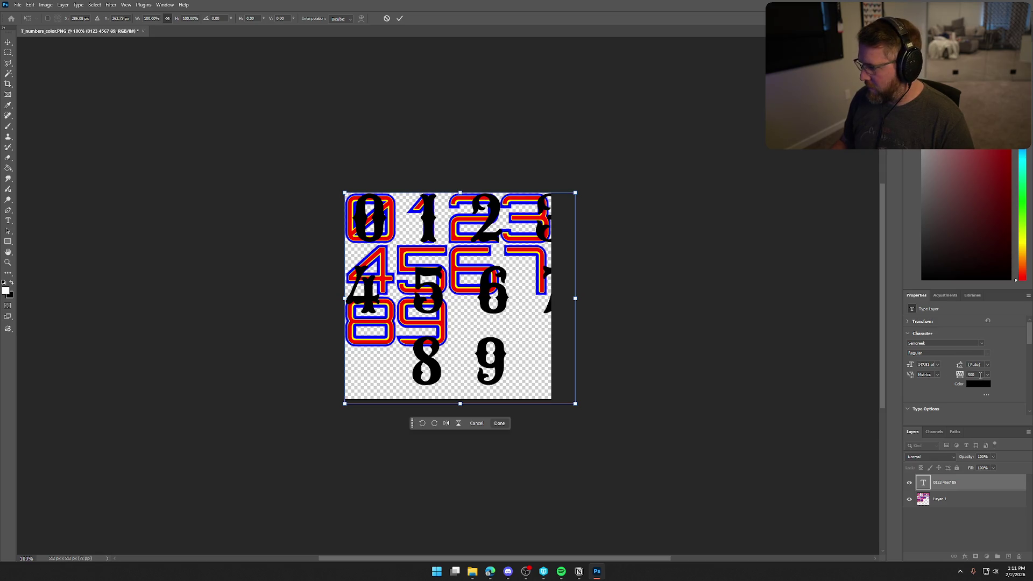
{"action": "key", "text": "Return"}
{"action": "key", "text": "t"}
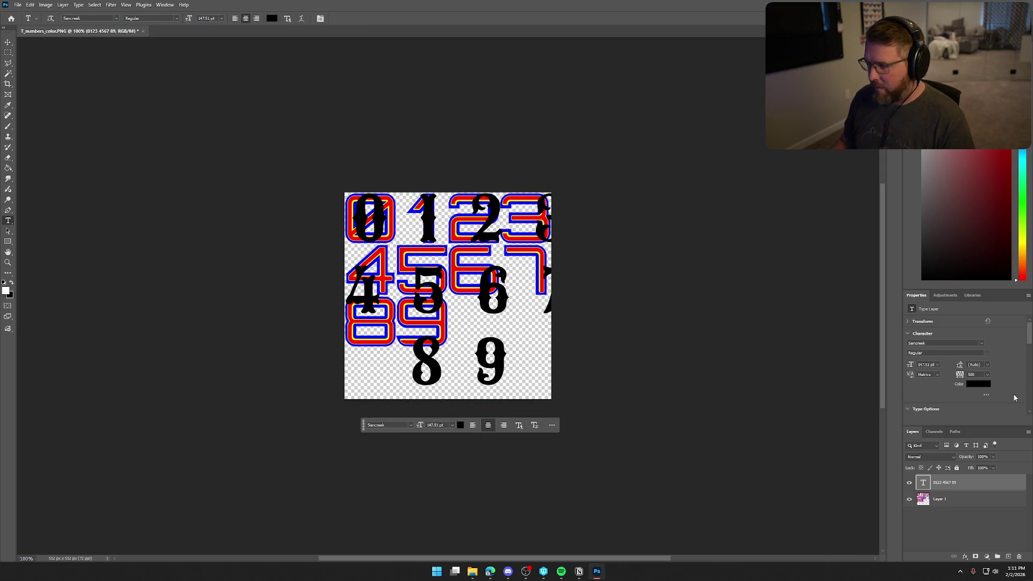
{"action": "double_click", "coordinate": [973, 374]}
{"action": "type", "text": "-24"}
{"action": "key", "text": "Return"}
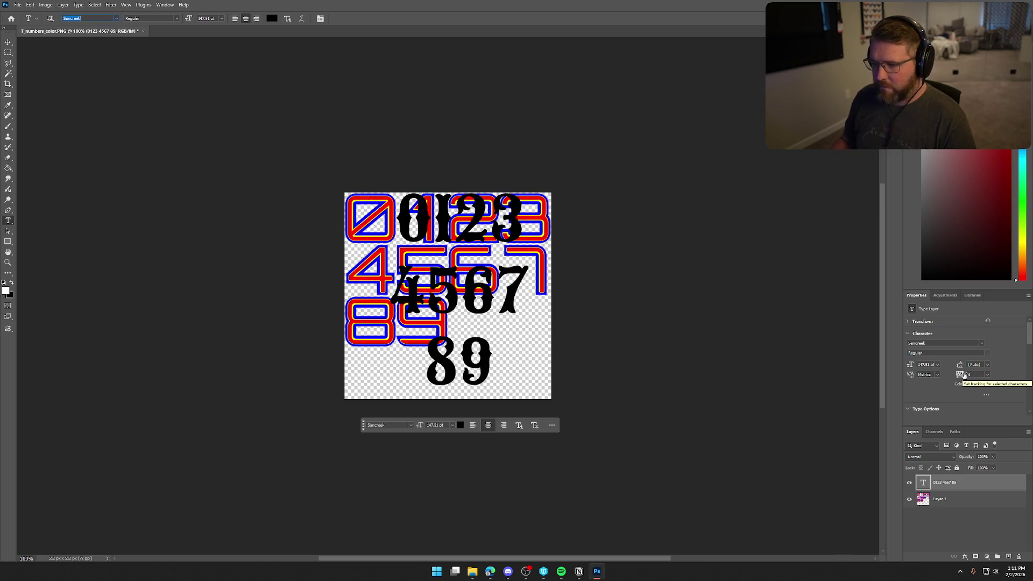
{"action": "double_click", "coordinate": [972, 374]}
{"action": "type", "text": "-48"}
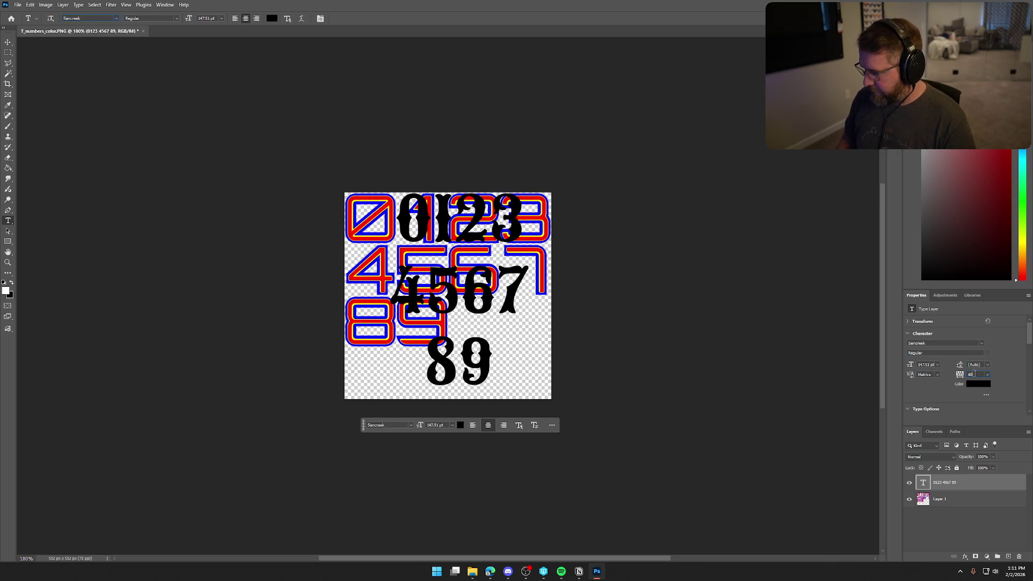
{"action": "type", "text": "0"}
{"action": "key", "text": "Return"}
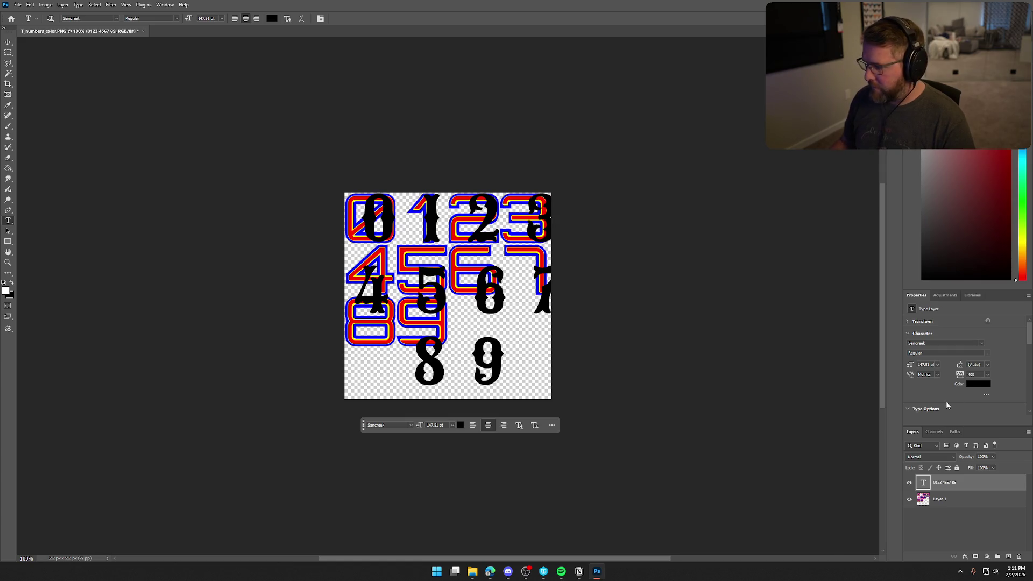
Nudge and rescale the digits to about 97% so they fit the 532 px canvas
{"action": "key", "text": "ctrl+t"}
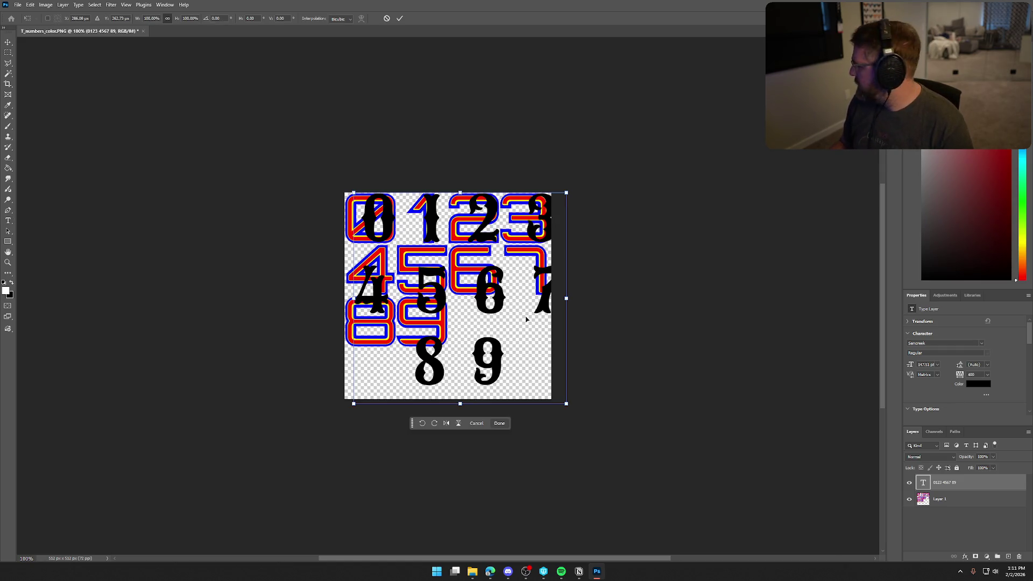
{"action": "left_click_drag", "start_coordinate": [526, 320], "coordinate": [519, 319]}
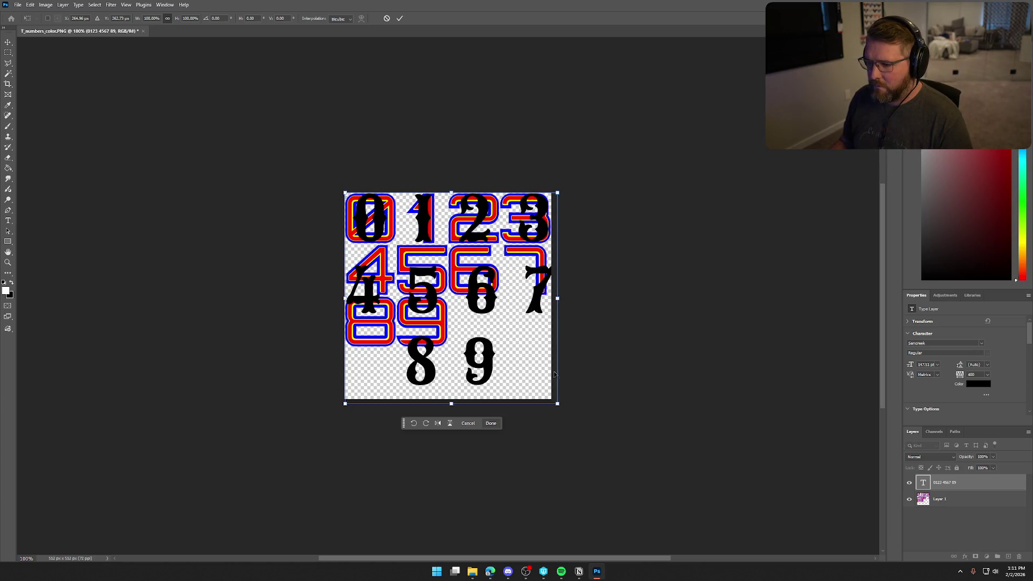
{"action": "left_click_drag", "start_coordinate": [557, 403], "coordinate": [517, 357]}
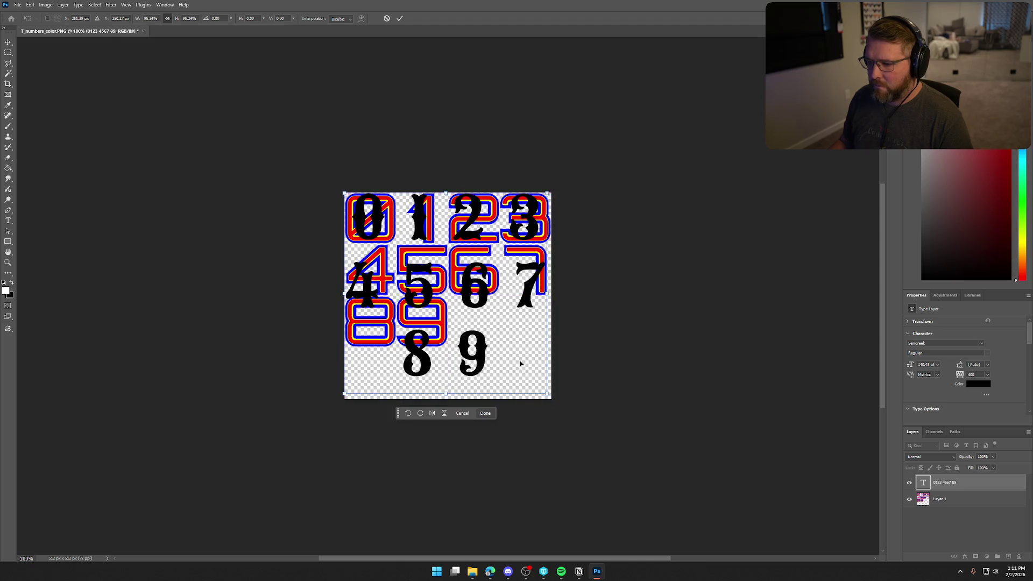
{"action": "mouse_move", "coordinate": [546, 391]}
{"action": "left_mouse_down"}
{"action": "mouse_move", "coordinate": [546, 401]}
{"action": "mouse_move", "coordinate": [559, 397]}
{"action": "left_mouse_up"}
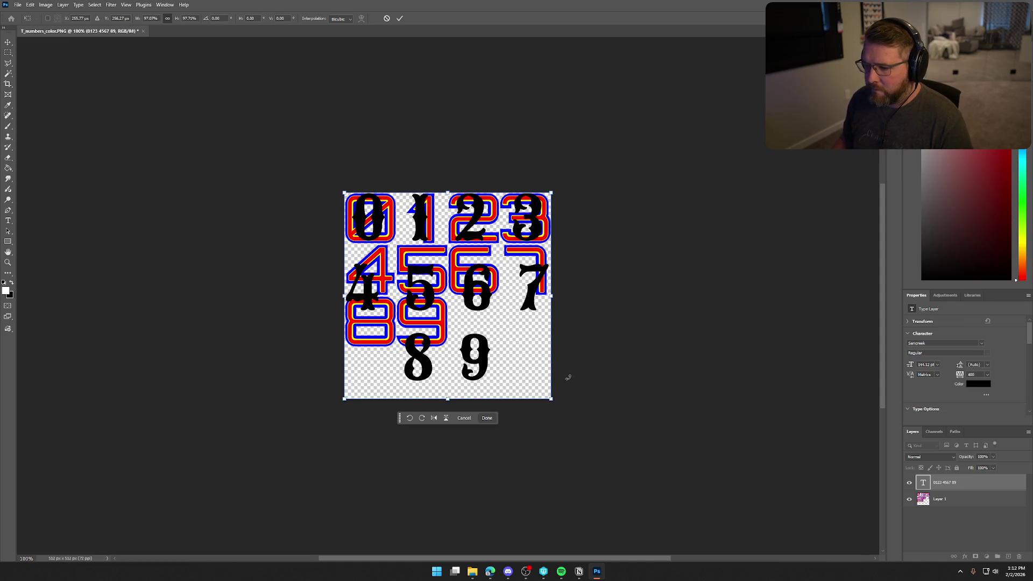
{"action": "key", "text": "Return"}
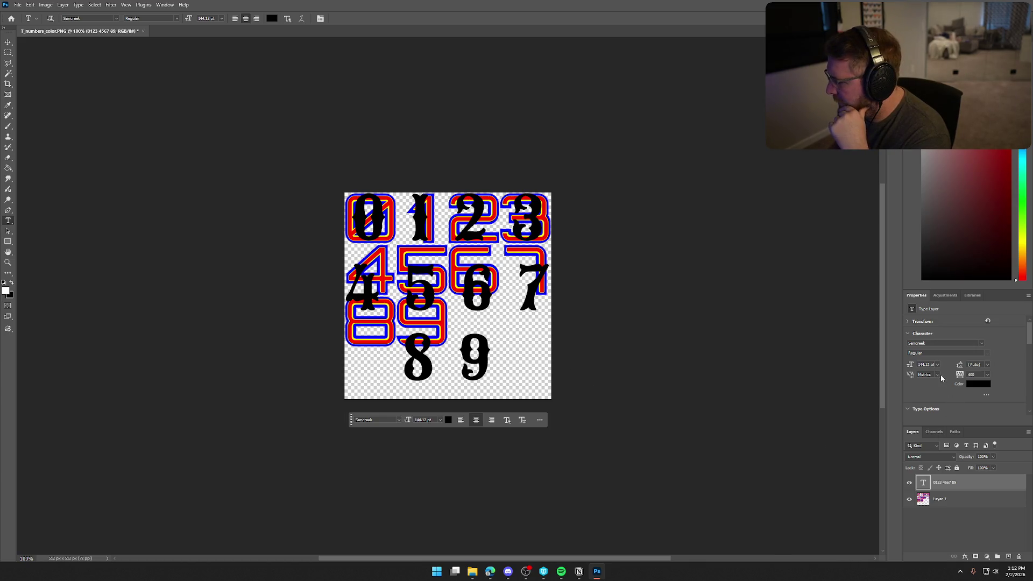
Try 10 pt and 150 pt leading, left-align the rows, and move the text back over the grid
{"action": "left_click", "coordinate": [987, 365]}
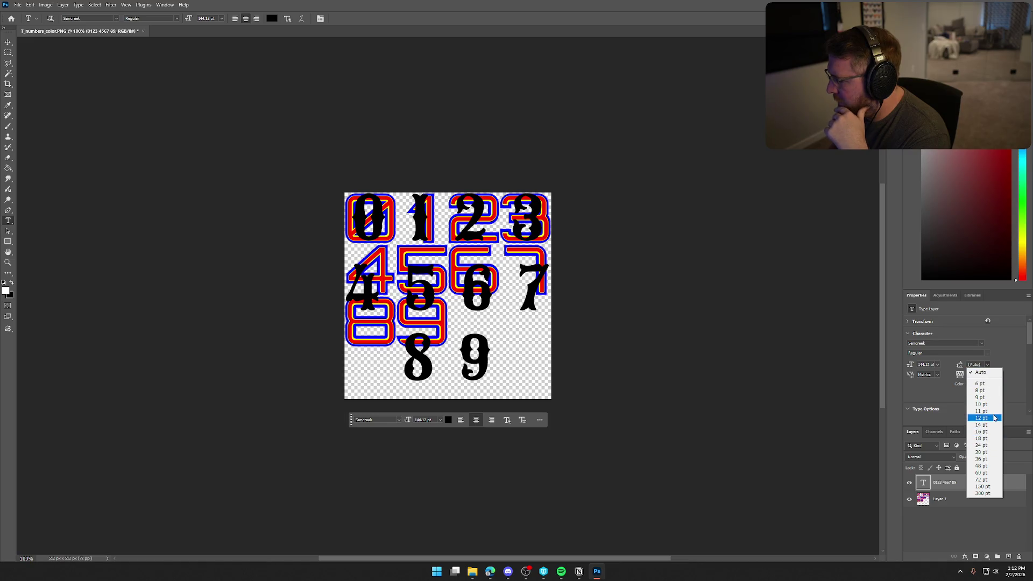
{"action": "left_click", "coordinate": [989, 404]}
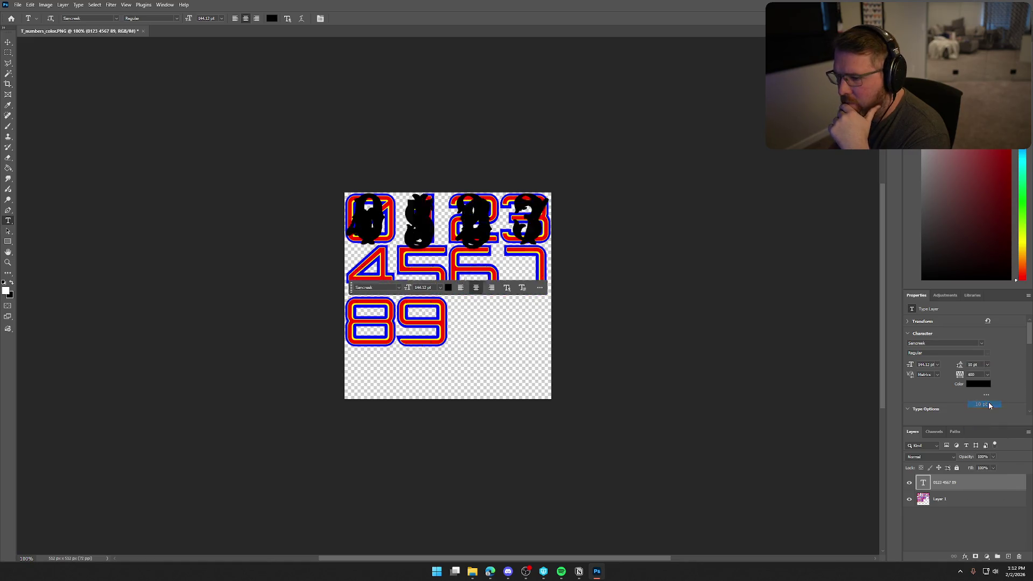
{"action": "left_click", "coordinate": [987, 364]}
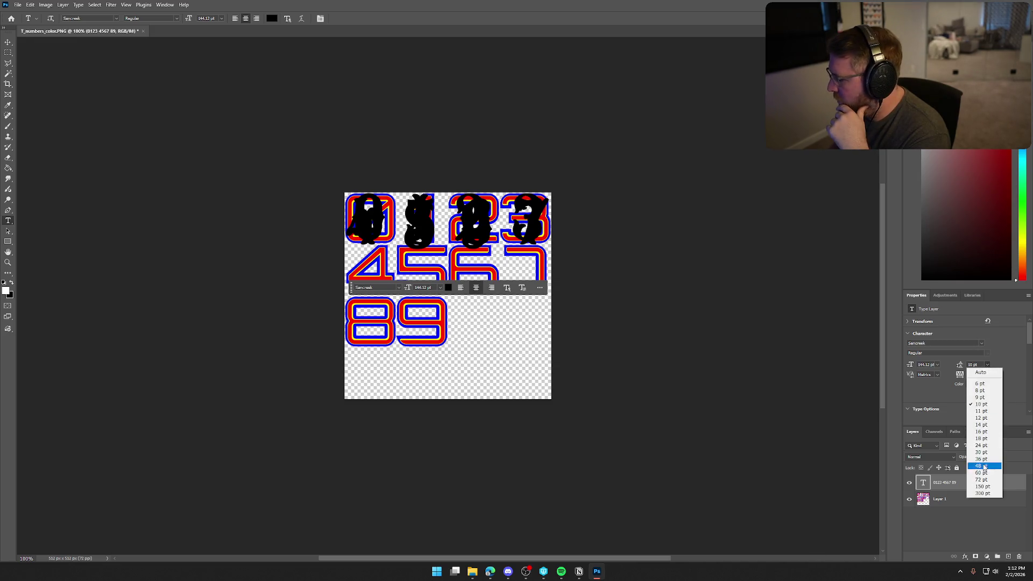
{"action": "left_click", "coordinate": [986, 487]}
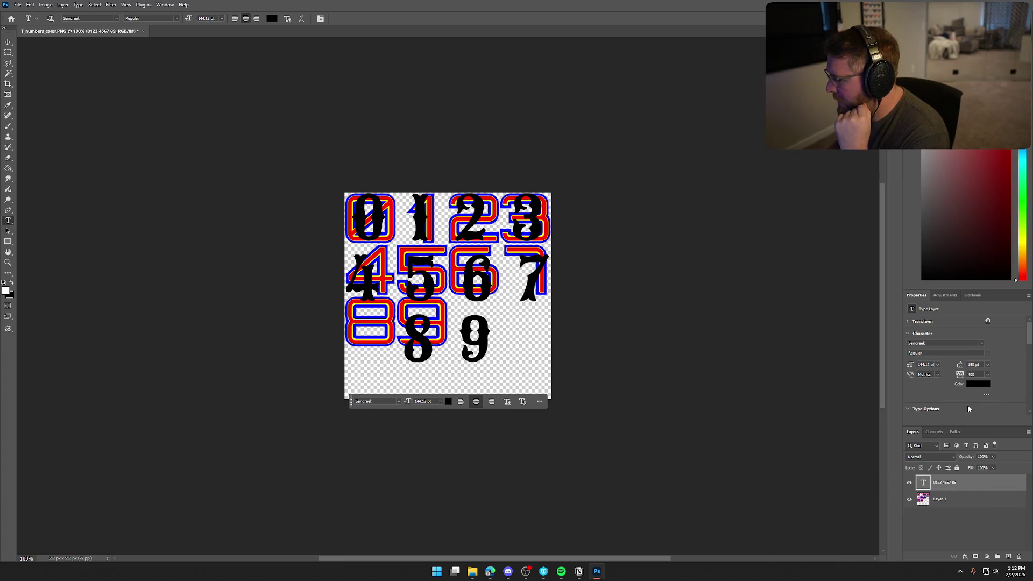
{"action": "scroll", "coordinate": [959, 396], "scroll_direction": "down", "scroll_amount": 5}
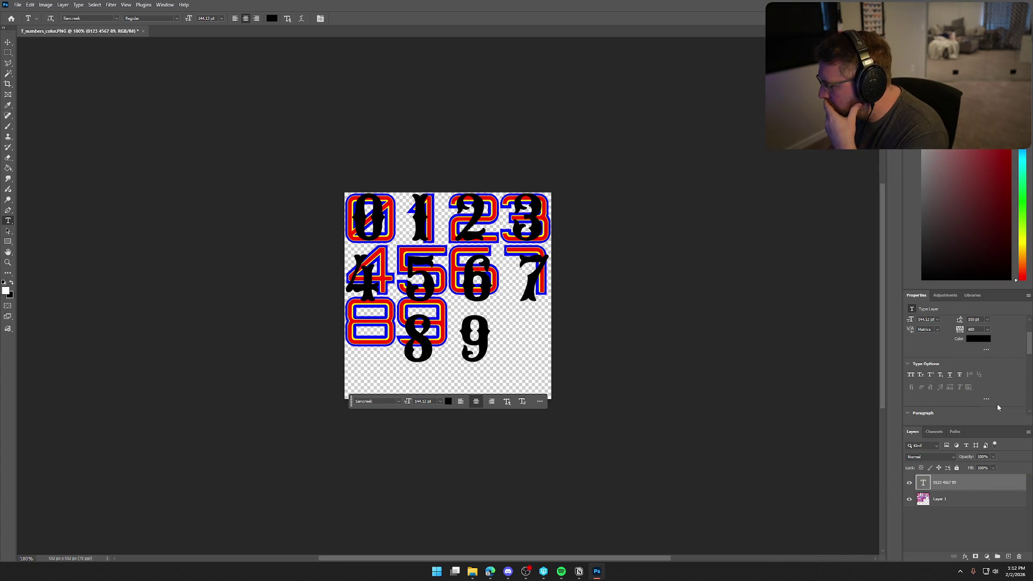
{"action": "scroll", "coordinate": [996, 404], "scroll_direction": "down", "scroll_amount": 1}
{"action": "left_click", "coordinate": [911, 379]}
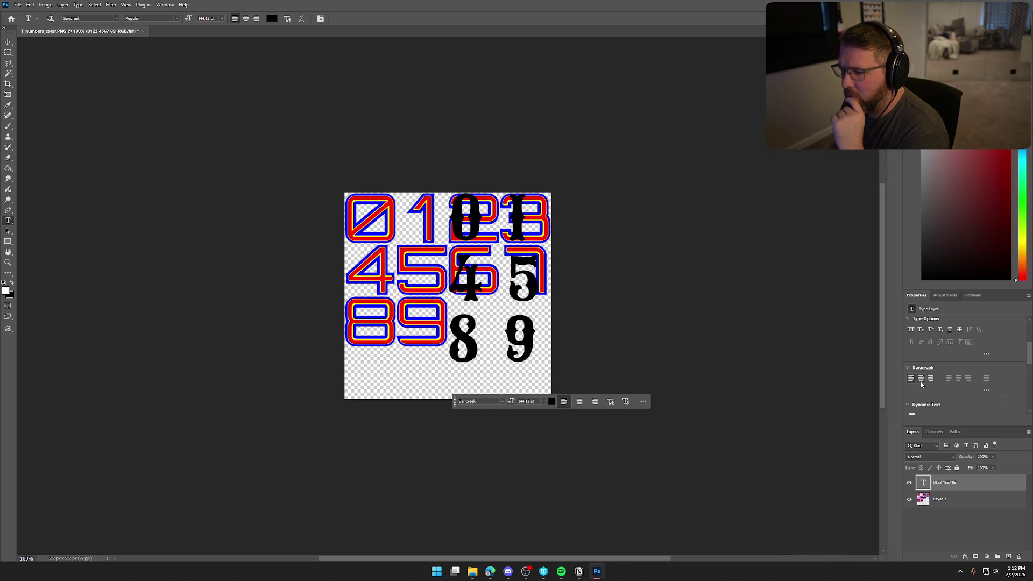
{"action": "key", "text": "ctrl+t"}
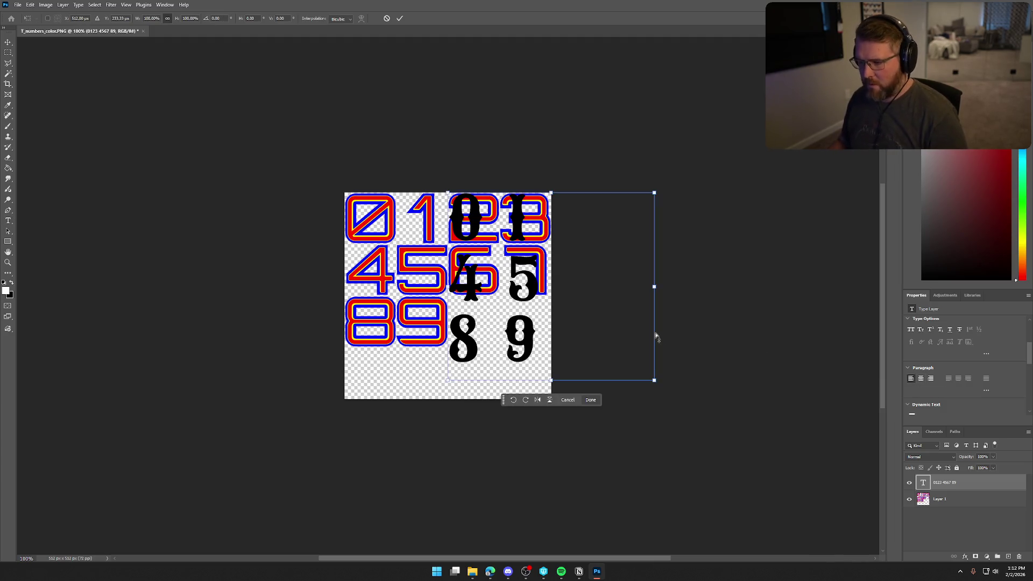
{"action": "left_click_drag", "start_coordinate": [591, 324], "coordinate": [489, 325]}
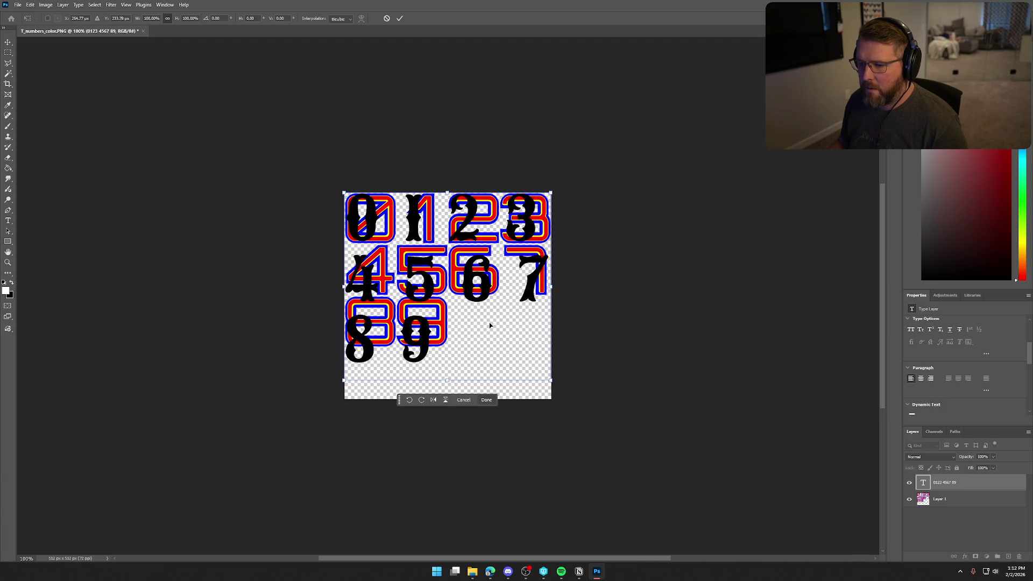
{"action": "key", "text": "Return"}
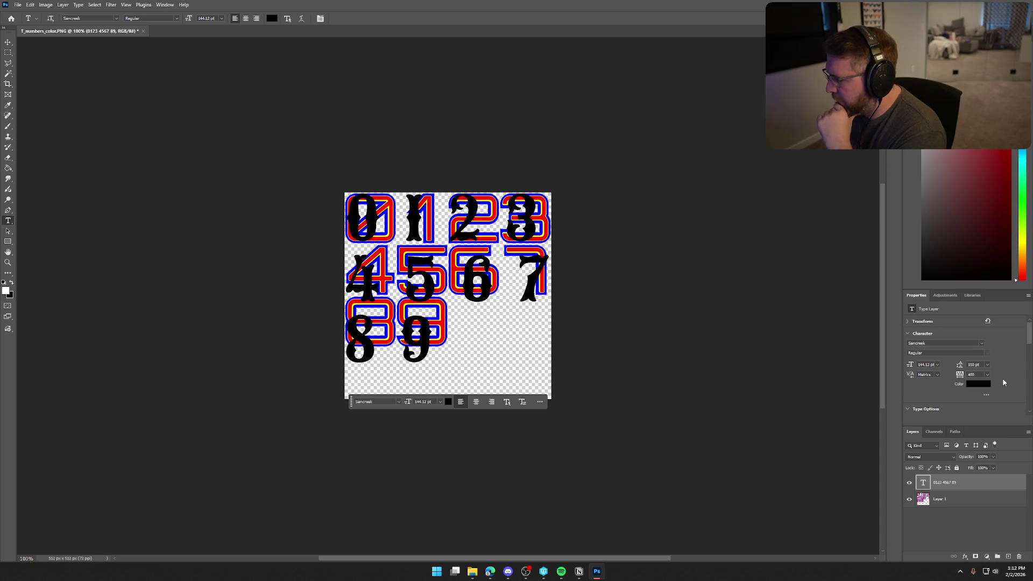
Set the digits' leading to 100, then 125, and finally 130 pt
{"action": "left_click", "coordinate": [987, 364]}
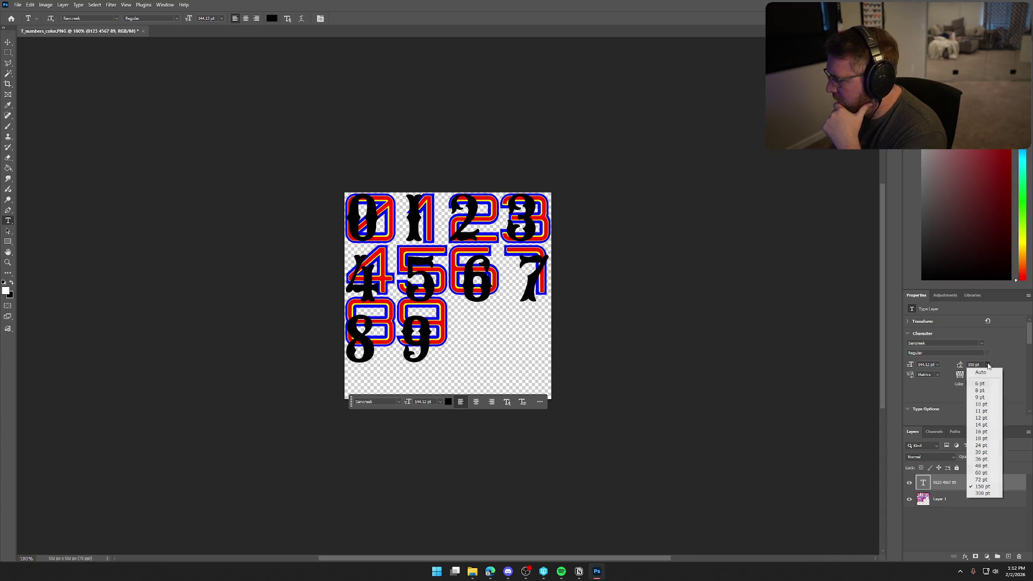
{"action": "left_click", "coordinate": [973, 364]}
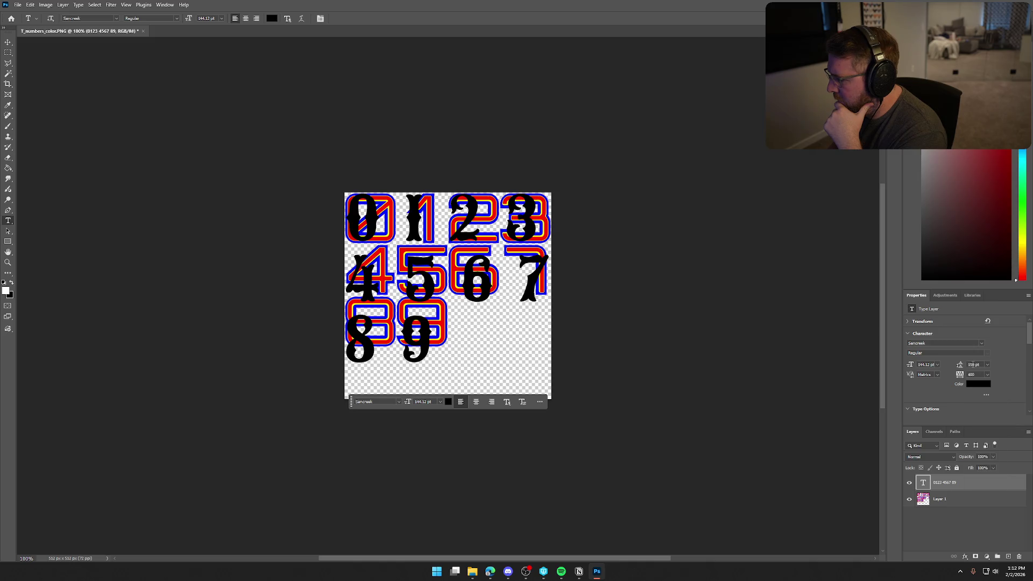
{"action": "type", "text": "1"}
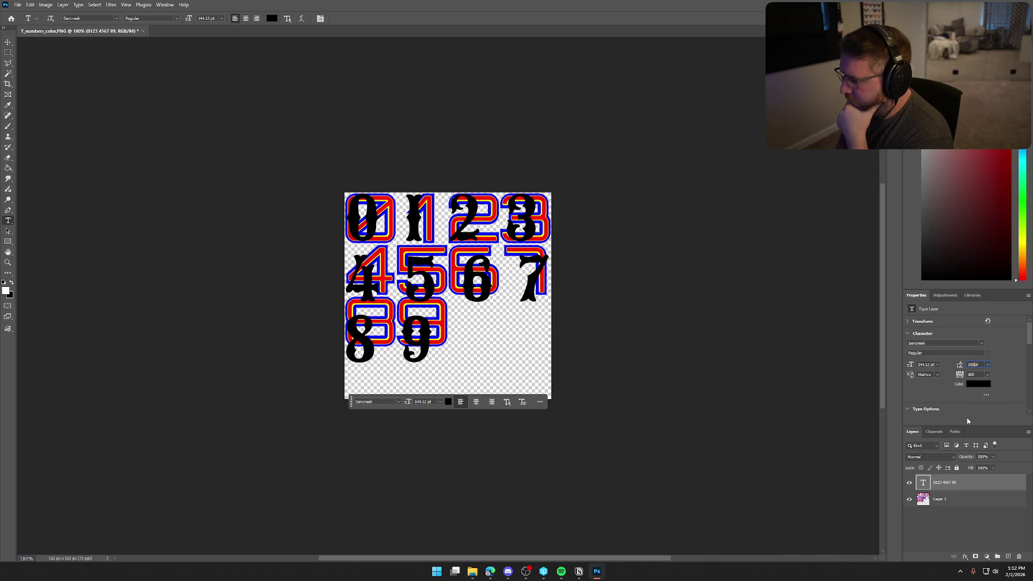
{"action": "key", "text": "Return"}
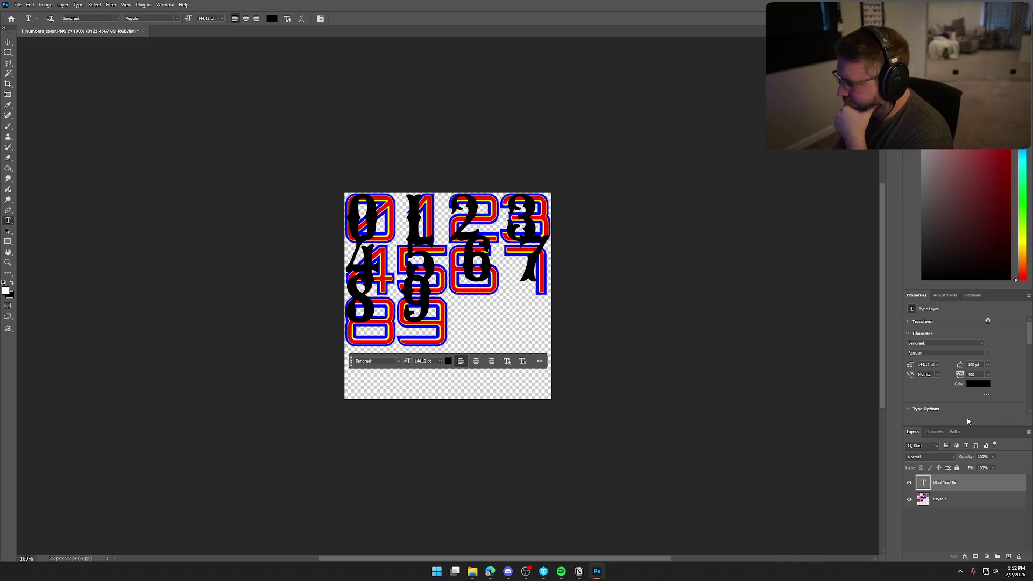
{"action": "type", "text": "1"}
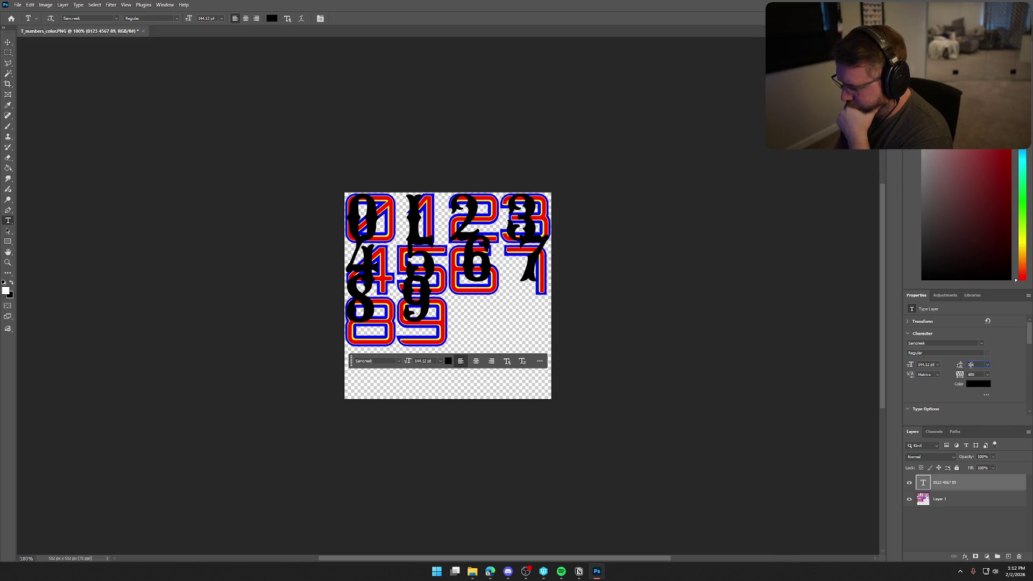
{"action": "key", "text": "Return"}
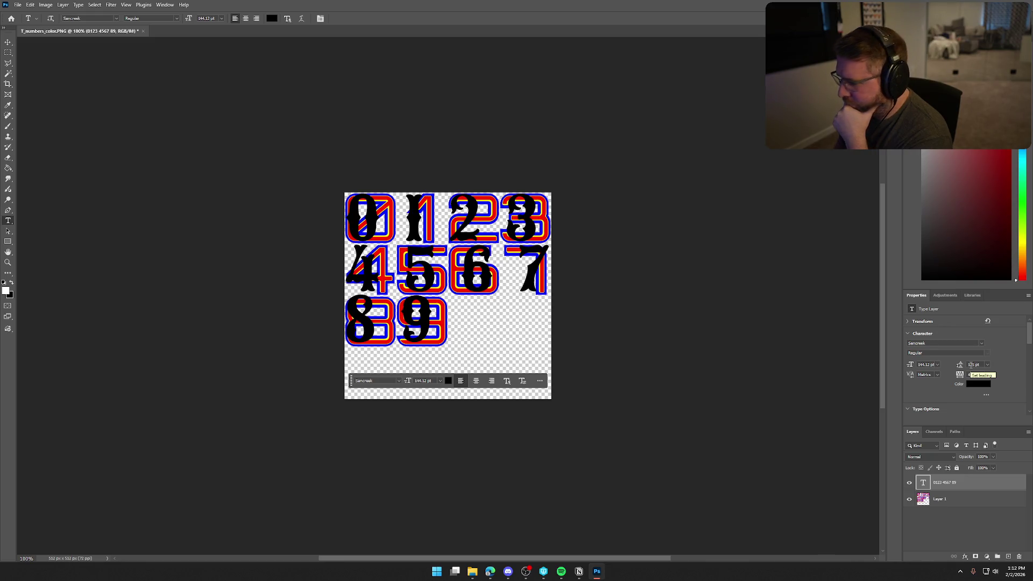
{"action": "left_click", "coordinate": [973, 365]}
{"action": "type", "text": "130"}
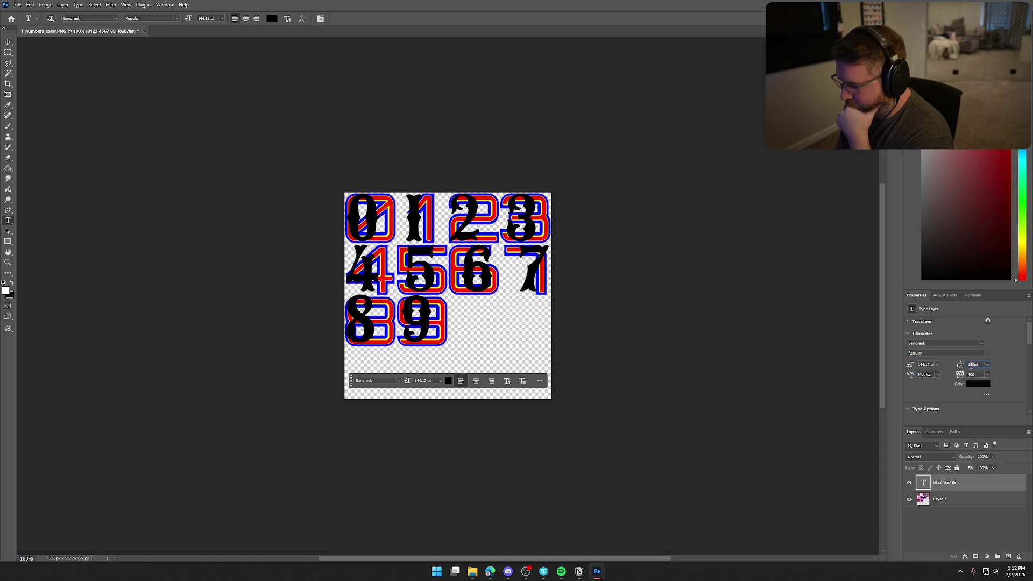
{"action": "key", "text": "Return"}
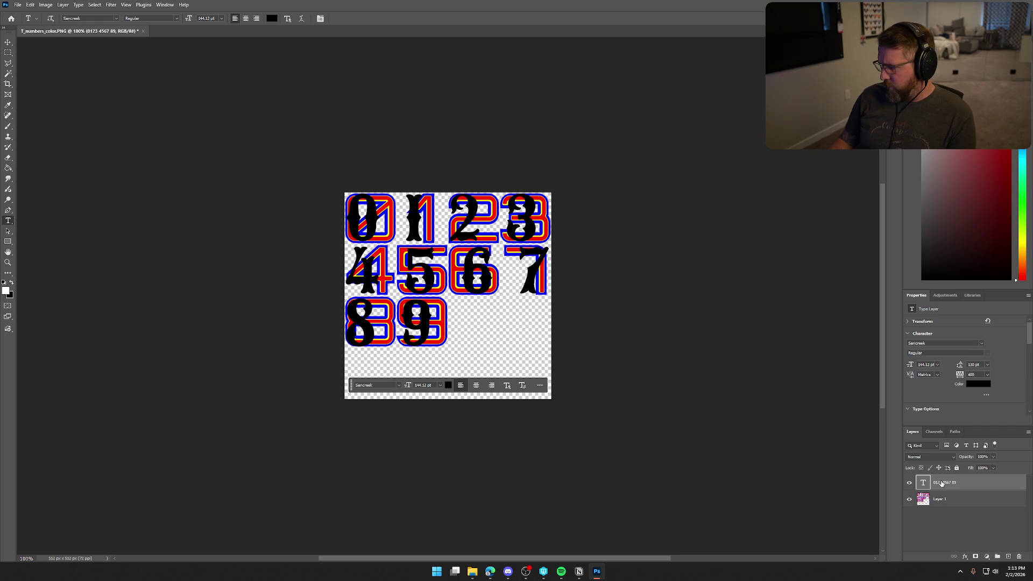
Try 375 tracking on the digits, then restore it to 400
{"action": "left_click", "coordinate": [979, 375]}
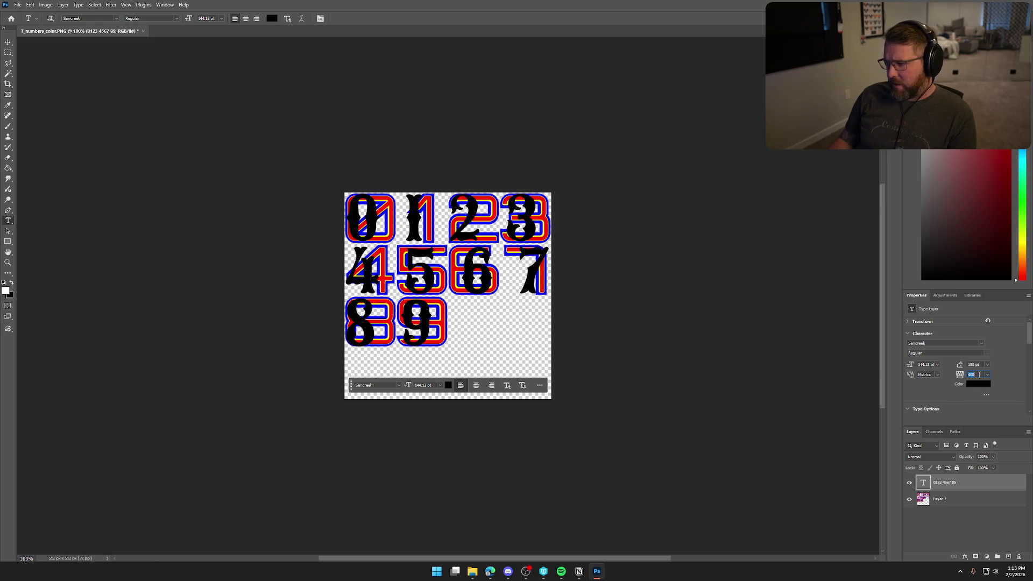
{"action": "type", "text": "075"}
{"action": "key", "text": "Return"}
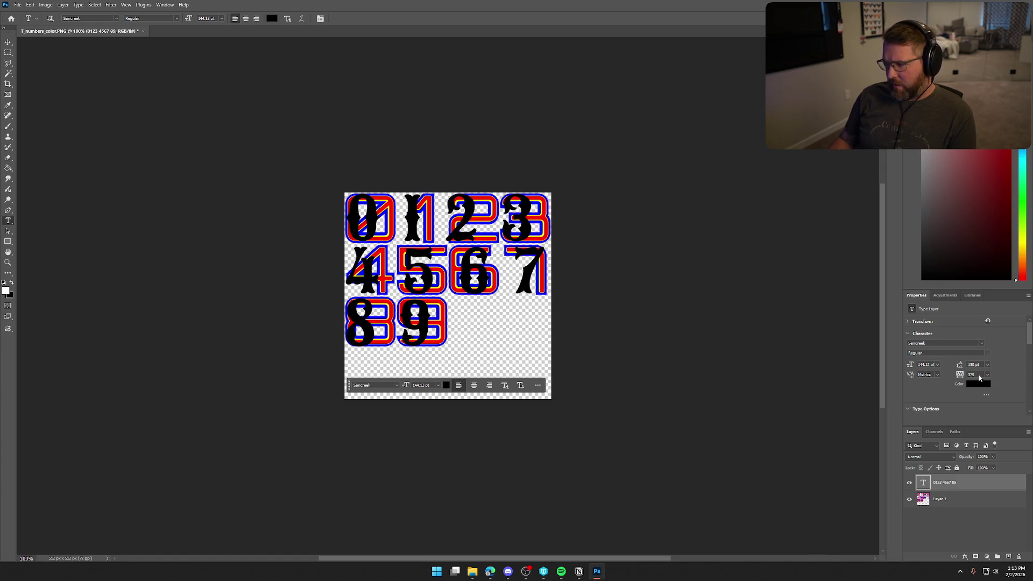
{"action": "type", "text": "400"}
{"action": "key", "text": "Return"}
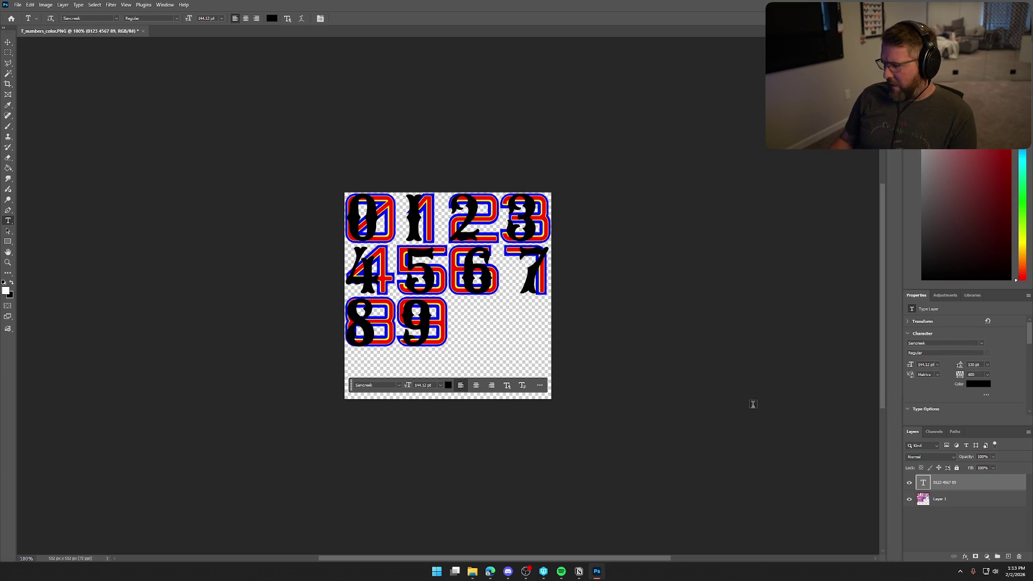
Expand the Transform section to show the text layer's size and position
{"action": "scroll", "coordinate": [1001, 398], "scroll_direction": "down", "scroll_amount": 3}
{"action": "scroll", "coordinate": [1001, 399], "scroll_direction": "up", "scroll_amount": 3}
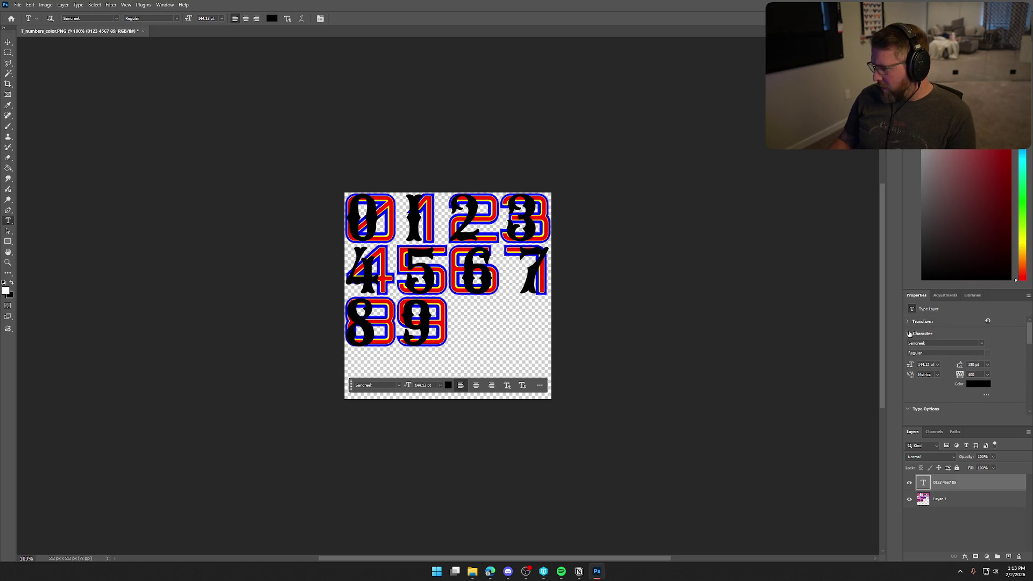
{"action": "left_click", "coordinate": [907, 323]}
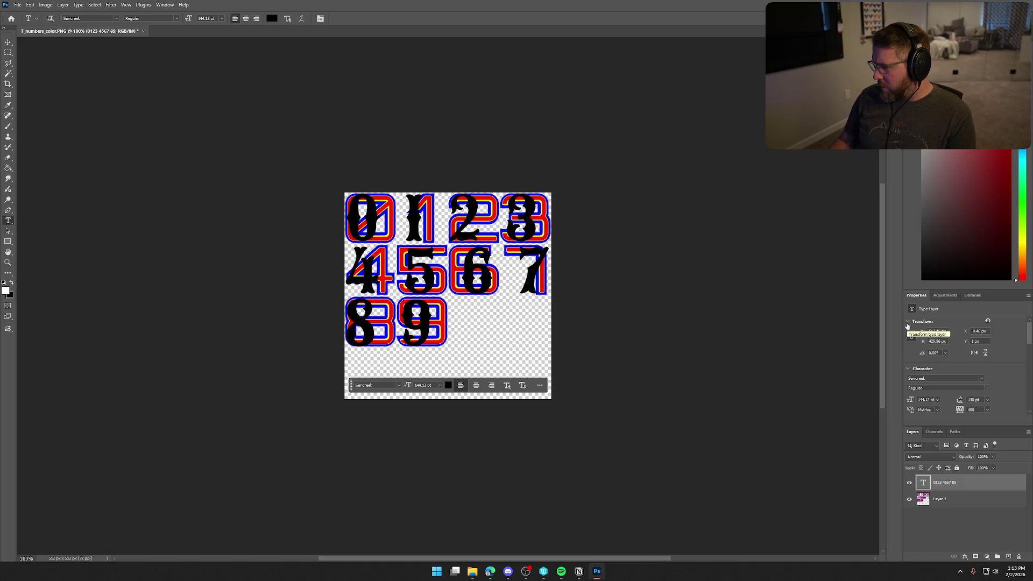
{"action": "scroll", "coordinate": [1001, 382], "scroll_direction": "down", "scroll_amount": 1}
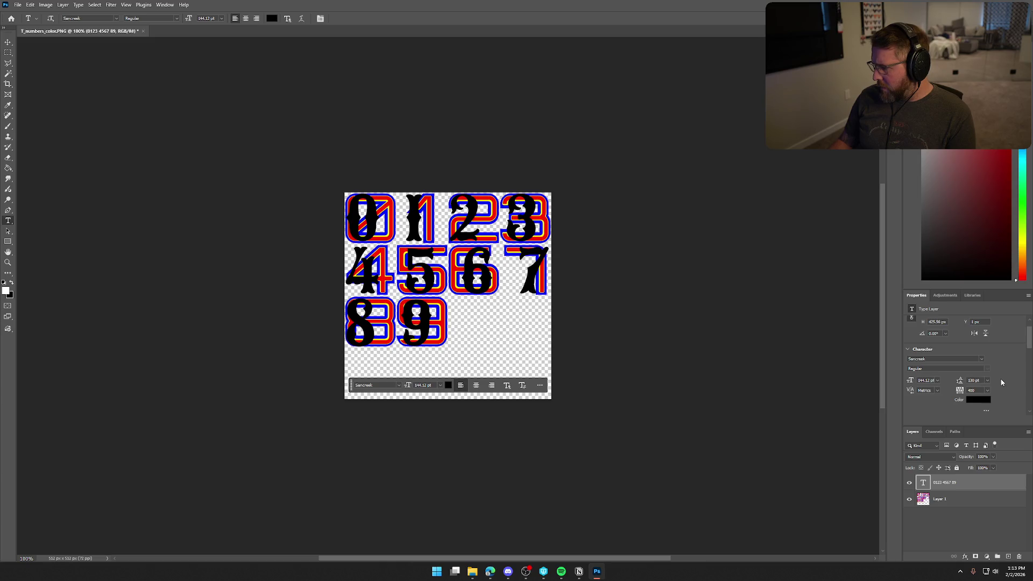
{"action": "scroll", "coordinate": [1002, 382], "scroll_direction": "down", "scroll_amount": 4}
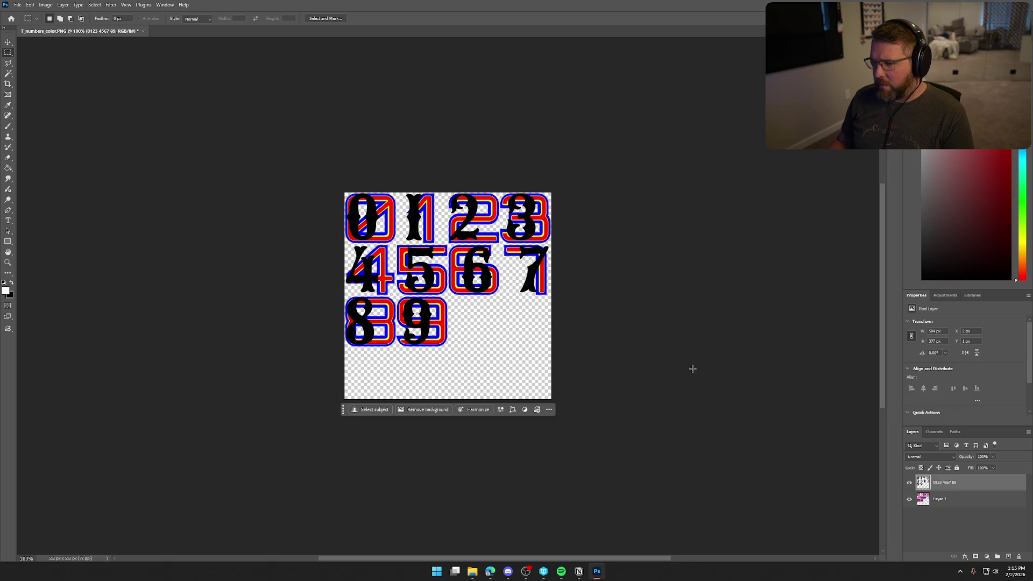
Cut the serif 0 onto Layer 2 and move it right and slightly down over the outlined 0
{"action": "left_click_drag", "start_coordinate": [345, 192], "coordinate": [382, 243]}
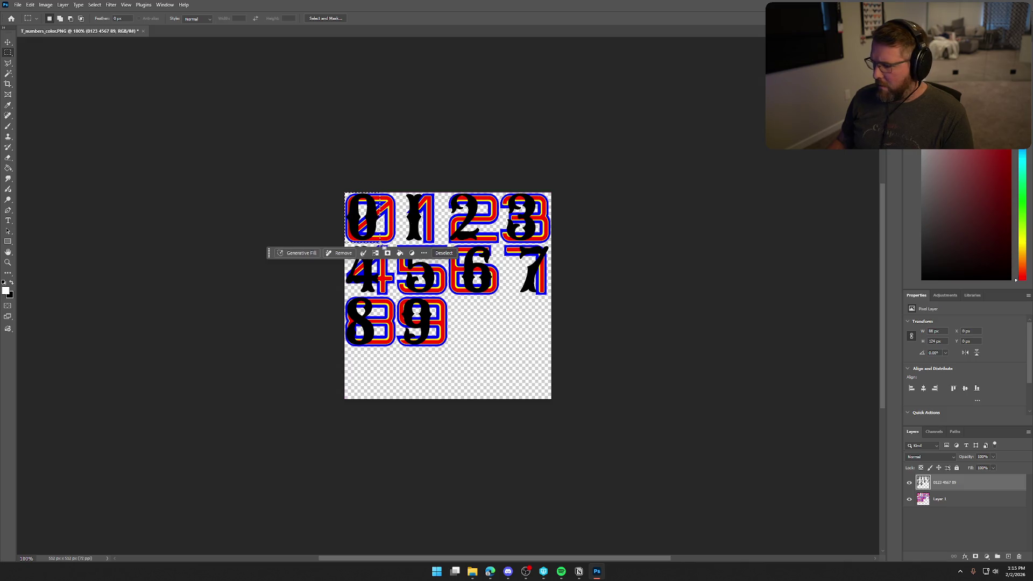
{"action": "right_click", "coordinate": [367, 223]}
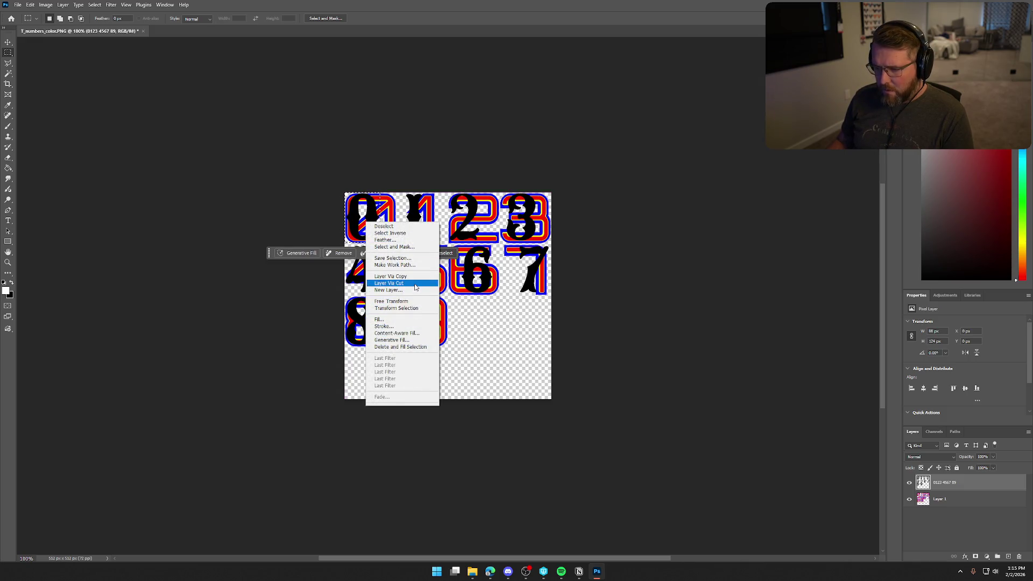
{"action": "left_click", "coordinate": [414, 283]}
{"action": "key", "text": "ctrl+t"}
{"action": "left_click_drag", "start_coordinate": [369, 233], "coordinate": [378, 232]}
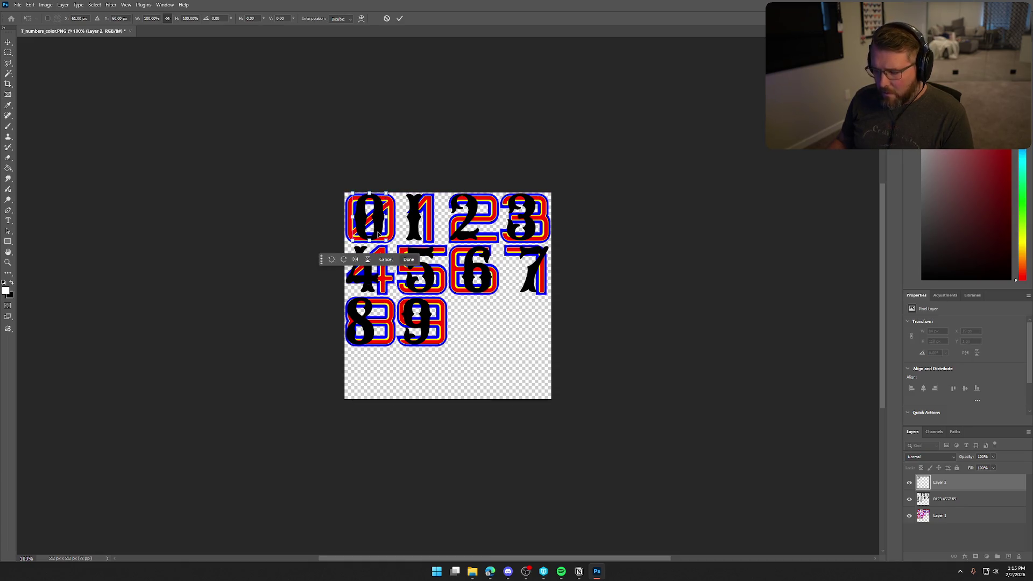
{"action": "key", "text": "Down"}
{"action": "key", "text": "Down"}
{"action": "key", "text": "Down"}
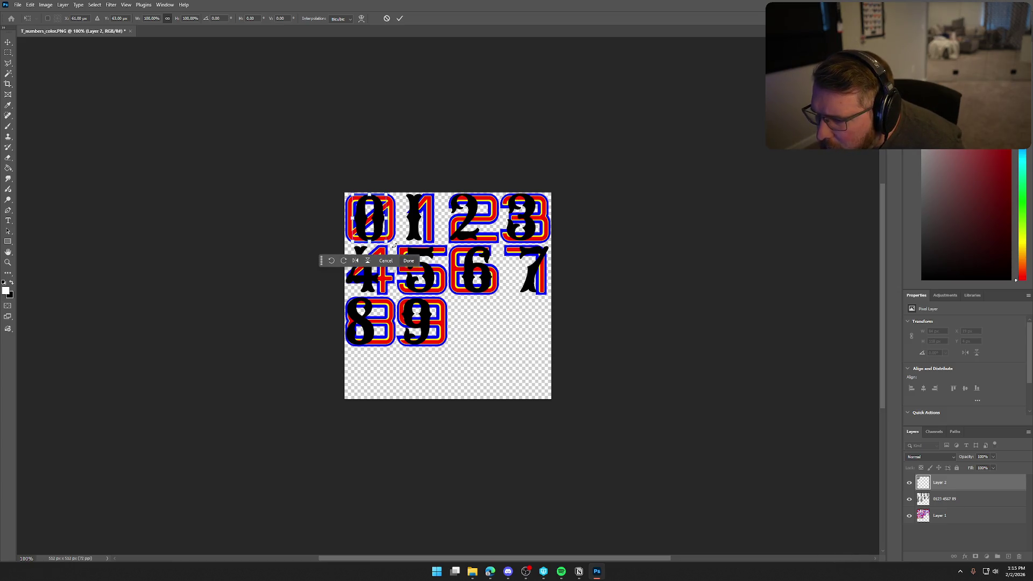
{"action": "key", "text": "Return"}
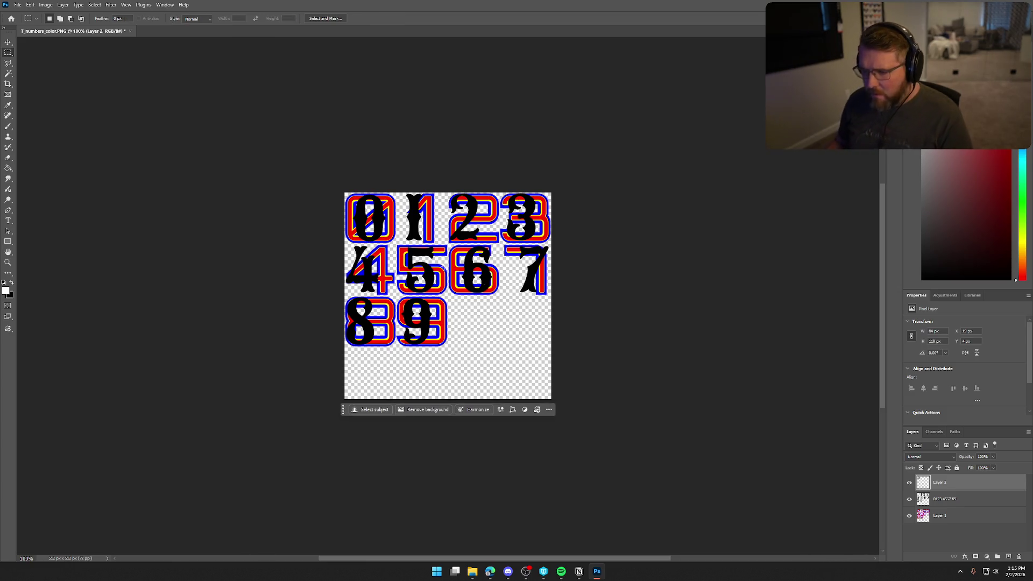
Cut the serif 1 onto Layer 3, moved right and slightly enlarged
{"action": "left_click", "coordinate": [956, 500]}
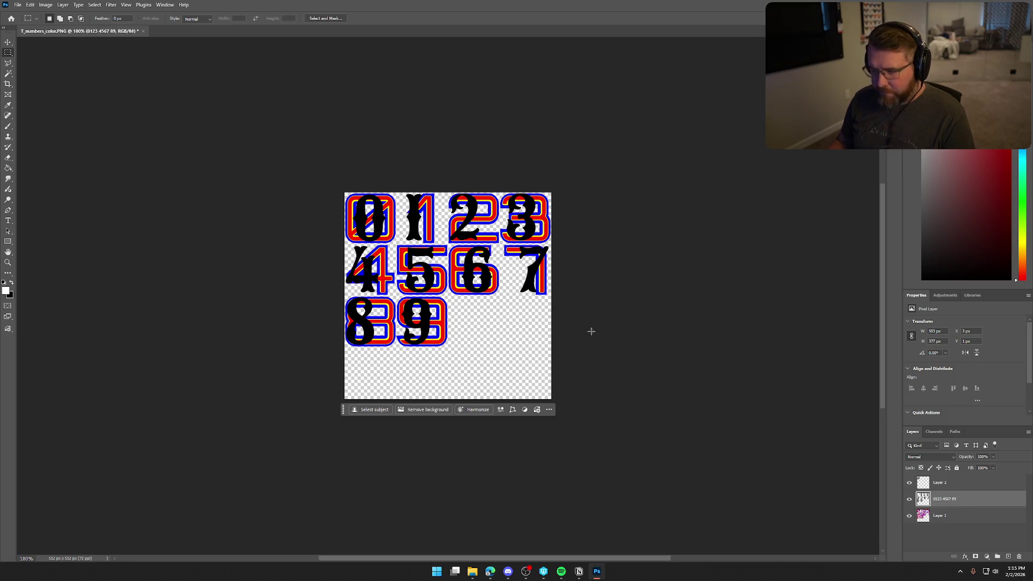
{"action": "mouse_move", "coordinate": [399, 192]}
{"action": "left_mouse_down"}
{"action": "mouse_move", "coordinate": [398, 231]}
{"action": "mouse_move", "coordinate": [431, 243]}
{"action": "left_mouse_up"}
{"action": "right_click", "coordinate": [414, 229]}
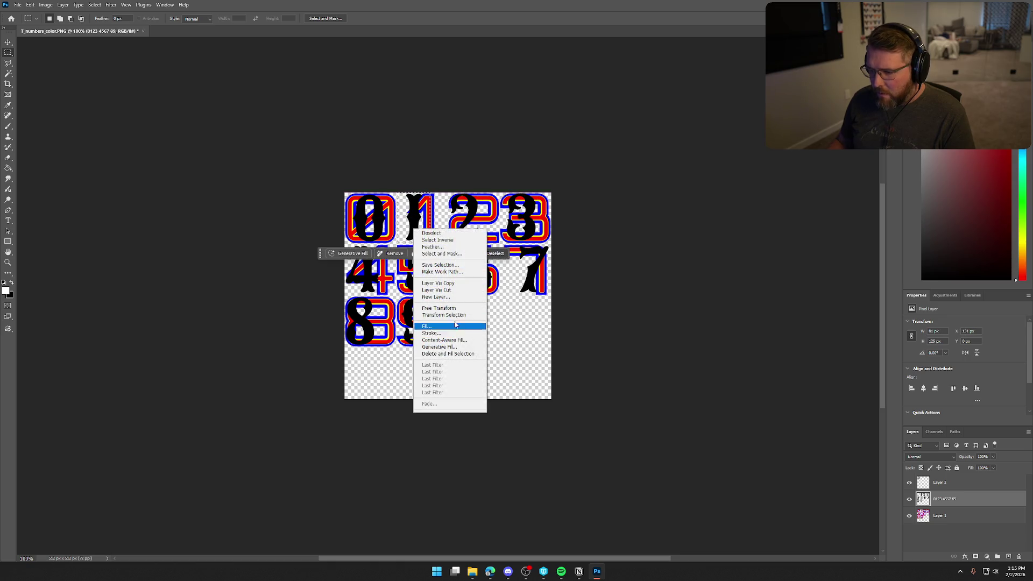
{"action": "left_click", "coordinate": [451, 290]}
{"action": "key", "text": "ctrl+t"}
{"action": "left_click_drag", "start_coordinate": [413, 233], "coordinate": [422, 233]}
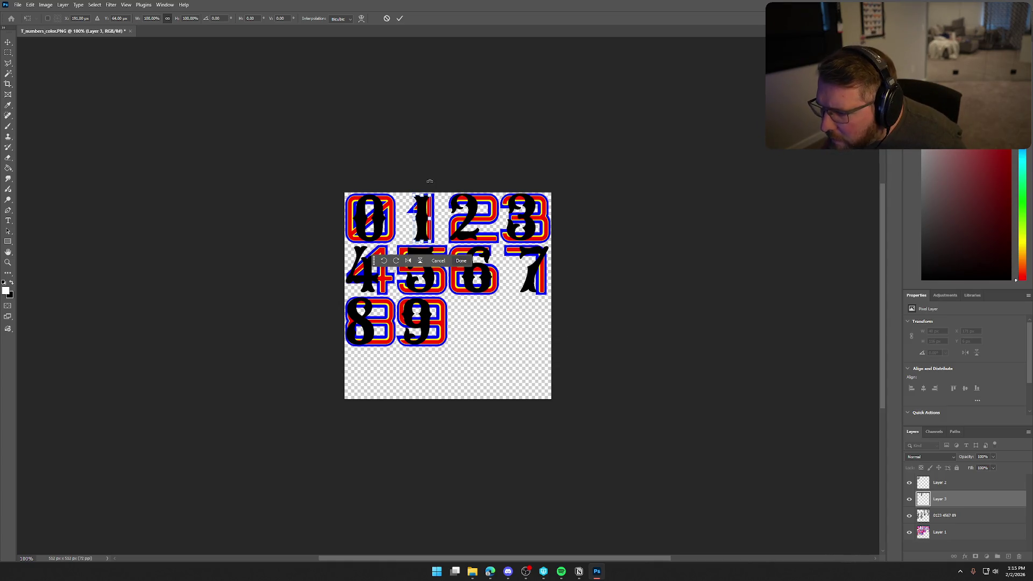
{"action": "scroll", "coordinate": [442, 220], "scroll_direction": "up", "scroll_amount": 3}
{"action": "scroll", "coordinate": [443, 220], "scroll_direction": "up", "scroll_amount": 1}
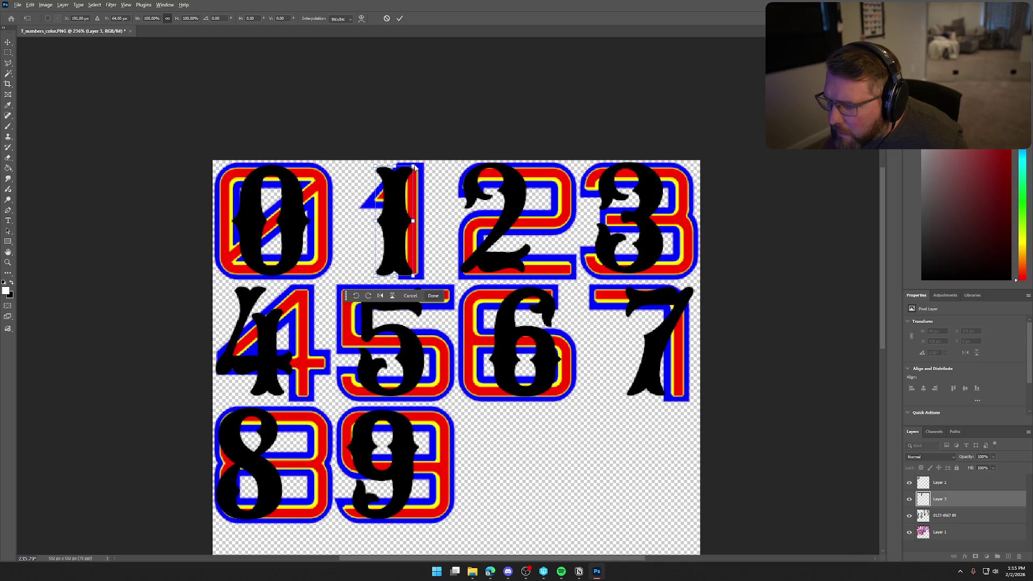
{"action": "left_click_drag", "start_coordinate": [413, 166], "coordinate": [418, 160]}
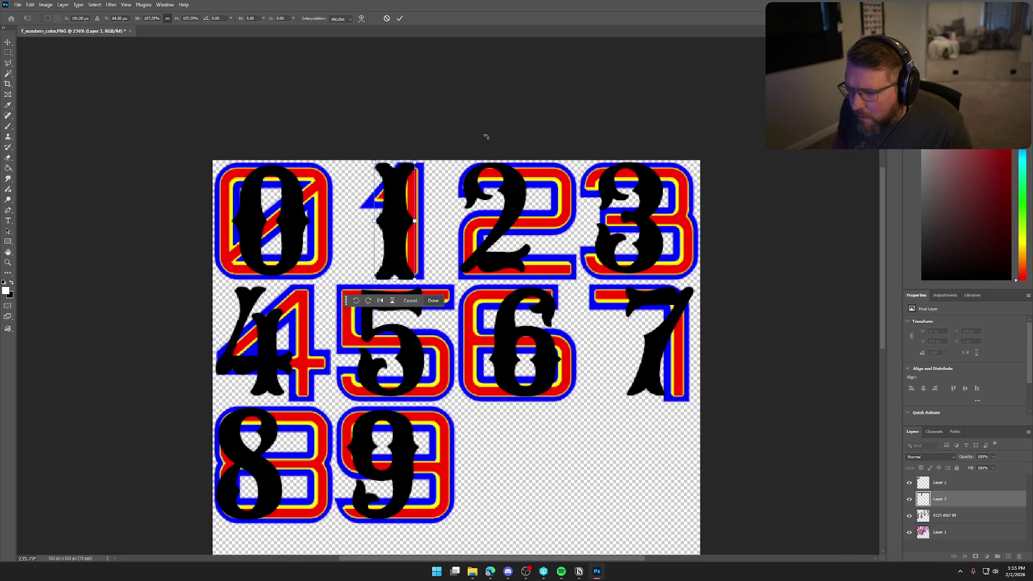
{"action": "key", "text": "Return"}
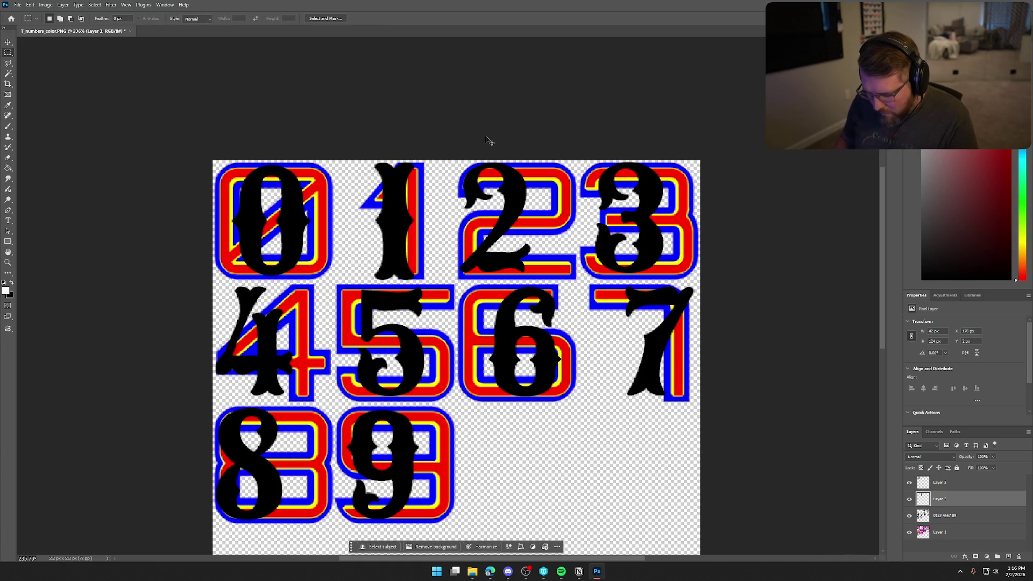
Fine-tune the 1's position with one-pixel nudges and undo a trial white fill
{"action": "key", "text": "ctrl+t"}
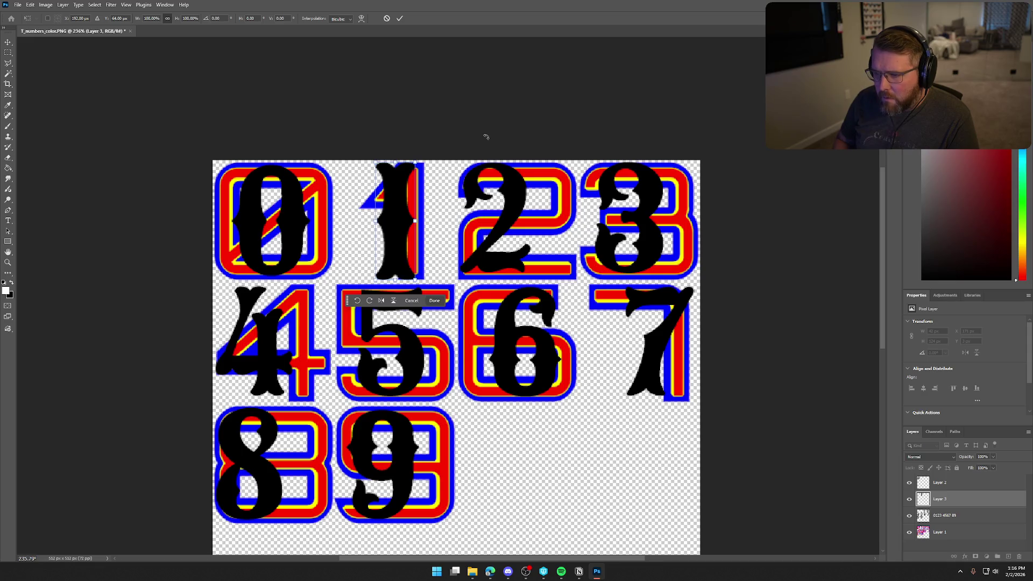
{"action": "key", "text": "Left"}
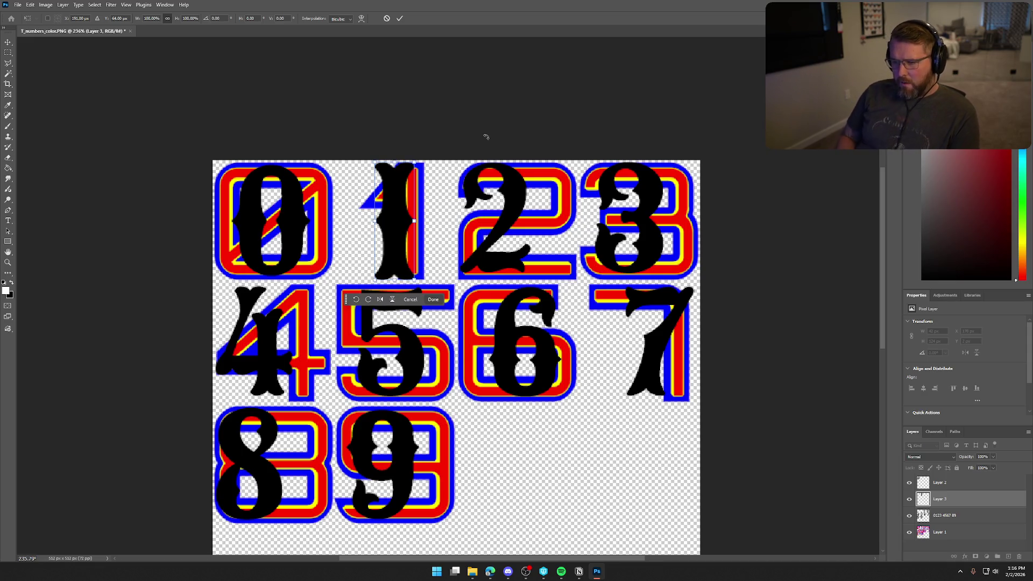
{"action": "key", "text": "Return"}
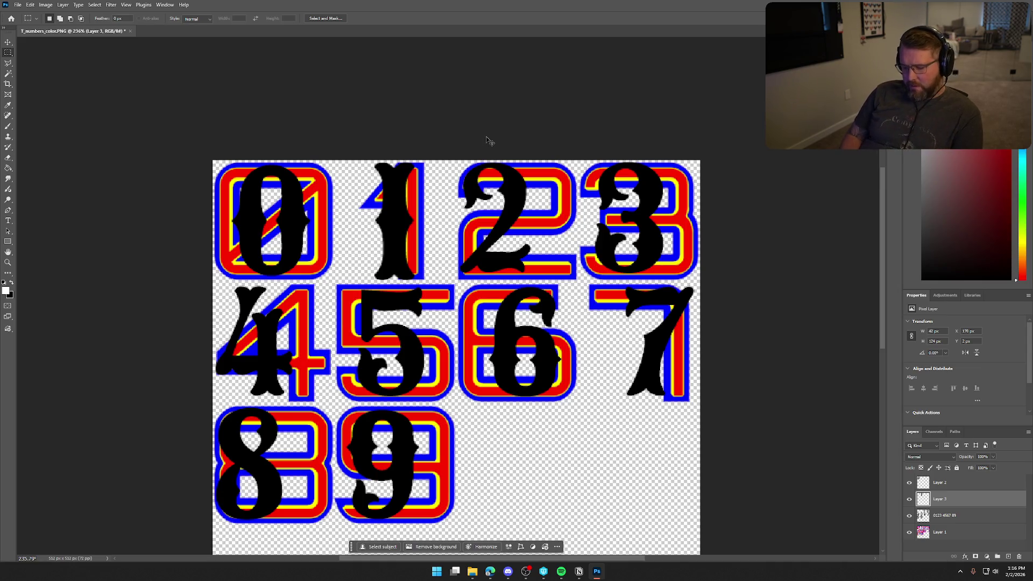
{"action": "key", "text": "ctrl+t"}
{"action": "key", "text": "Right"}
{"action": "key", "text": "Right"}
{"action": "key", "text": "Right"}
{"action": "key", "text": "Right"}
{"action": "key", "text": "Right"}
{"action": "key", "text": "Right"}
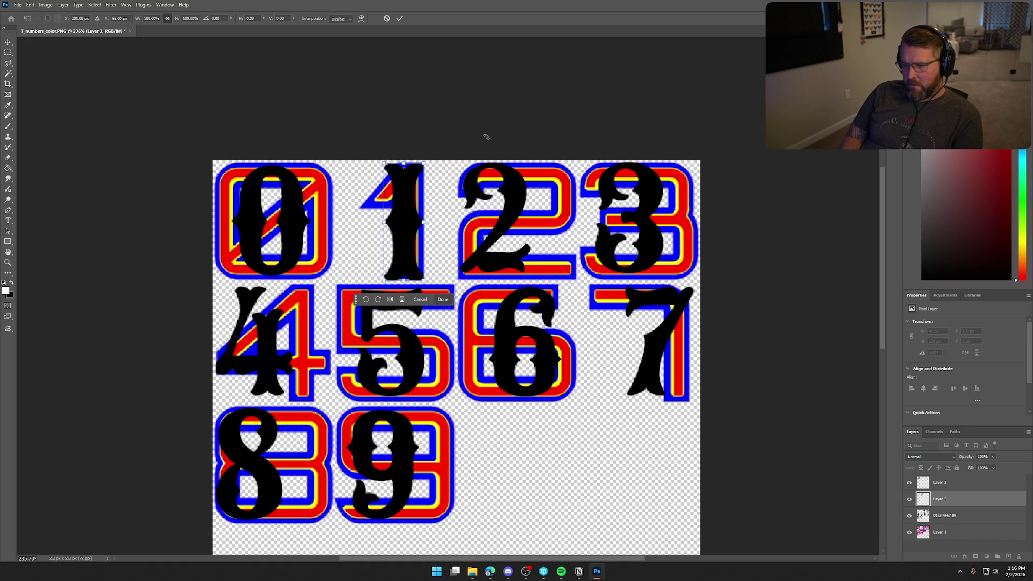
{"action": "key", "text": "Return"}
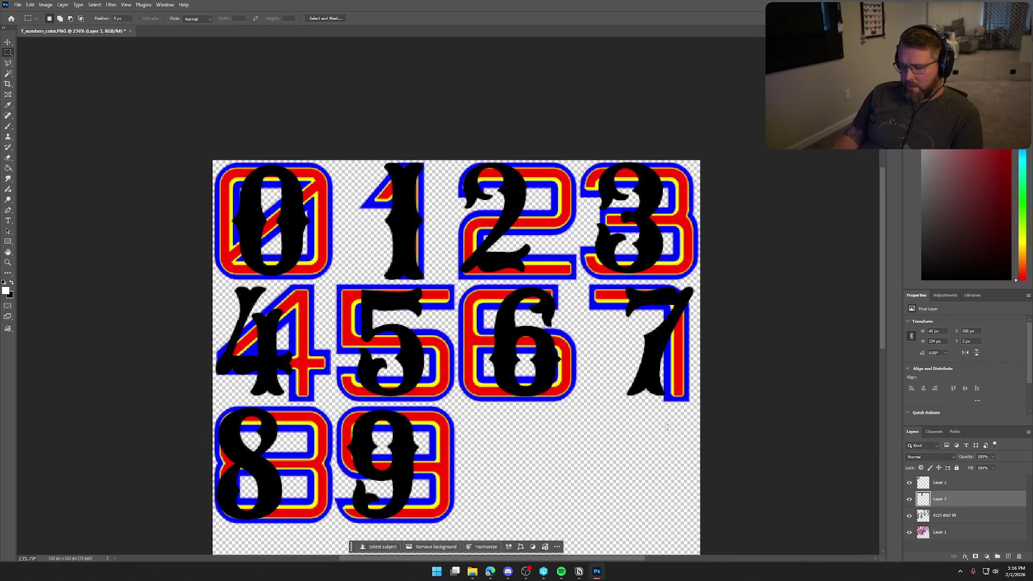
{"action": "key", "text": "shift+alt+BackSpace"}
{"action": "key", "text": "ctrl+z"}
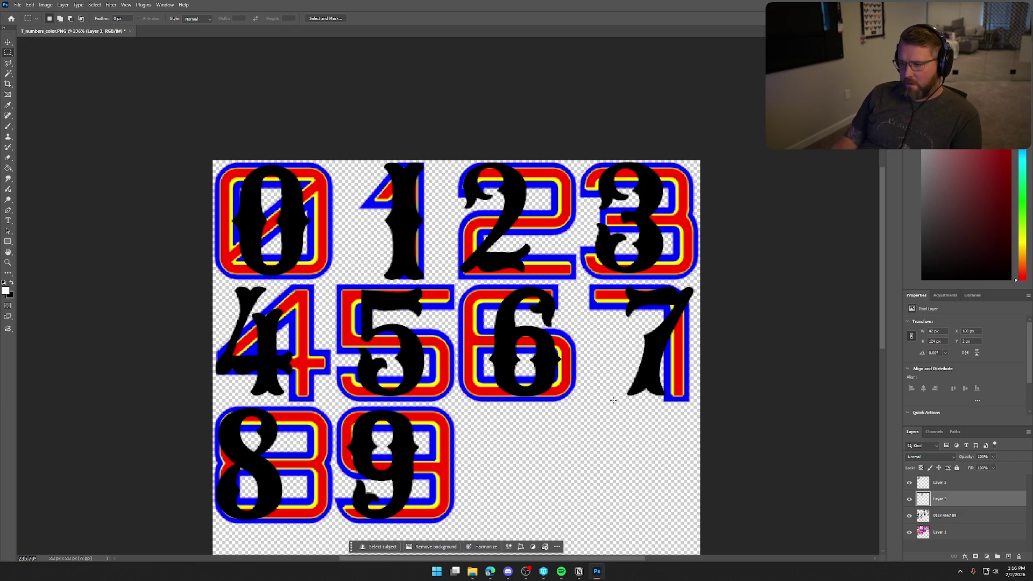
{"action": "key", "text": "alt+bracketleft"}
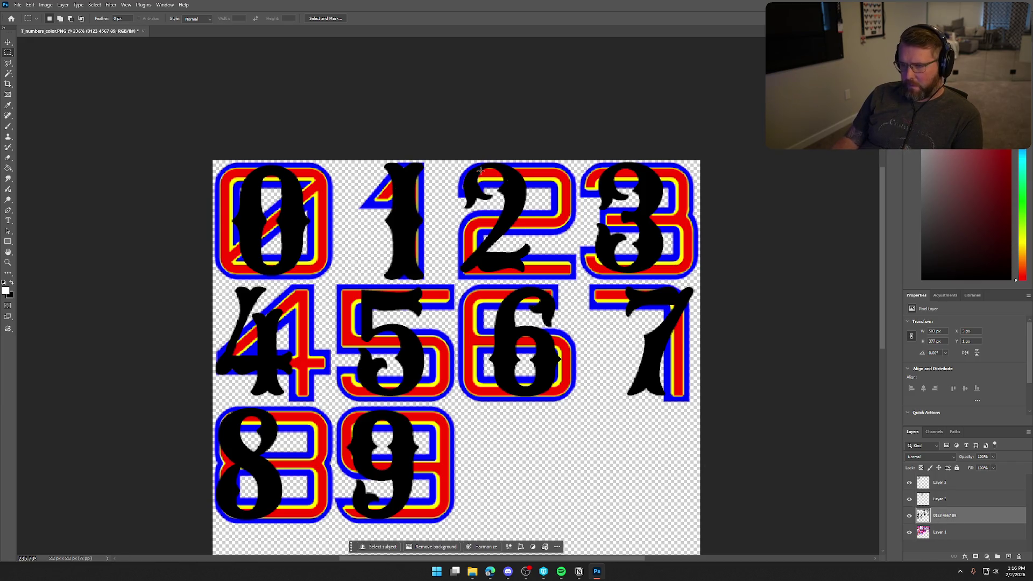
Copy the black 2 onto its own layer, shifted about 24 px right, enlarged to 105%, nudged down
{"action": "mouse_move", "coordinate": [452, 157]}
{"action": "left_mouse_down"}
{"action": "mouse_move", "coordinate": [545, 247]}
{"action": "mouse_move", "coordinate": [537, 279]}
{"action": "left_mouse_up"}
{"action": "right_click", "coordinate": [510, 226]}
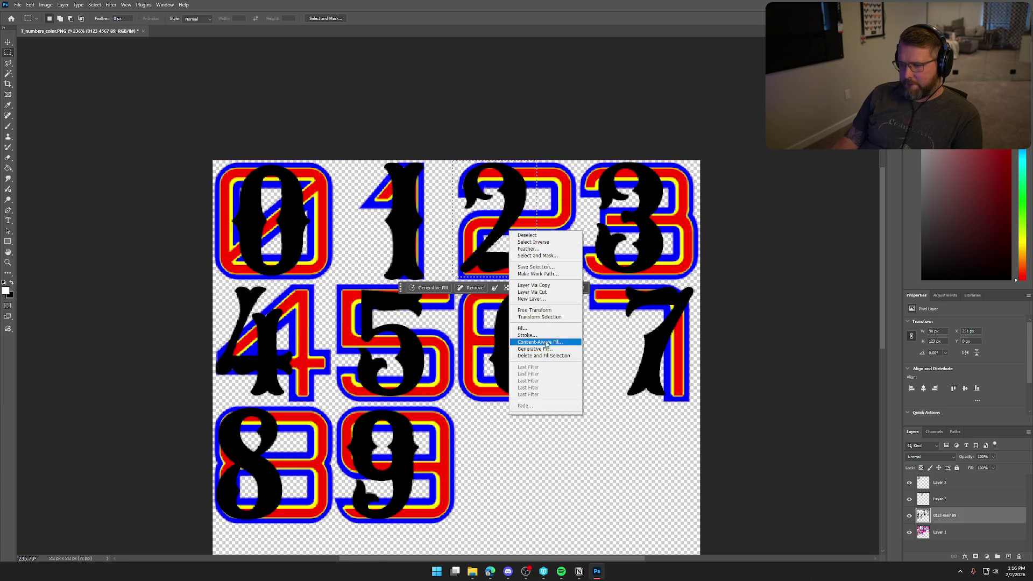
{"action": "left_click", "coordinate": [538, 291]}
{"action": "key", "text": "ctrl+t"}
{"action": "left_click_drag", "start_coordinate": [514, 228], "coordinate": [529, 241]}
{"action": "left_click_drag", "start_coordinate": [553, 165], "coordinate": [558, 162]}
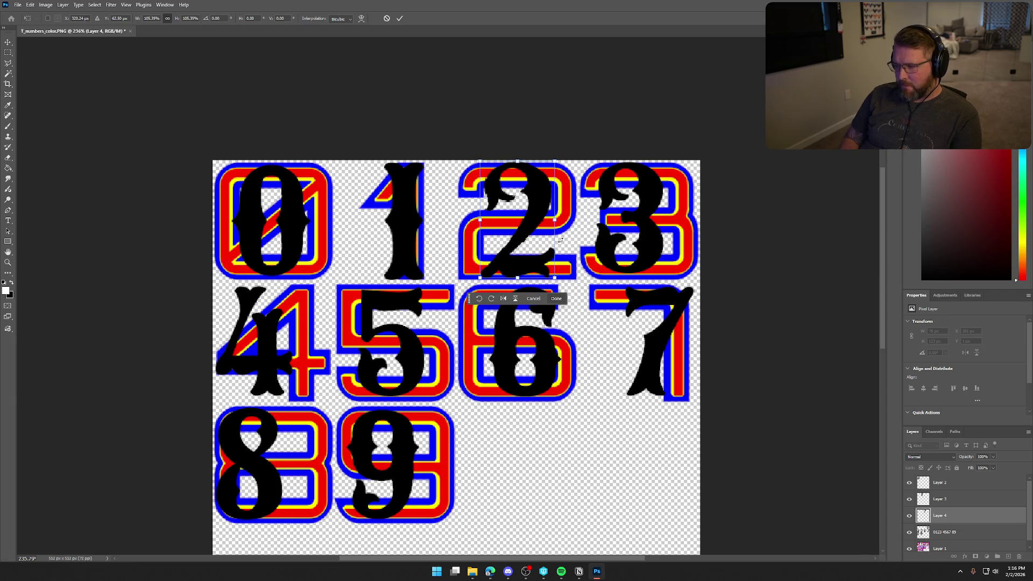
{"action": "key", "text": "Return"}
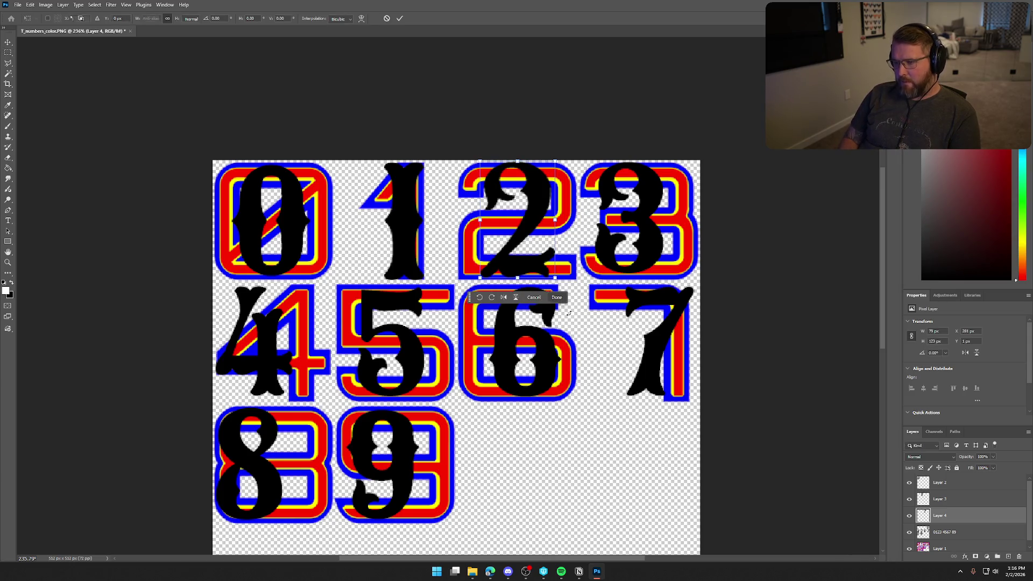
{"action": "key", "text": "ctrl+Down"}
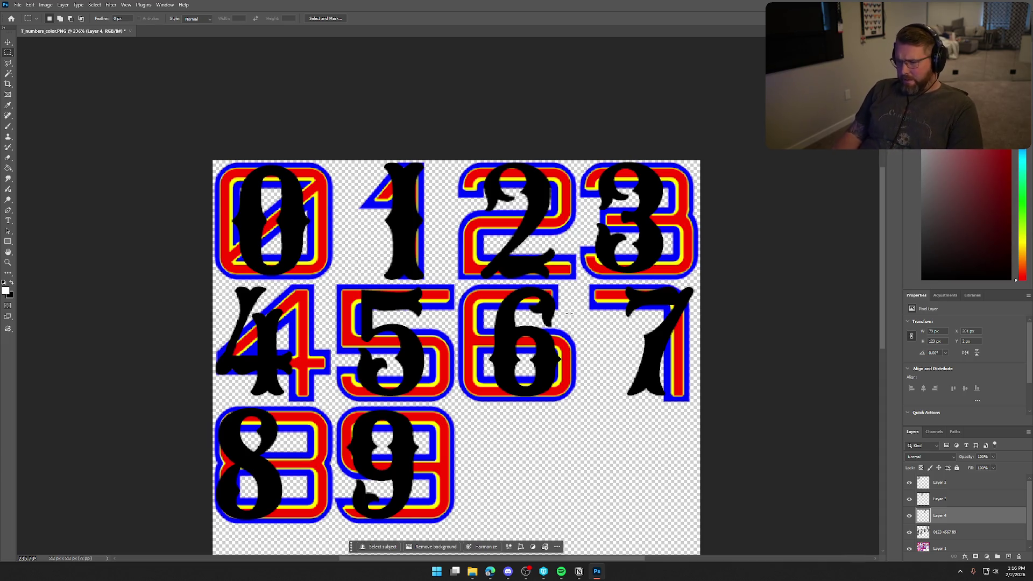
Cut the black 3 onto its own layer, enlarged to about 104% and nudged over the coloured 3
{"action": "left_click", "coordinate": [949, 533]}
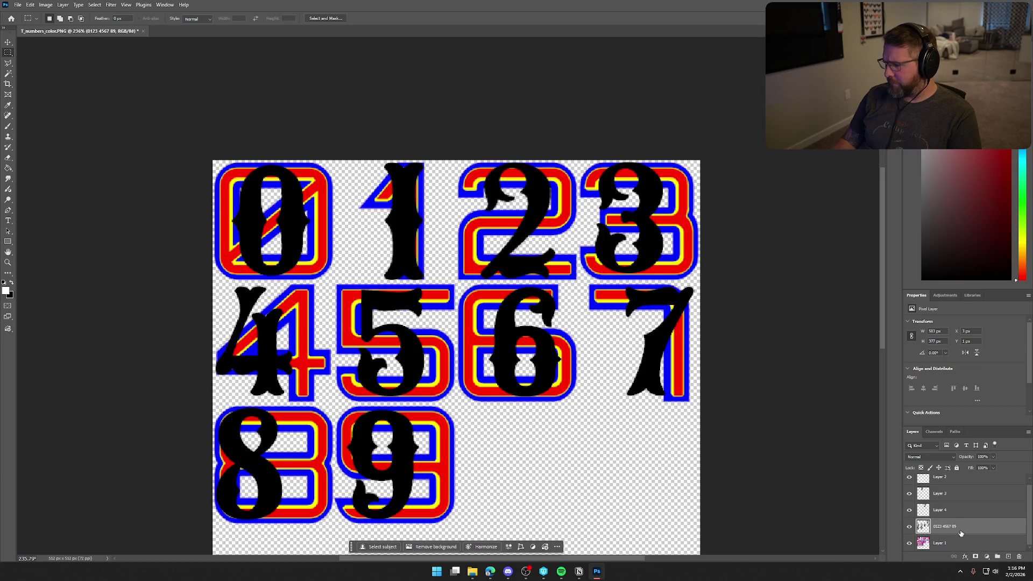
{"action": "mouse_move", "coordinate": [584, 160]}
{"action": "left_mouse_down"}
{"action": "mouse_move", "coordinate": [618, 166]}
{"action": "mouse_move", "coordinate": [684, 266]}
{"action": "mouse_move", "coordinate": [672, 280]}
{"action": "left_mouse_up"}
{"action": "right_click", "coordinate": [635, 233]}
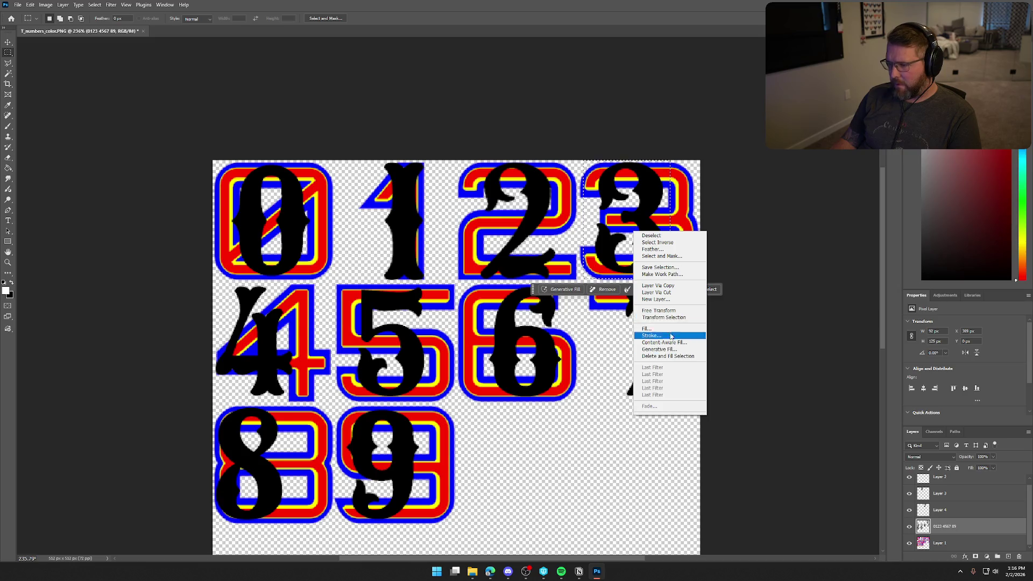
{"action": "left_click", "coordinate": [656, 293]}
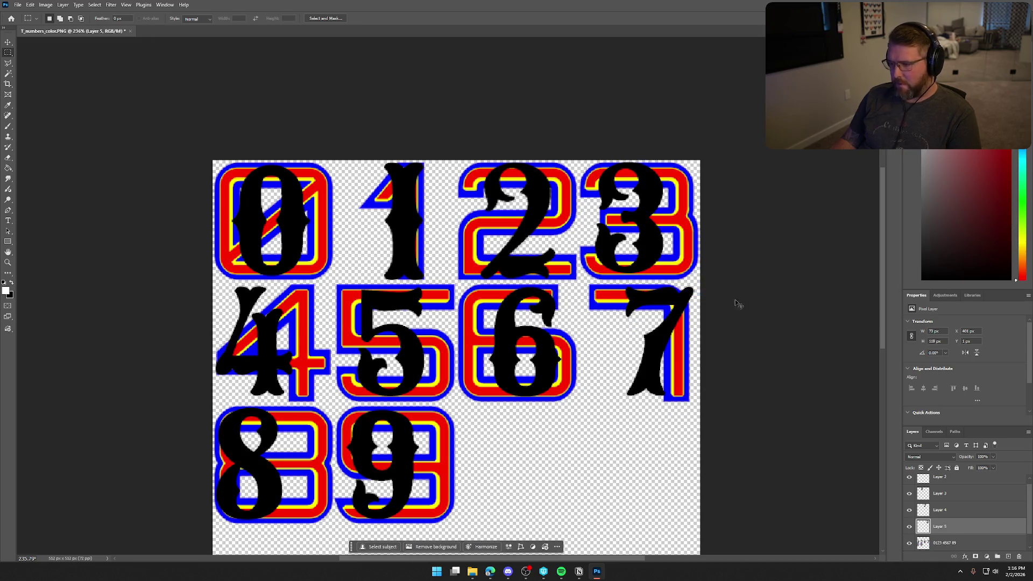
{"action": "key", "text": "ctrl+t"}
{"action": "left_click_drag", "start_coordinate": [654, 261], "coordinate": [663, 262]}
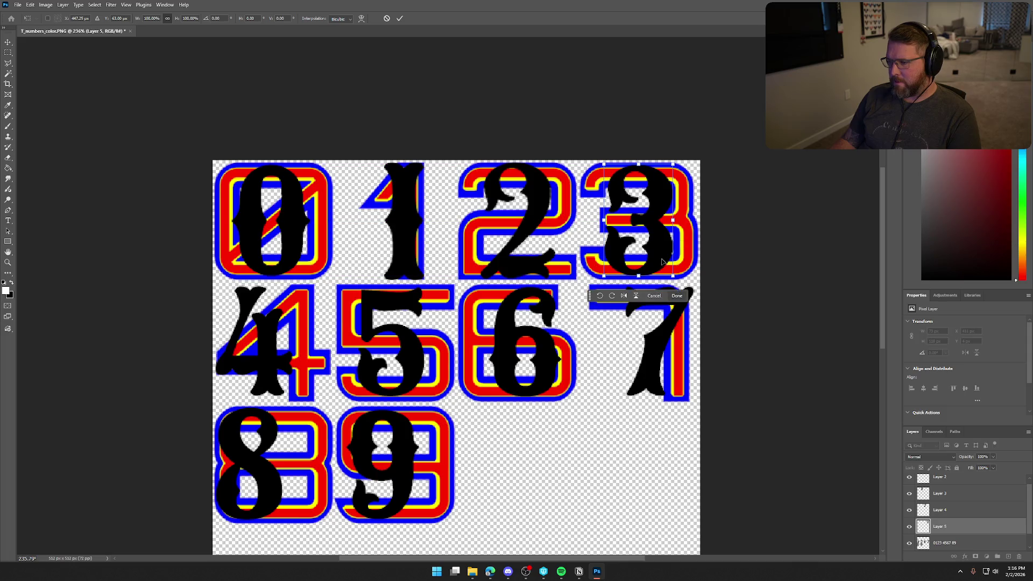
{"action": "left_click_drag", "start_coordinate": [674, 164], "coordinate": [679, 160]}
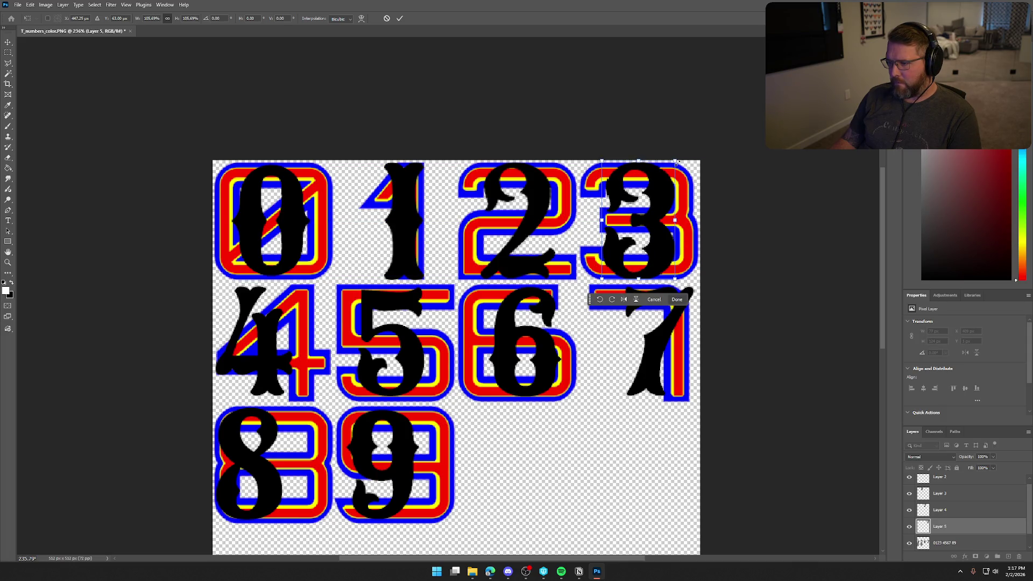
{"action": "key", "text": "Return"}
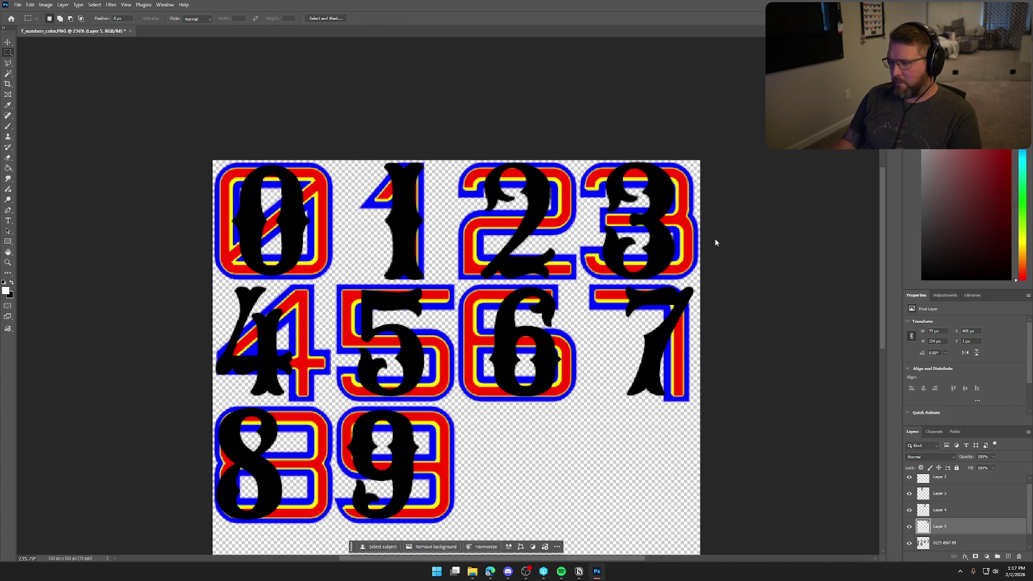
{"action": "key", "text": "ctrl+t"}
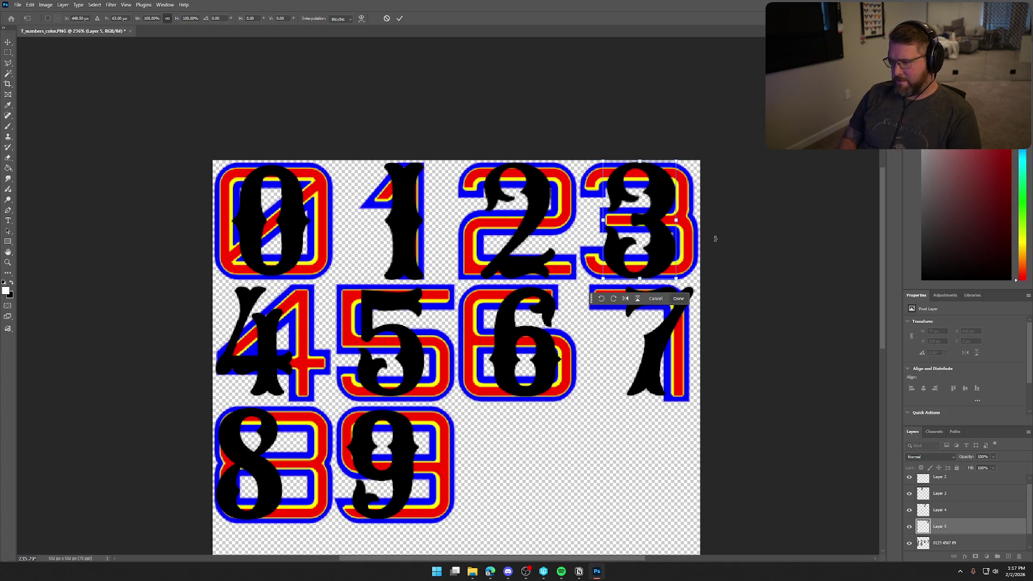
{"action": "key", "text": "Left"}
{"action": "key", "text": "Return"}
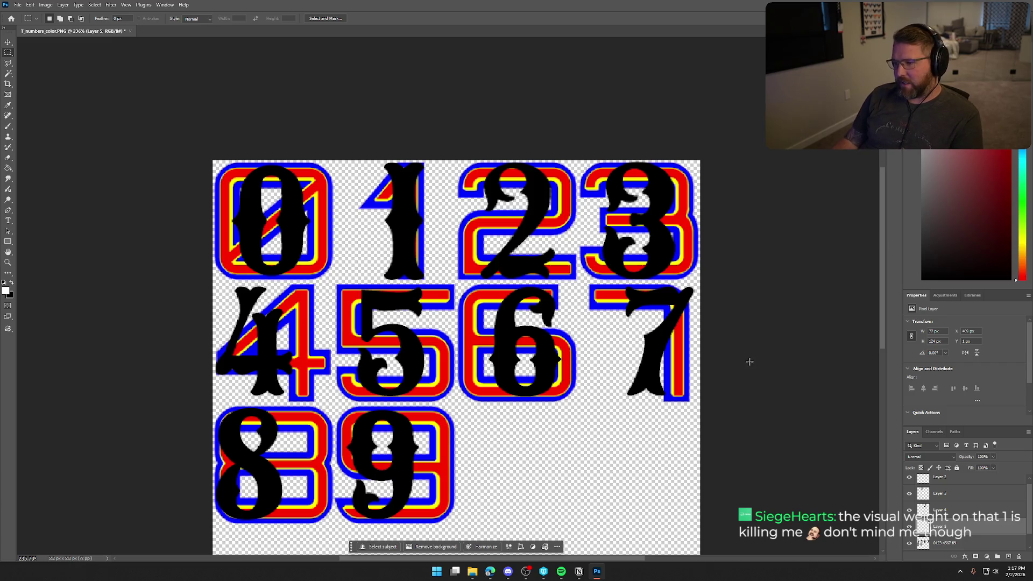
{"action": "scroll", "coordinate": [949, 515], "scroll_direction": "down", "scroll_amount": 1}
{"action": "left_click", "coordinate": [948, 526]}
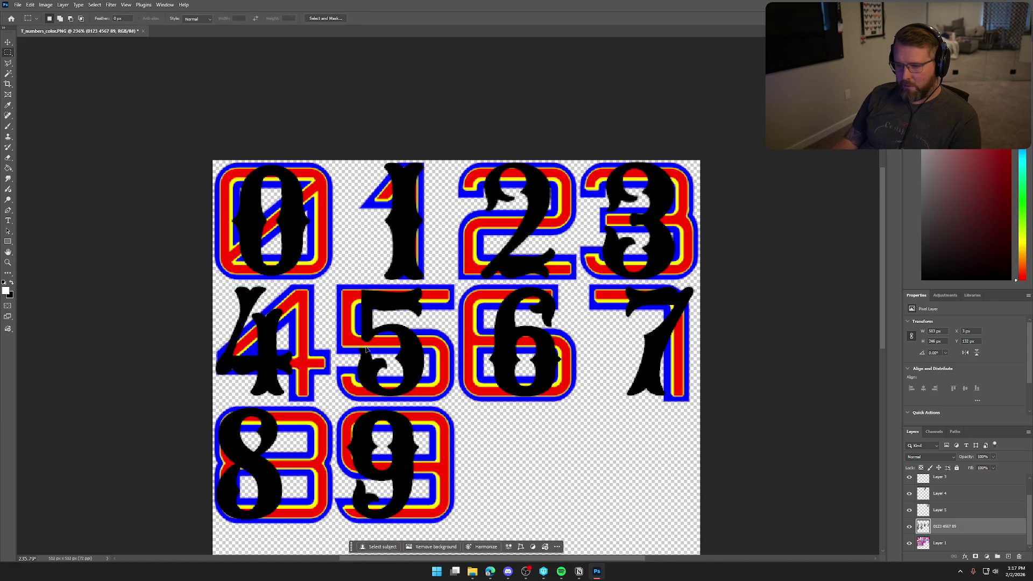
Cut the black 4 onto its own layer, shift it right and enlarge it to about 106% over the coloured 4
{"action": "mouse_move", "coordinate": [212, 280]}
{"action": "left_mouse_down"}
{"action": "mouse_move", "coordinate": [326, 383]}
{"action": "mouse_move", "coordinate": [310, 401]}
{"action": "left_mouse_up"}
{"action": "right_click", "coordinate": [268, 344]}
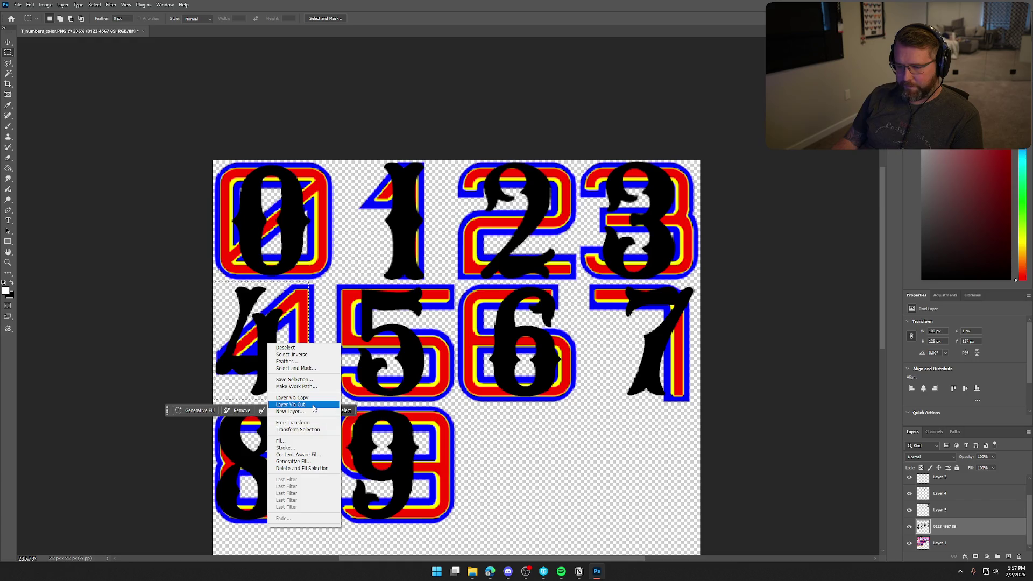
{"action": "left_click", "coordinate": [290, 407]}
{"action": "key", "text": "ctrl+t"}
{"action": "left_click_drag", "start_coordinate": [272, 374], "coordinate": [290, 377]}
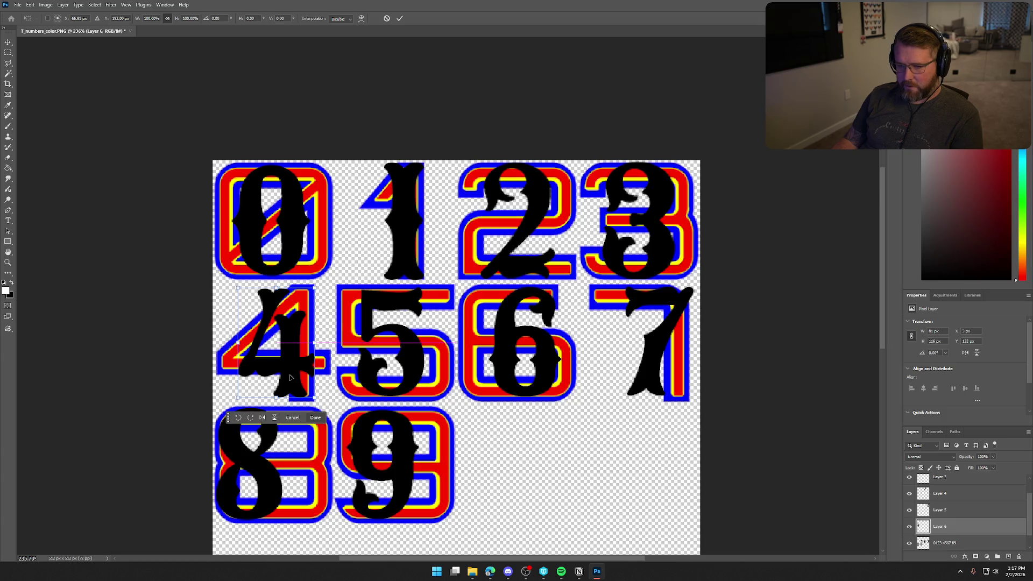
{"action": "left_click_drag", "start_coordinate": [315, 288], "coordinate": [320, 283]}
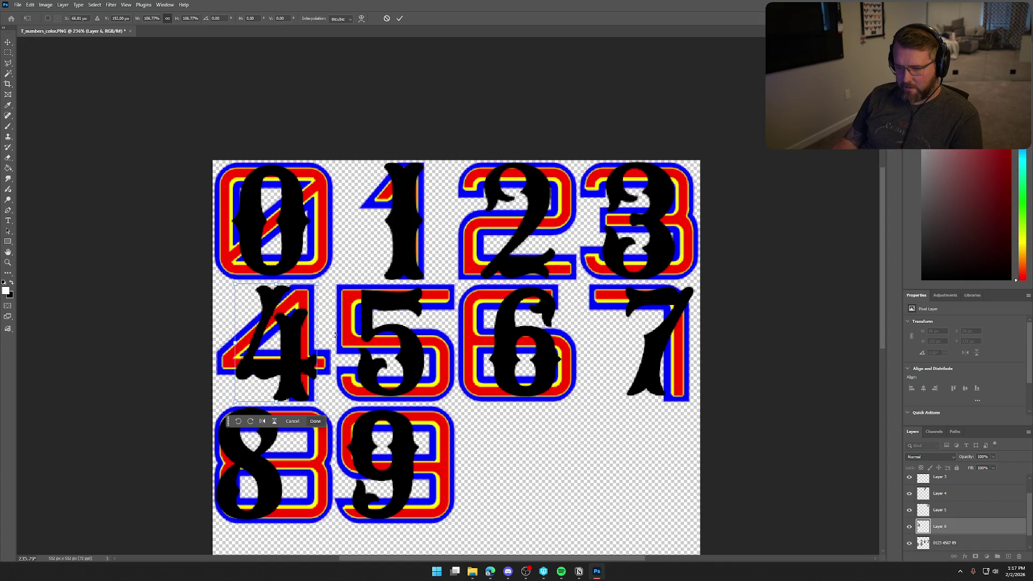
{"action": "key", "text": "Right"}
{"action": "key", "text": "Right"}
{"action": "key", "text": "Right"}
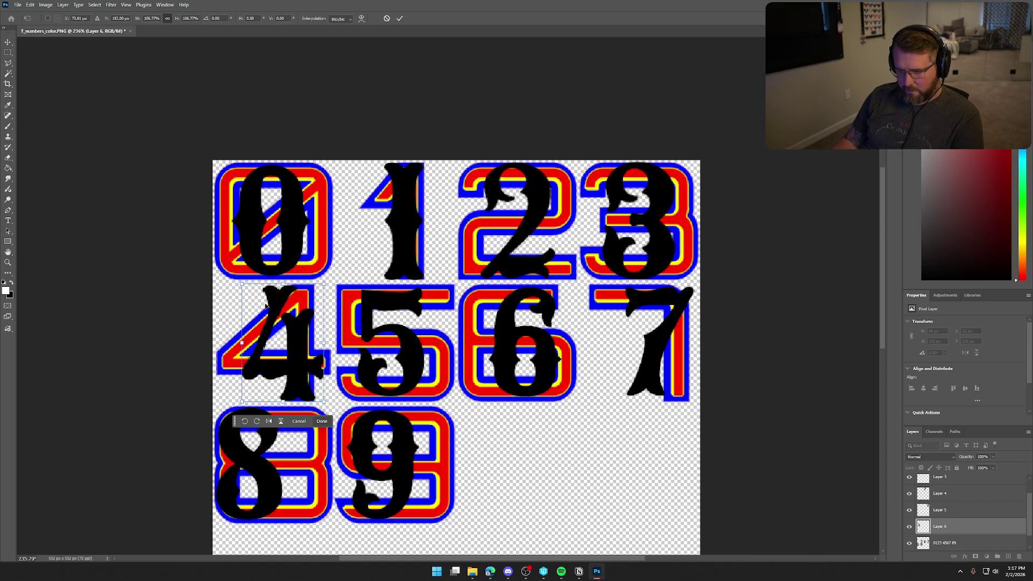
{"action": "left_click_drag", "start_coordinate": [242, 286], "coordinate": [237, 283]}
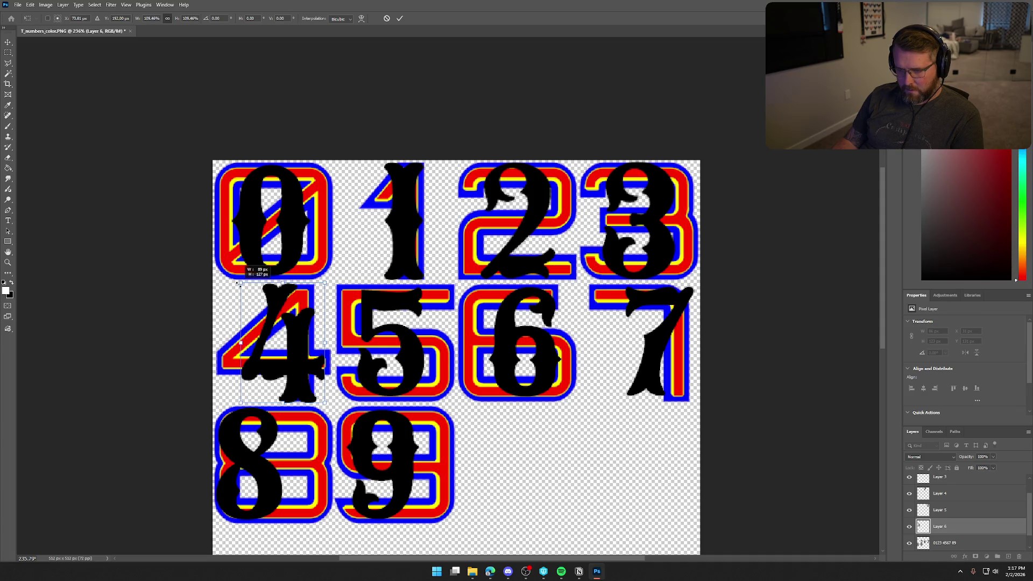
{"action": "key", "text": "Return"}
Copy the black 5 from the digit sheet onto its own layer, enlarge it to about 110%, and nudge it into line
{"action": "key", "text": "m"}
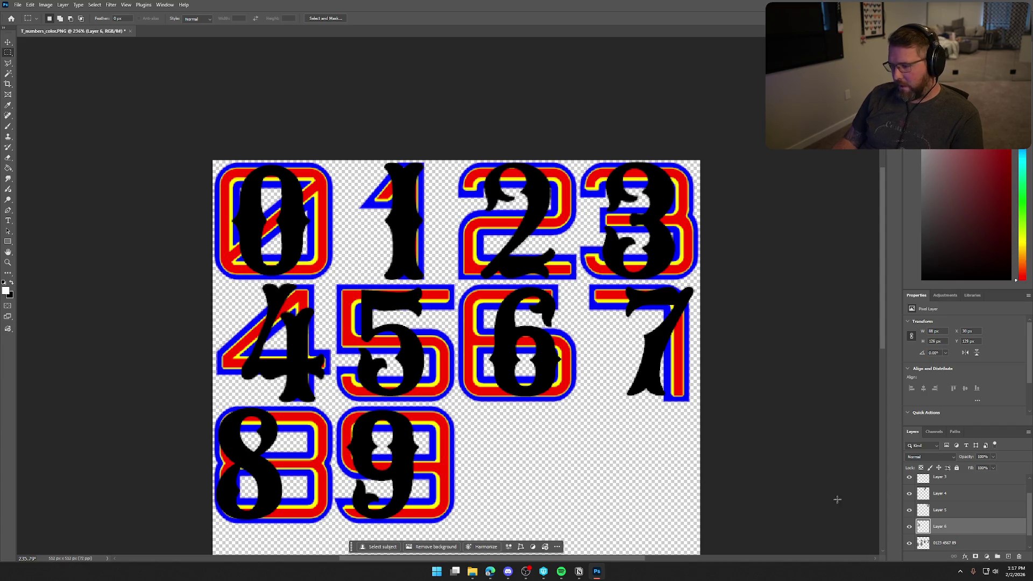
{"action": "left_click", "coordinate": [944, 543]}
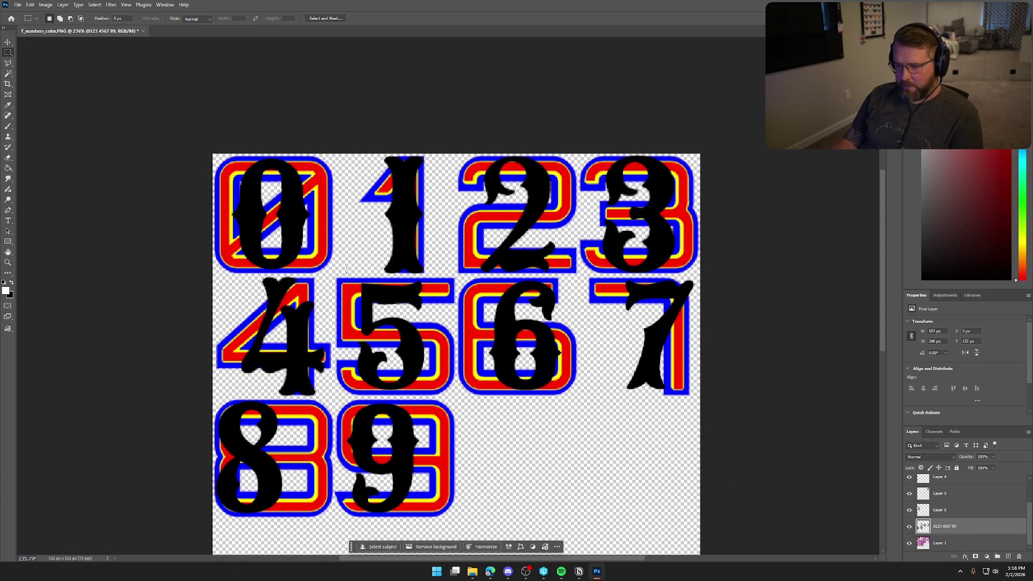
{"action": "mouse_move", "coordinate": [343, 281]}
{"action": "left_mouse_down"}
{"action": "mouse_move", "coordinate": [434, 372]}
{"action": "mouse_move", "coordinate": [438, 394]}
{"action": "left_mouse_up"}
{"action": "right_click", "coordinate": [384, 349]}
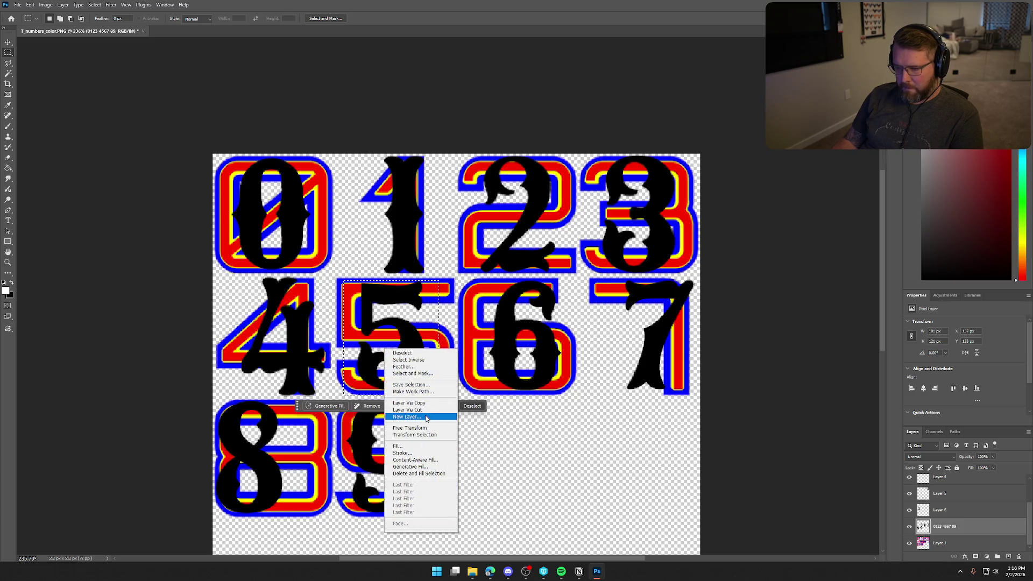
{"action": "left_click", "coordinate": [408, 402]}
{"action": "key", "text": "ctrl+t"}
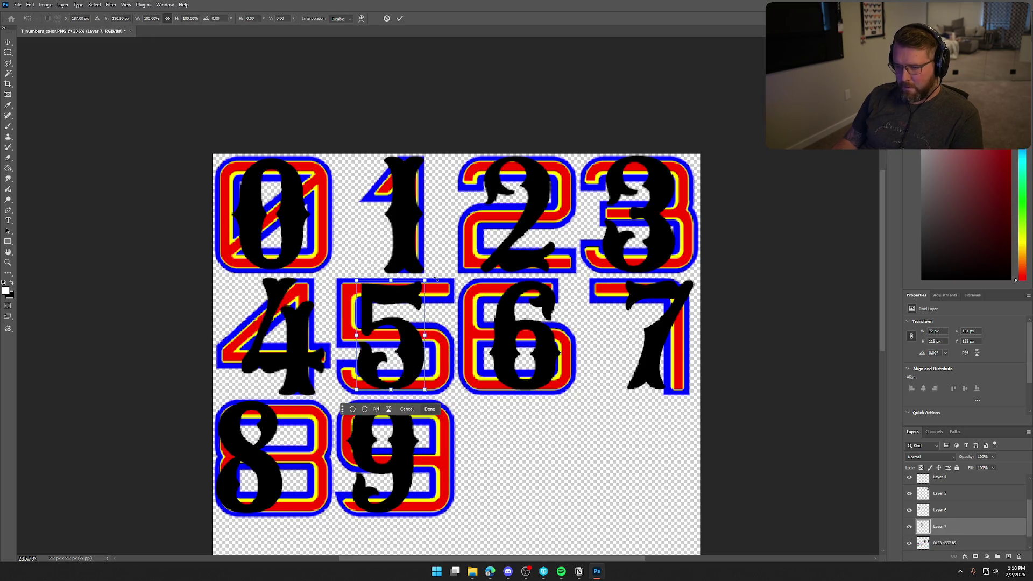
{"action": "left_click_drag", "start_coordinate": [425, 281], "coordinate": [431, 274]}
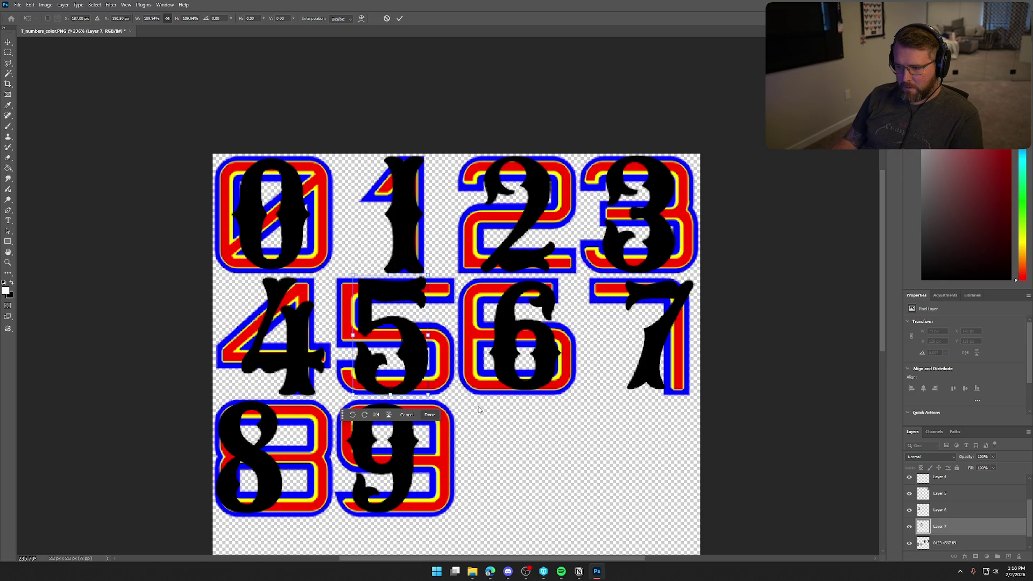
{"action": "key", "text": "alt+space"}
{"action": "key", "text": "Escape"}
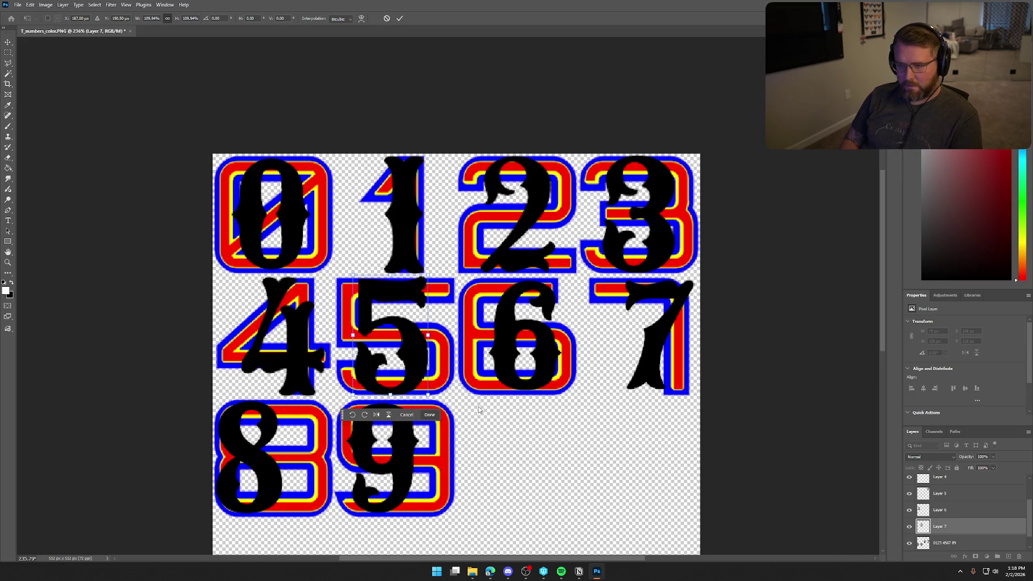
{"action": "key", "text": "alt+space"}
{"action": "key", "text": "Escape"}
{"action": "key", "text": "alt+space"}
{"action": "key", "text": "Escape"}
{"action": "key", "text": "Return"}
{"action": "key", "text": "ctrl+t"}
{"action": "key", "text": "Right"}
{"action": "key", "text": "Right"}
{"action": "key", "text": "Right"}
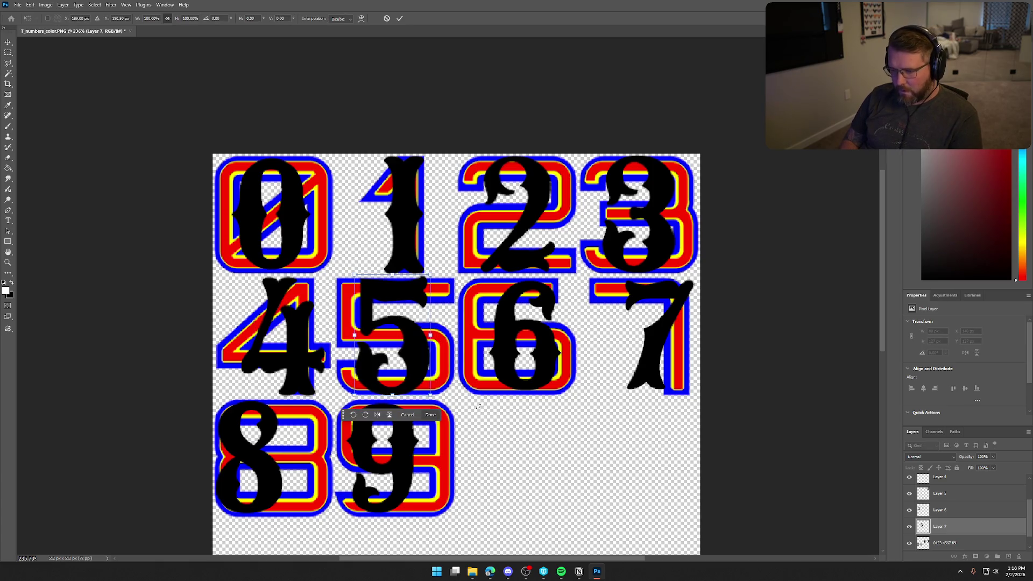
{"action": "key", "text": "Left"}
{"action": "key", "text": "Right"}
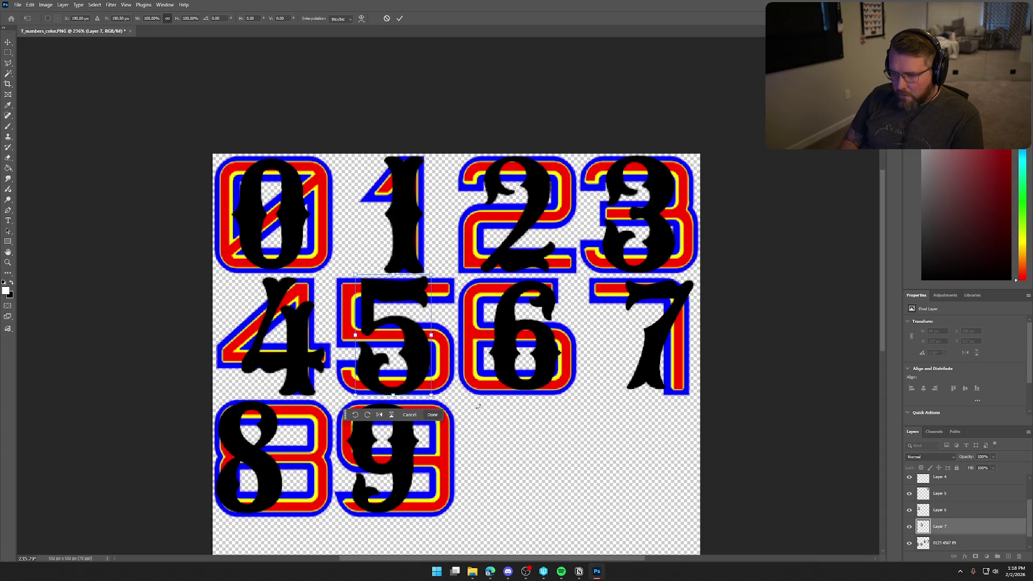
{"action": "key", "text": "Return"}
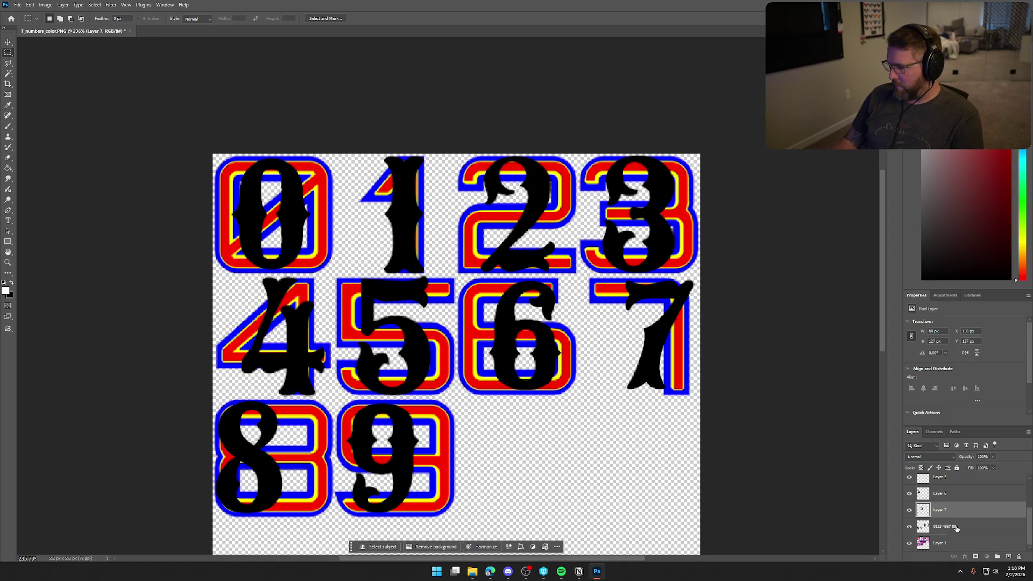
Copy the black 6 to Layer 8, shift it about 22 px left and enlarge it to about 106%
{"action": "key", "text": "alt+bracketleft"}
{"action": "mouse_move", "coordinate": [563, 398]}
{"action": "left_mouse_down"}
{"action": "mouse_move", "coordinate": [514, 307]}
{"action": "mouse_move", "coordinate": [481, 278]}
{"action": "left_mouse_up"}
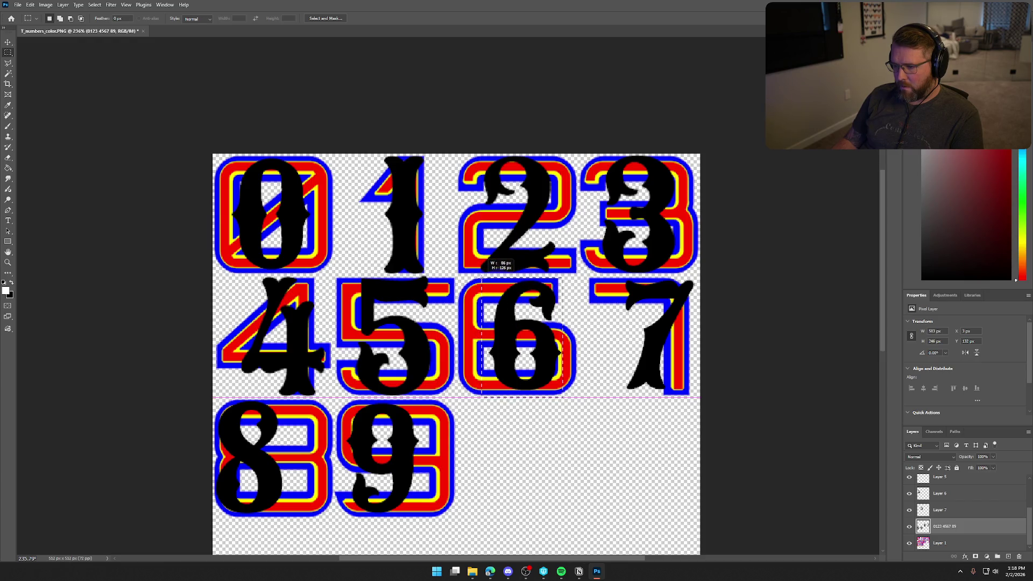
{"action": "right_click", "coordinate": [525, 333]}
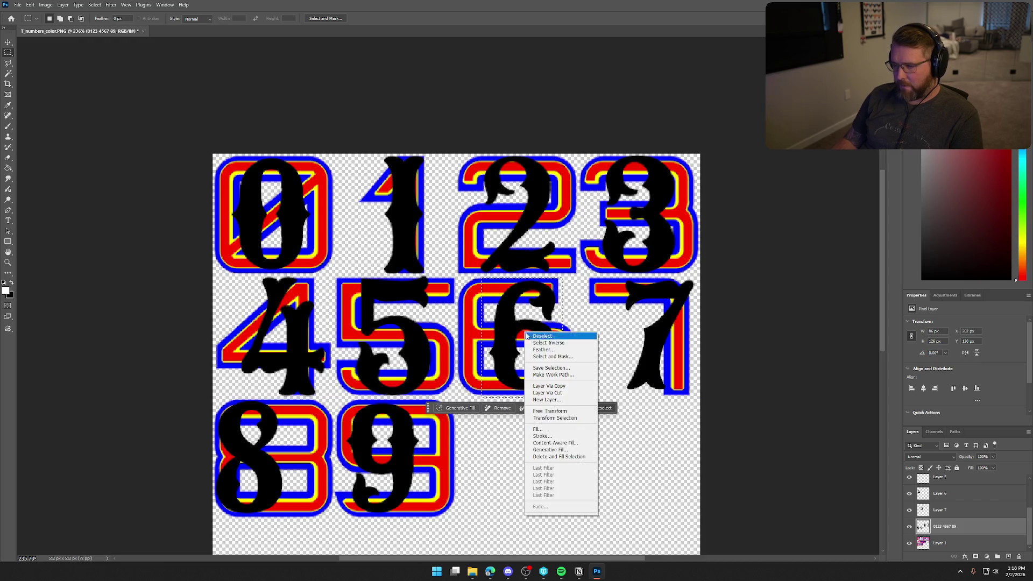
{"action": "left_click", "coordinate": [548, 386]}
{"action": "key", "text": "ctrl+t"}
{"action": "left_click_drag", "start_coordinate": [554, 355], "coordinate": [538, 362]}
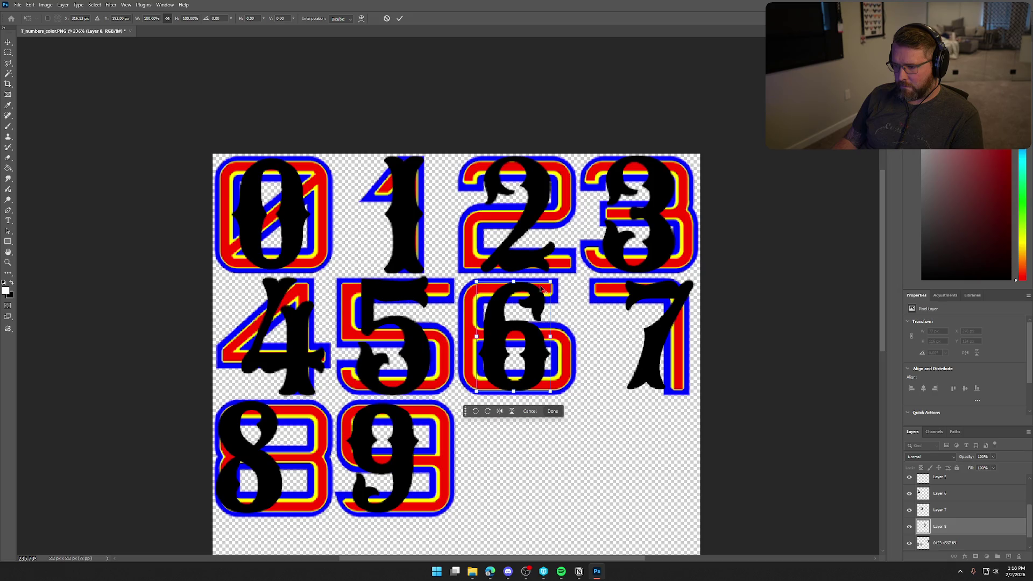
{"action": "left_click_drag", "start_coordinate": [550, 280], "coordinate": [554, 276]}
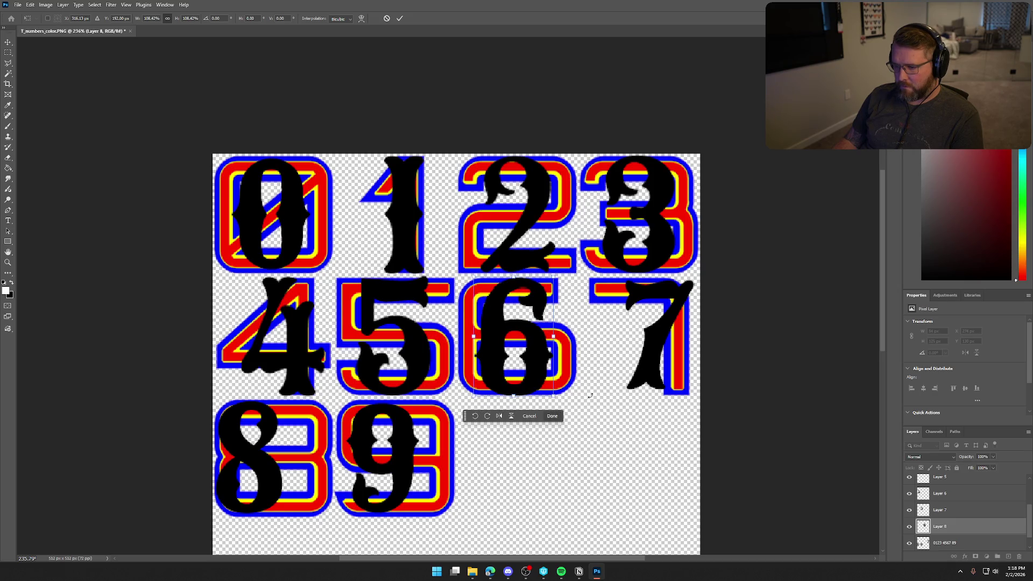
{"action": "key", "text": "Return"}
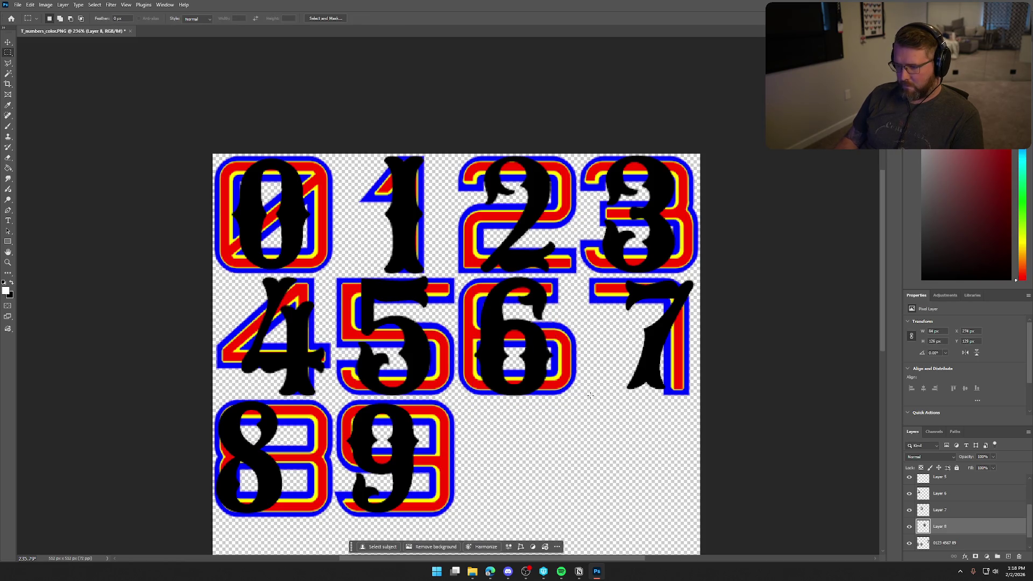
{"action": "key", "text": "ctrl+t"}
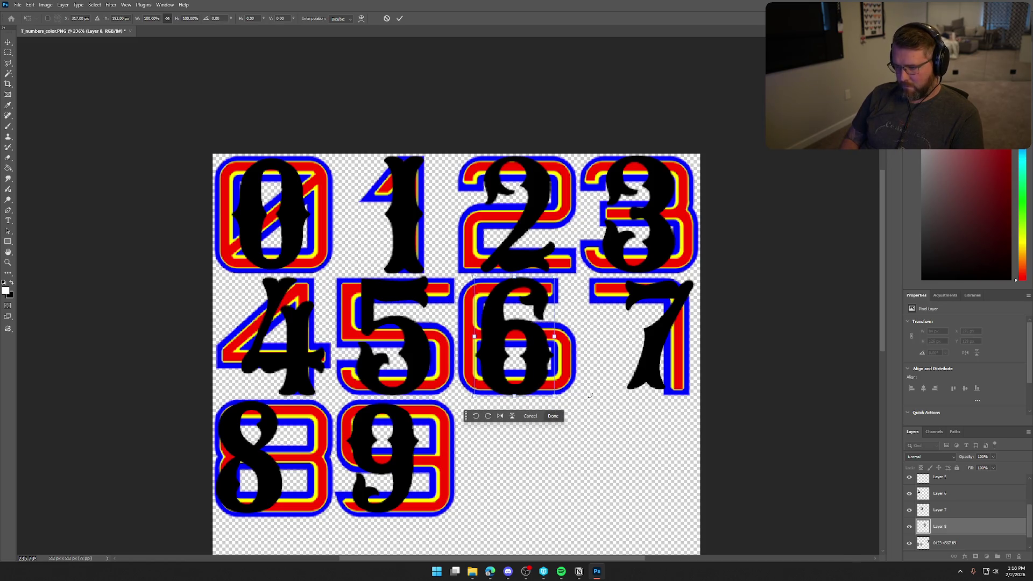
{"action": "key", "text": "Return"}
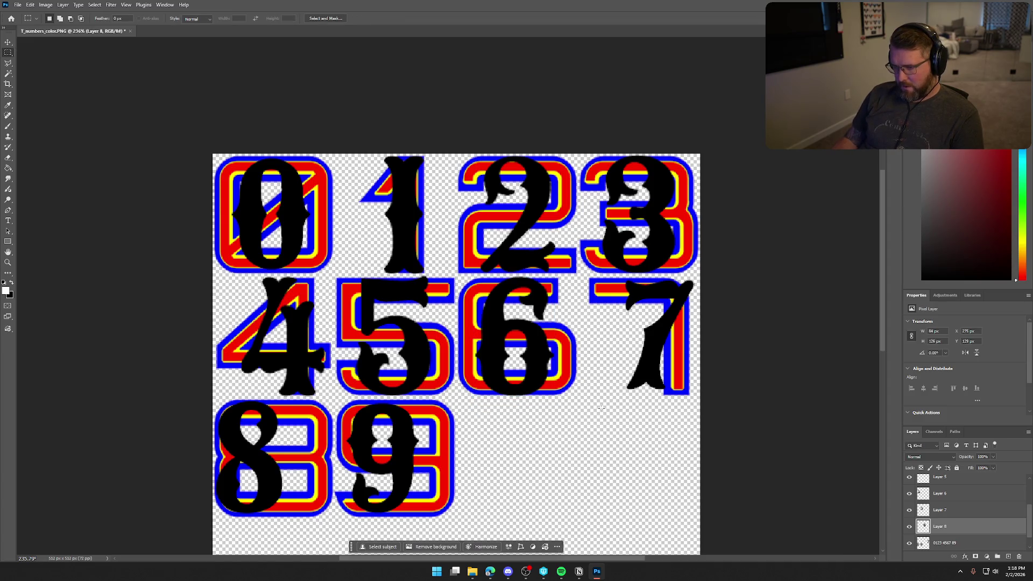
{"action": "key", "text": "alt+bracketleft"}
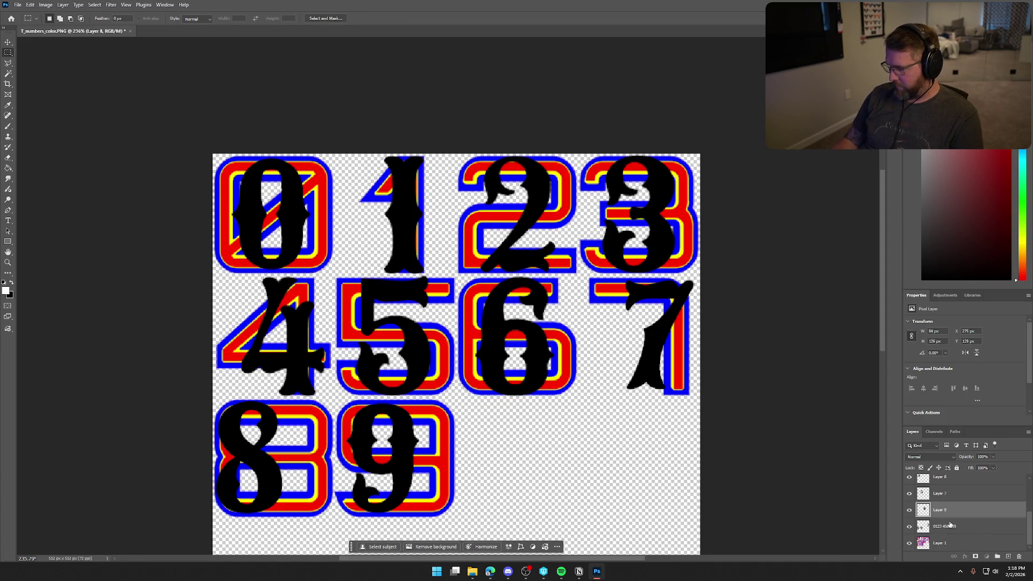
Copy the black 7 onto its own layer and drag it left onto the coloured 7
{"action": "mouse_move", "coordinate": [592, 405]}
{"action": "left_mouse_down"}
{"action": "mouse_move", "coordinate": [726, 260]}
{"action": "mouse_move", "coordinate": [713, 275]}
{"action": "left_mouse_up"}
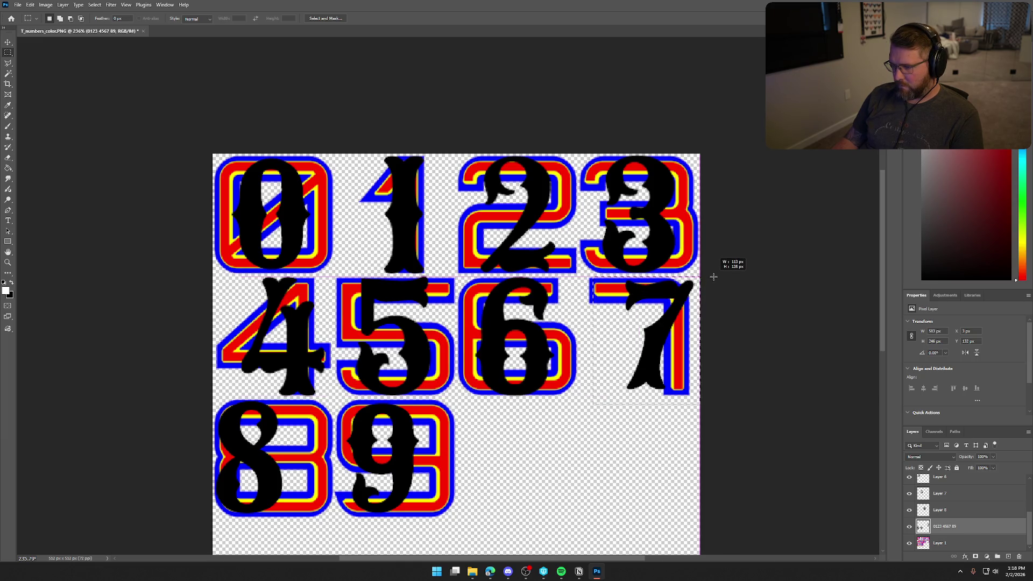
{"action": "right_click", "coordinate": [655, 314]}
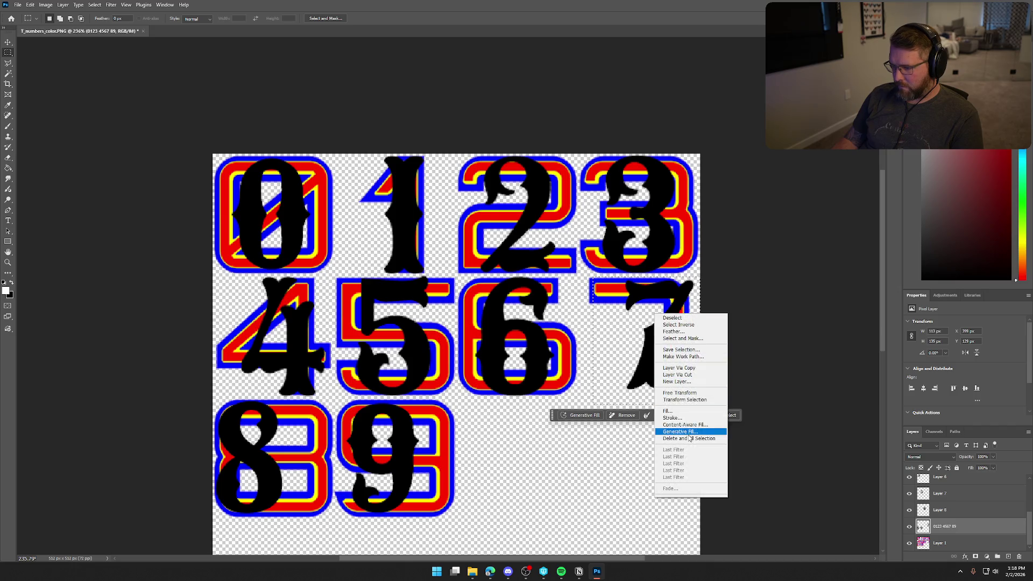
{"action": "left_click", "coordinate": [679, 367]}
{"action": "key", "text": "ctrl+t"}
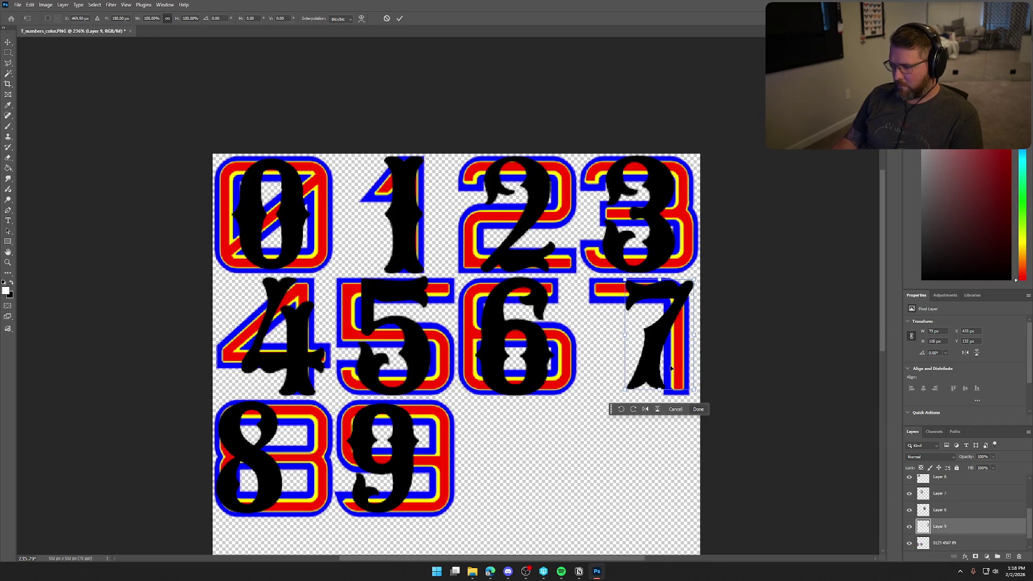
{"action": "mouse_move", "coordinate": [668, 368]}
{"action": "left_mouse_down"}
{"action": "mouse_move", "coordinate": [669, 352]}
{"action": "mouse_move", "coordinate": [686, 393]}
{"action": "left_mouse_up"}
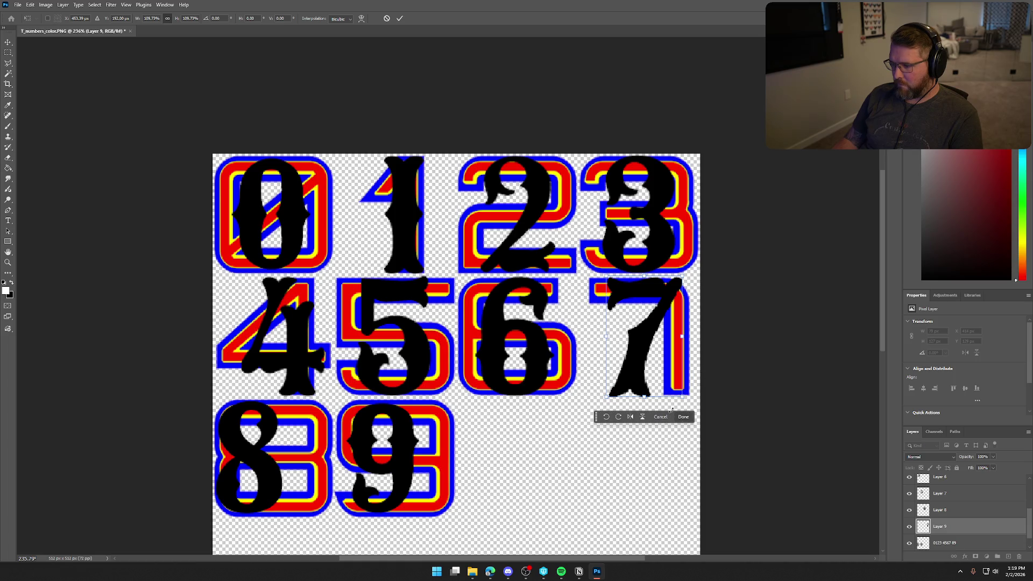
{"action": "key", "text": "Return"}
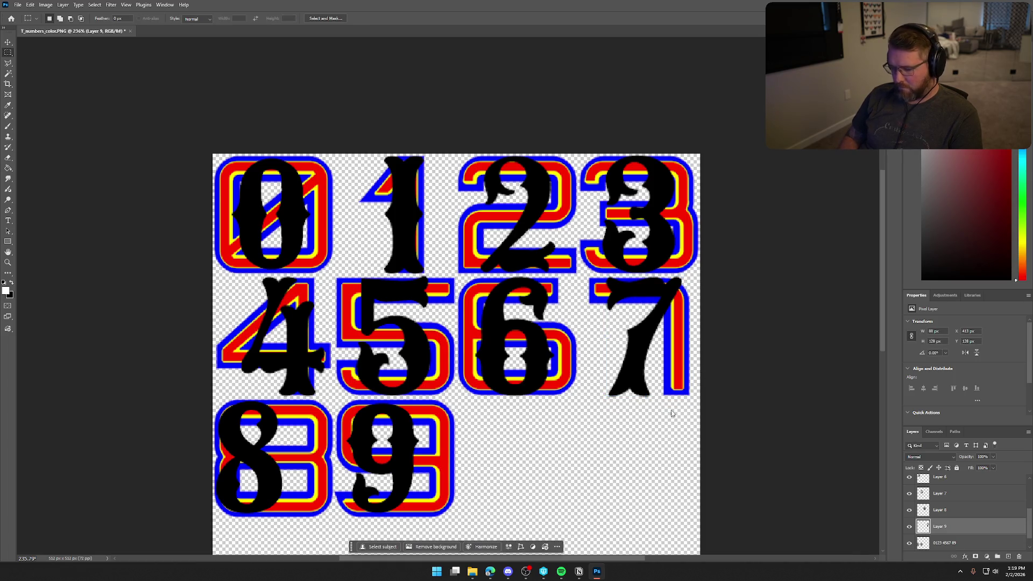
Fine-tune the 7 by nudging it a pixel or two left and down
{"action": "key", "text": "ctrl+t"}
{"action": "key", "text": "Left"}
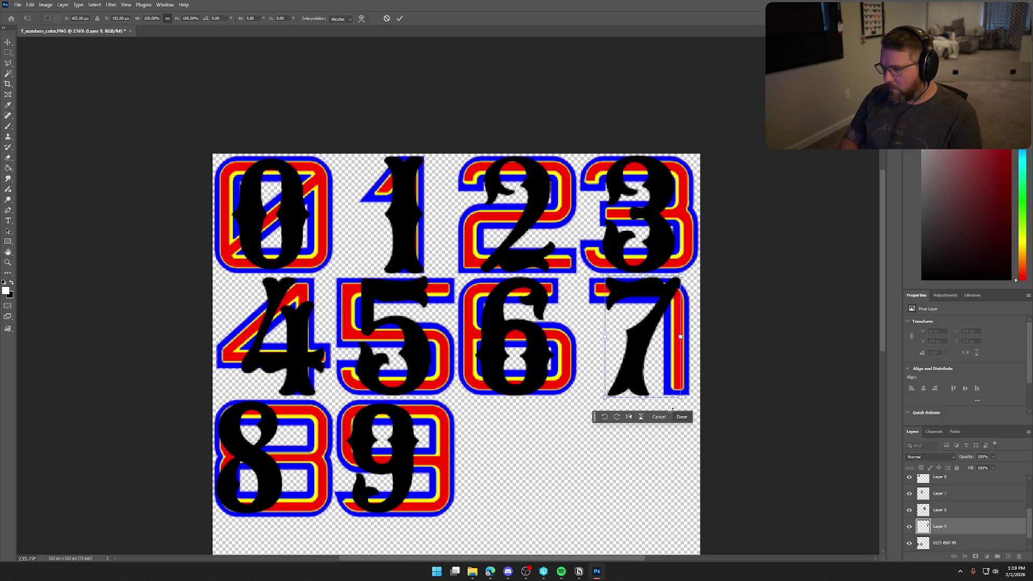
{"action": "key", "text": "Left"}
{"action": "key", "text": "Right"}
{"action": "key", "text": "Left"}
{"action": "key", "text": "Down"}
{"action": "key", "text": "Left"}
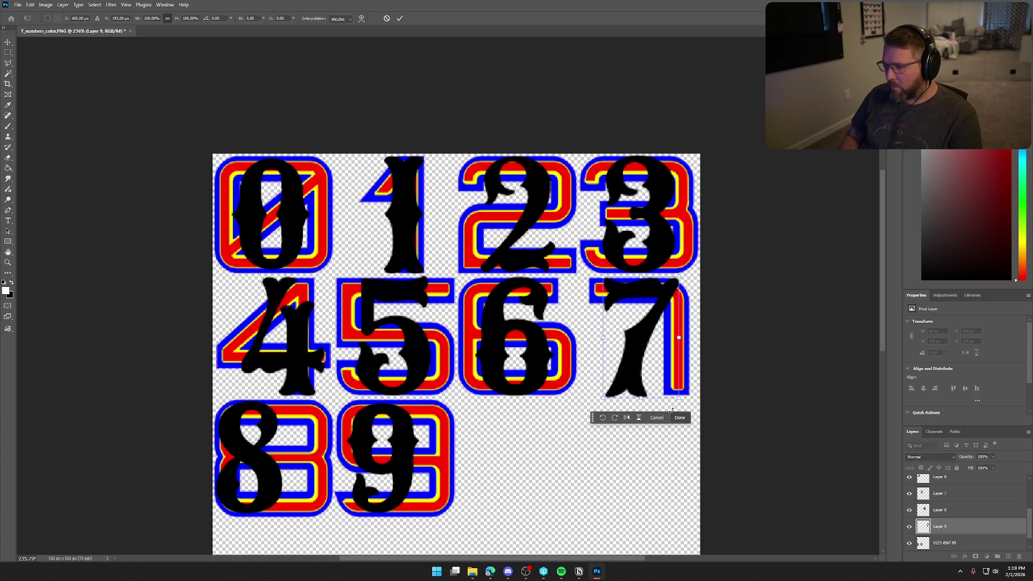
{"action": "key", "text": "Return"}
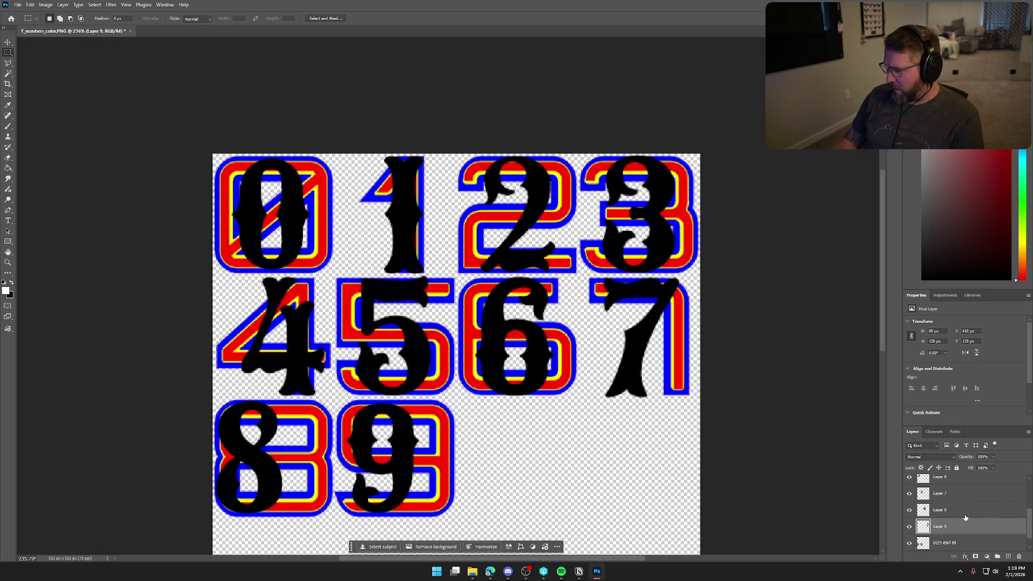
{"action": "scroll", "coordinate": [965, 519], "scroll_direction": "up", "scroll_amount": 2}
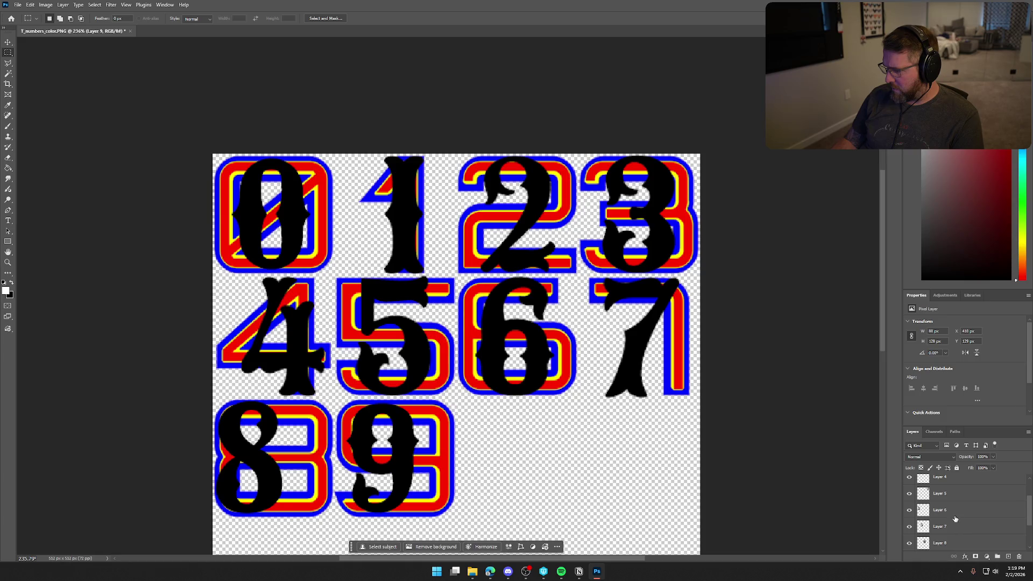
On Layer 6, nudge the black 4 slightly left to sit over the coloured 4
{"action": "left_click", "coordinate": [954, 516]}
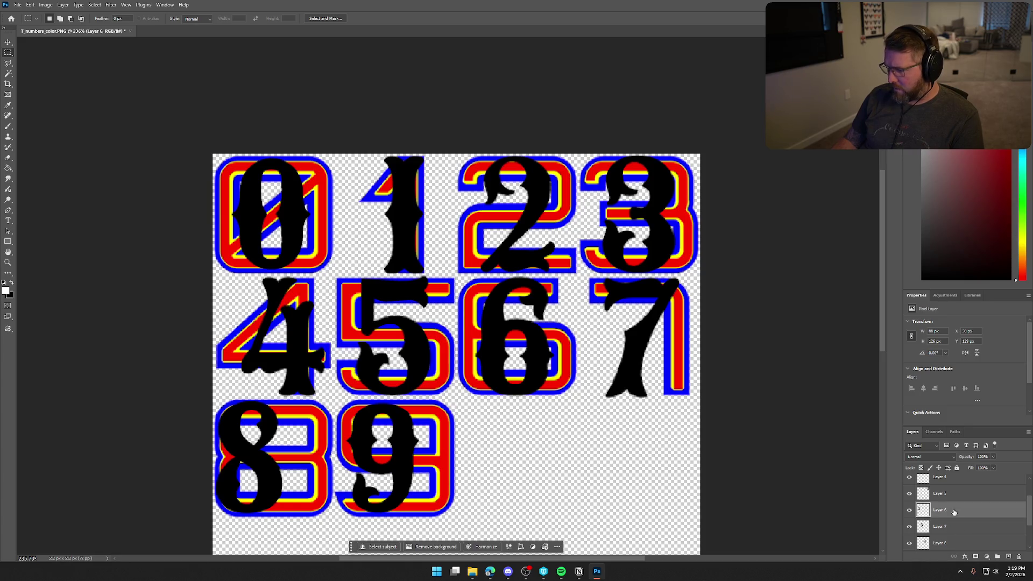
{"action": "key", "text": "ctrl+t"}
{"action": "key", "text": "Left"}
{"action": "key", "text": "Left"}
{"action": "key", "text": "Left"}
{"action": "key", "text": "Right"}
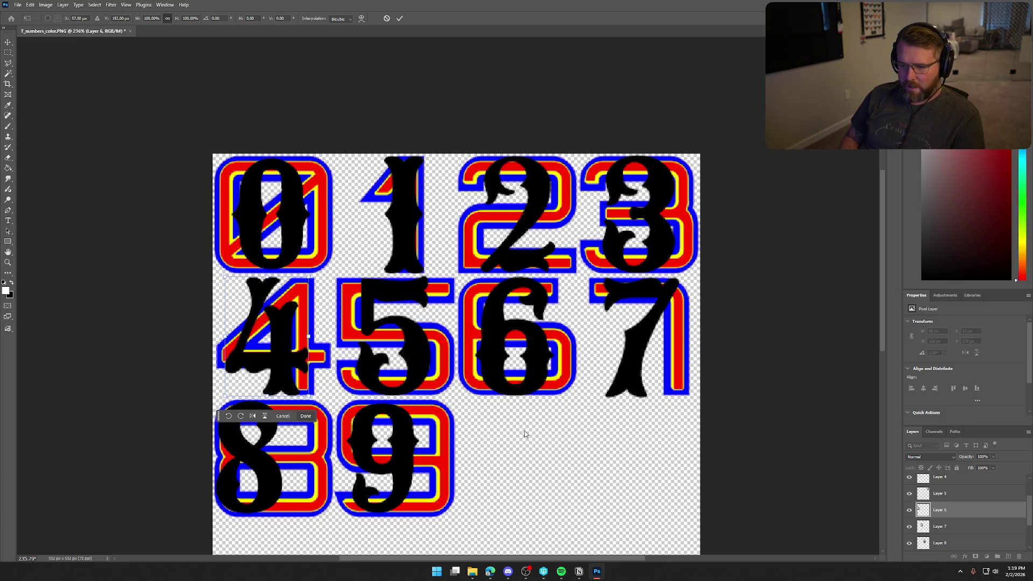
{"action": "key", "text": "Return"}
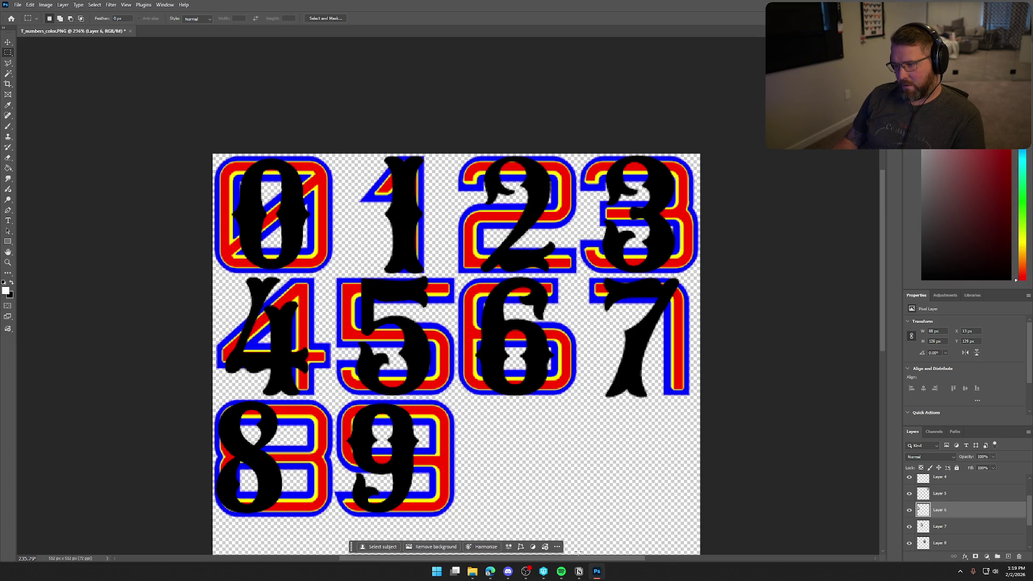
{"action": "scroll", "coordinate": [941, 506], "scroll_direction": "down", "scroll_amount": 3}
Copy the black 8 to Layer 10 and move it right over the coloured 8, one pixel back left
{"action": "left_click", "coordinate": [955, 525]}
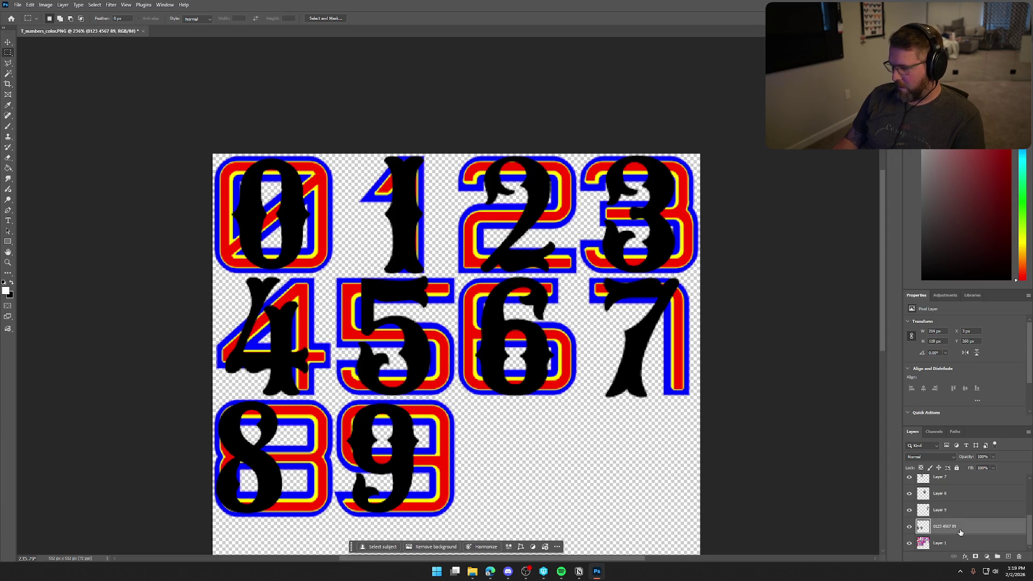
{"action": "scroll", "coordinate": [526, 442], "scroll_direction": "down", "scroll_amount": 3}
{"action": "scroll", "coordinate": [526, 442], "scroll_direction": "down", "scroll_amount": 1}
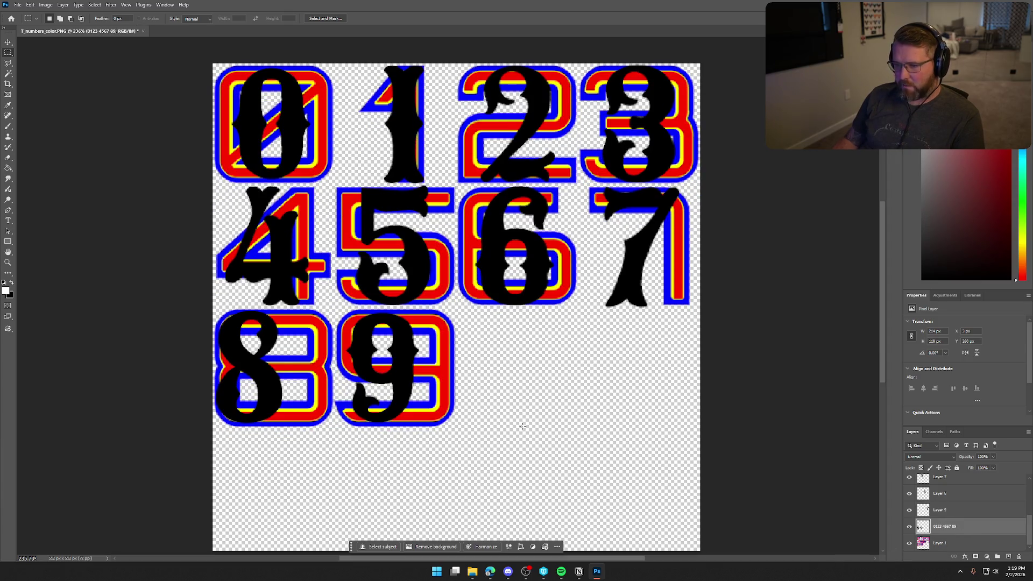
{"action": "left_click_drag", "start_coordinate": [285, 432], "coordinate": [206, 307]}
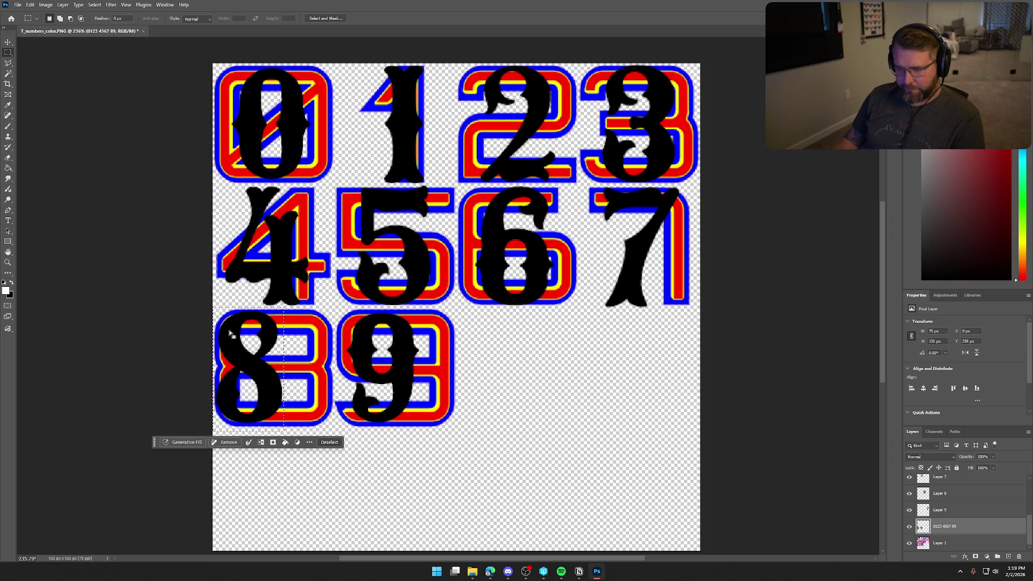
{"action": "right_click", "coordinate": [257, 199]}
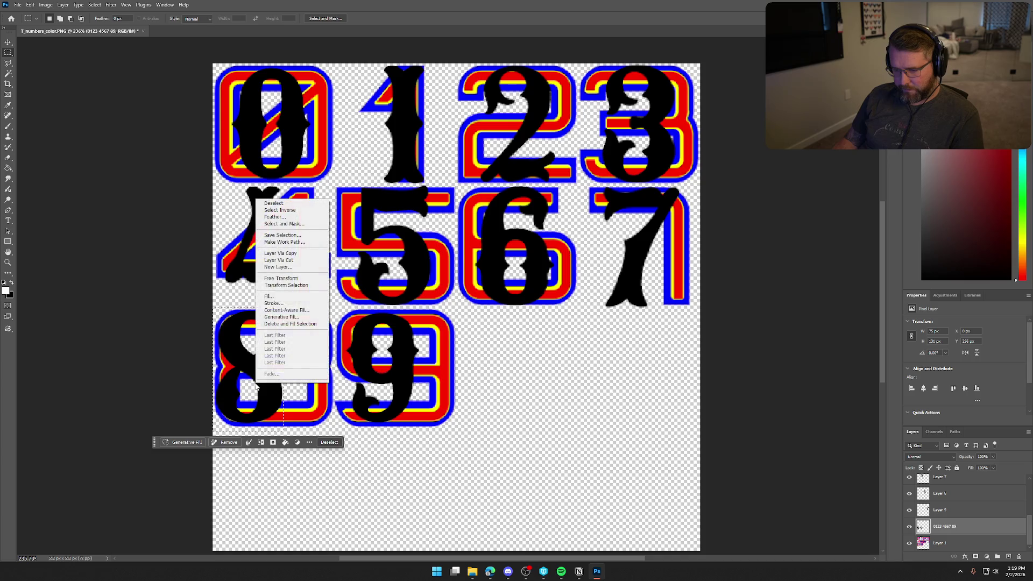
{"action": "left_click", "coordinate": [280, 253]}
{"action": "key", "text": "ctrl+t"}
{"action": "mouse_move", "coordinate": [268, 399]}
{"action": "left_mouse_down"}
{"action": "mouse_move", "coordinate": [289, 401]}
{"action": "mouse_move", "coordinate": [308, 425]}
{"action": "mouse_move", "coordinate": [300, 408]}
{"action": "left_mouse_up"}
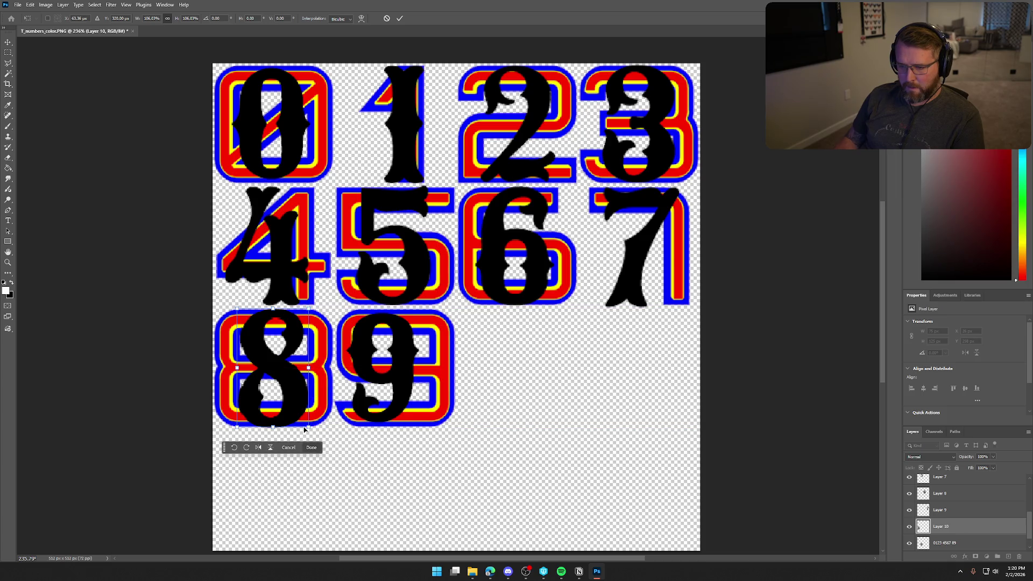
{"action": "key", "text": "Left"}
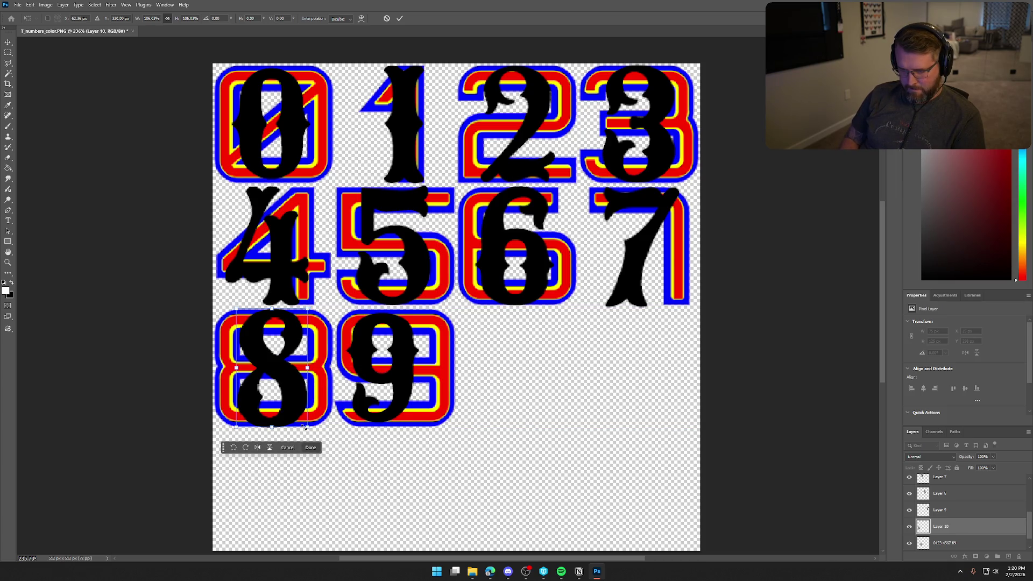
{"action": "key", "text": "Return"}
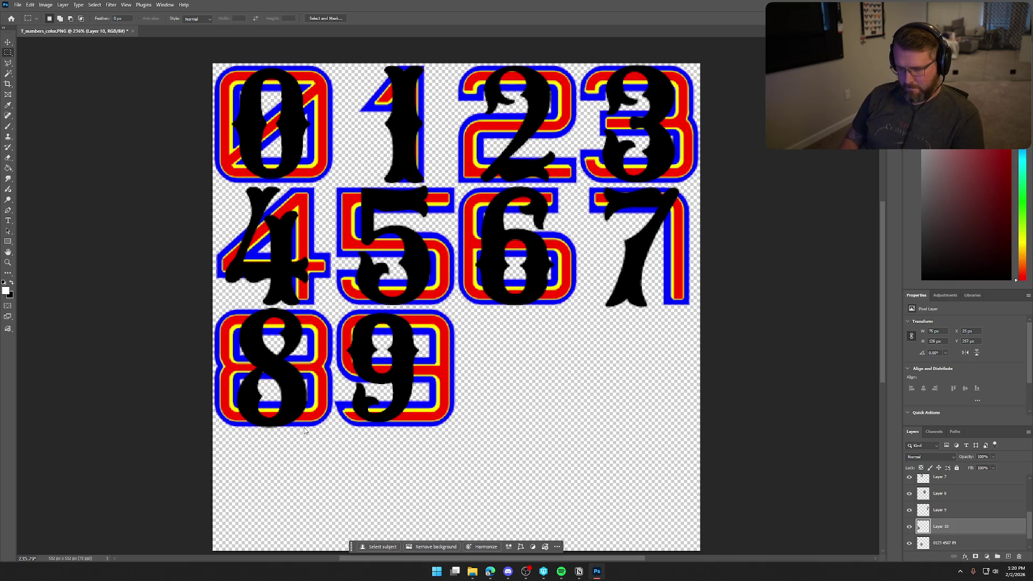
Move the 9 right and enlarge it slightly to fill its cell, then hide the coloured digits layer
{"action": "key", "text": "alt+bracketleft"}
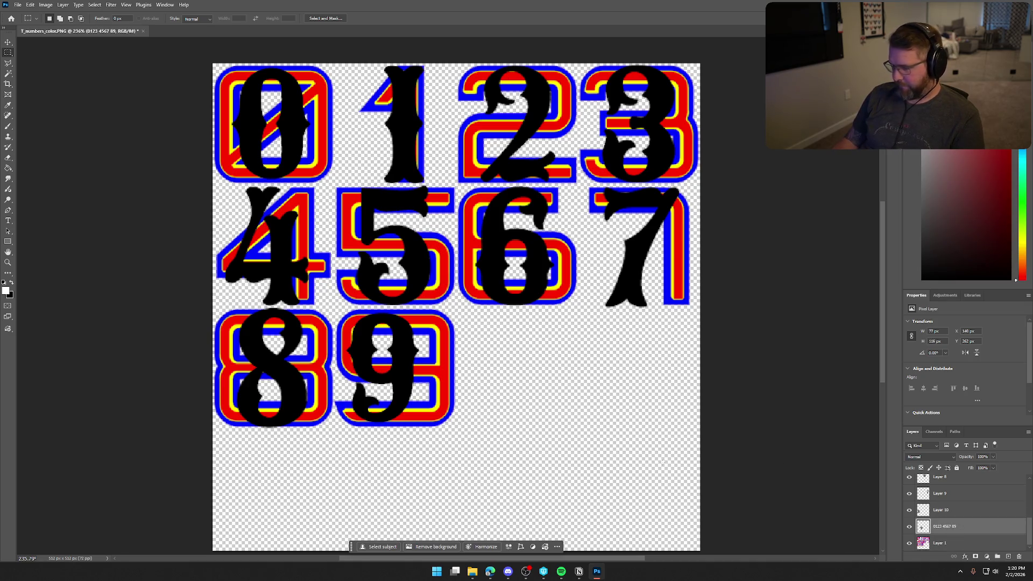
{"action": "key", "text": "ctrl+t"}
{"action": "mouse_move", "coordinate": [398, 386]}
{"action": "left_mouse_down"}
{"action": "mouse_move", "coordinate": [425, 377]}
{"action": "mouse_move", "coordinate": [414, 383]}
{"action": "left_mouse_up"}
{"action": "left_click_drag", "start_coordinate": [429, 422], "coordinate": [438, 423]}
{"action": "key", "text": "Return"}
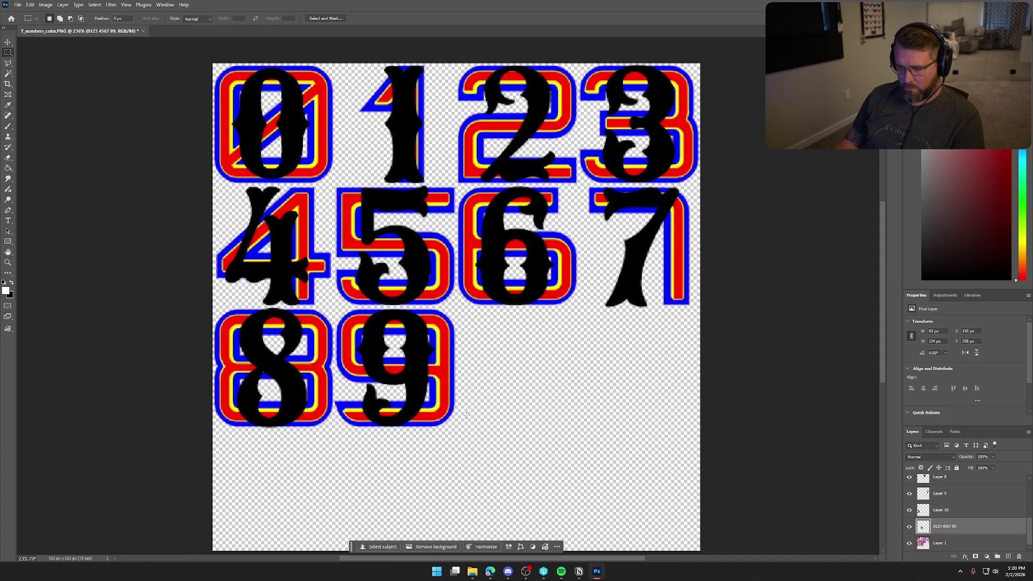
{"action": "left_click", "coordinate": [909, 542]}
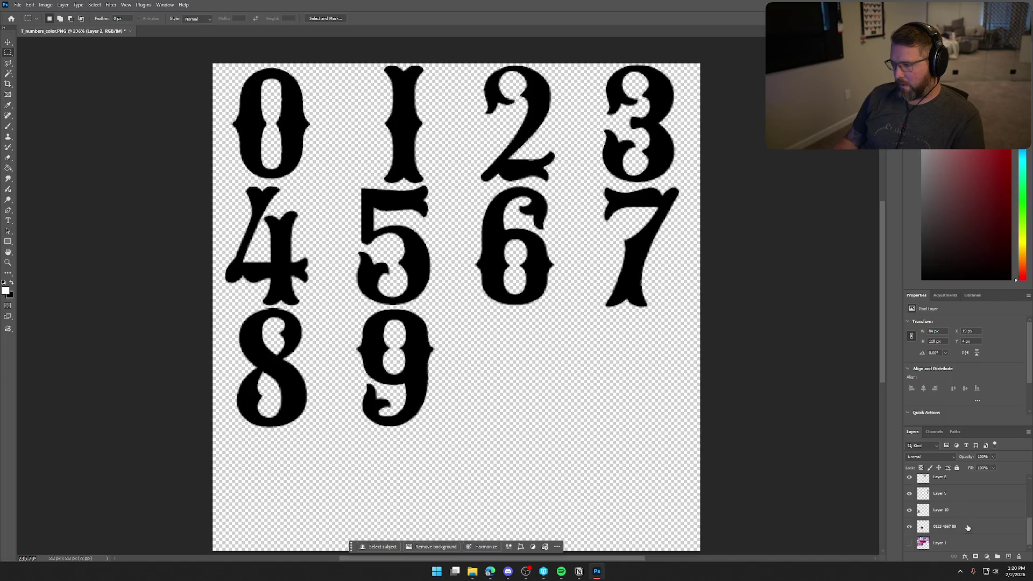
Select all the black digit layers and merge them into a new layer
{"action": "left_click", "coordinate": [967, 529], "text": "shift"}
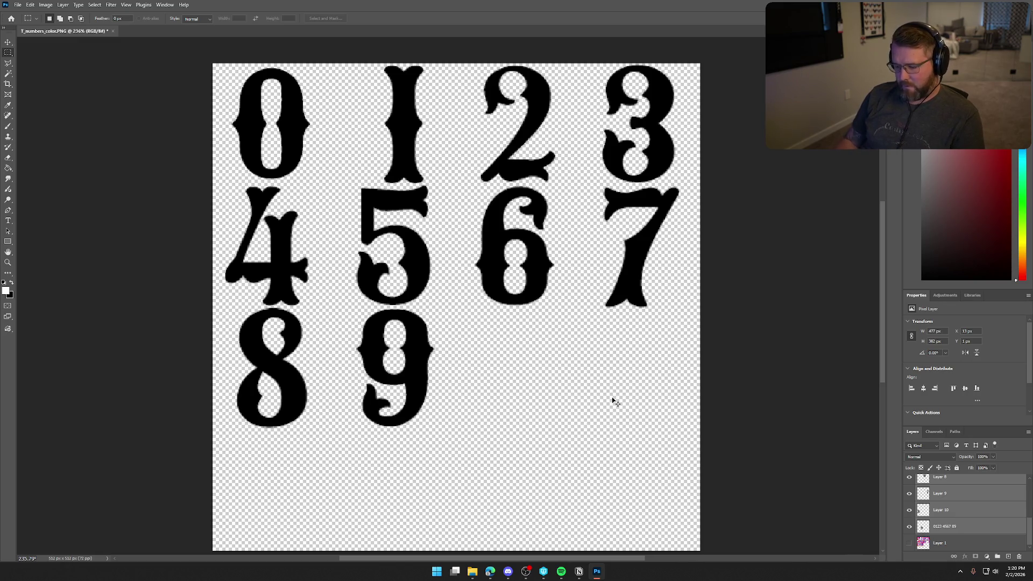
{"action": "left_click", "coordinate": [944, 529]}
{"action": "scroll", "coordinate": [952, 526], "scroll_direction": "up", "scroll_amount": 3}
{"action": "left_click", "coordinate": [945, 489], "text": "shift"}
{"action": "key", "text": "v"}
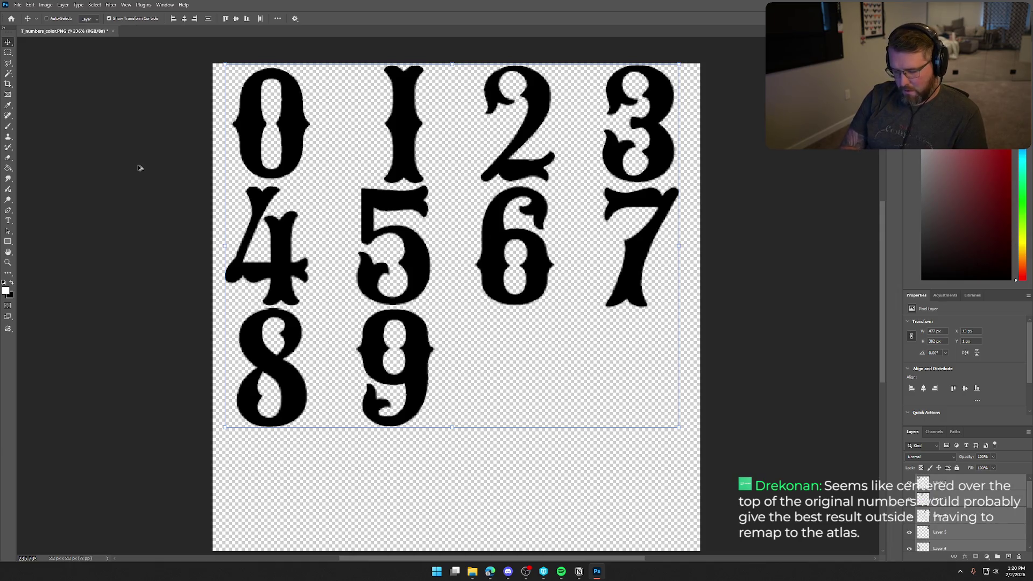
{"action": "key", "text": "ctrl+alt+shift+e"}
Invert the black digits to white with Ctrl+I and deselect
{"action": "left_click", "coordinate": [939, 499]}
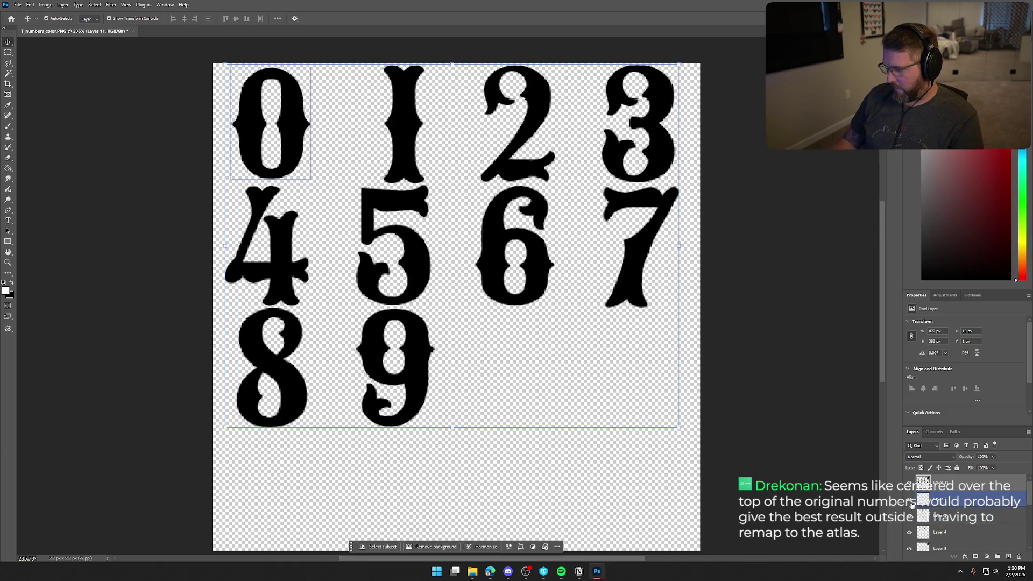
{"action": "scroll", "coordinate": [936, 511], "scroll_direction": "down", "scroll_amount": 2}
{"action": "left_click", "coordinate": [938, 494]}
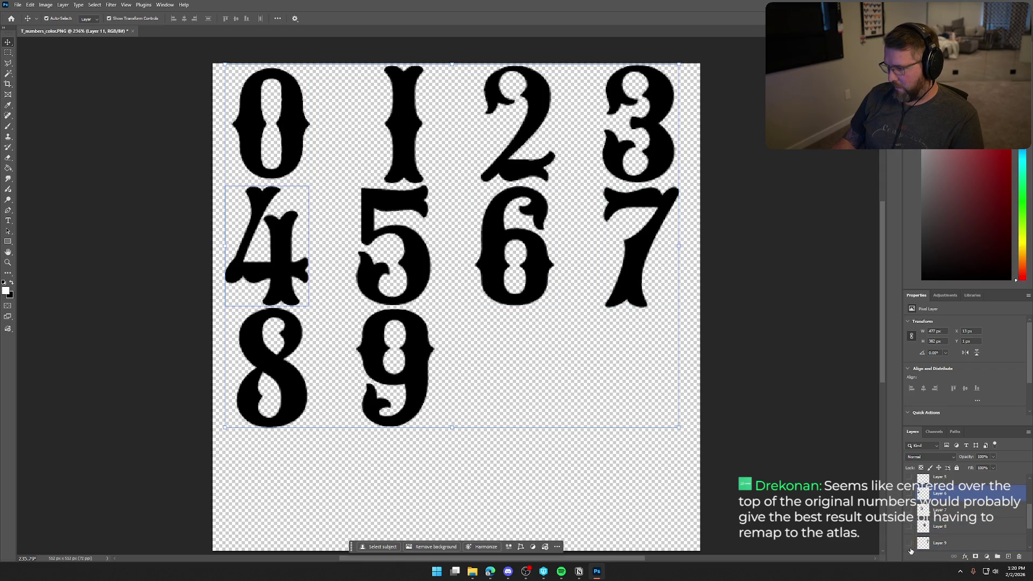
{"action": "scroll", "coordinate": [968, 519], "scroll_direction": "up", "scroll_amount": 3}
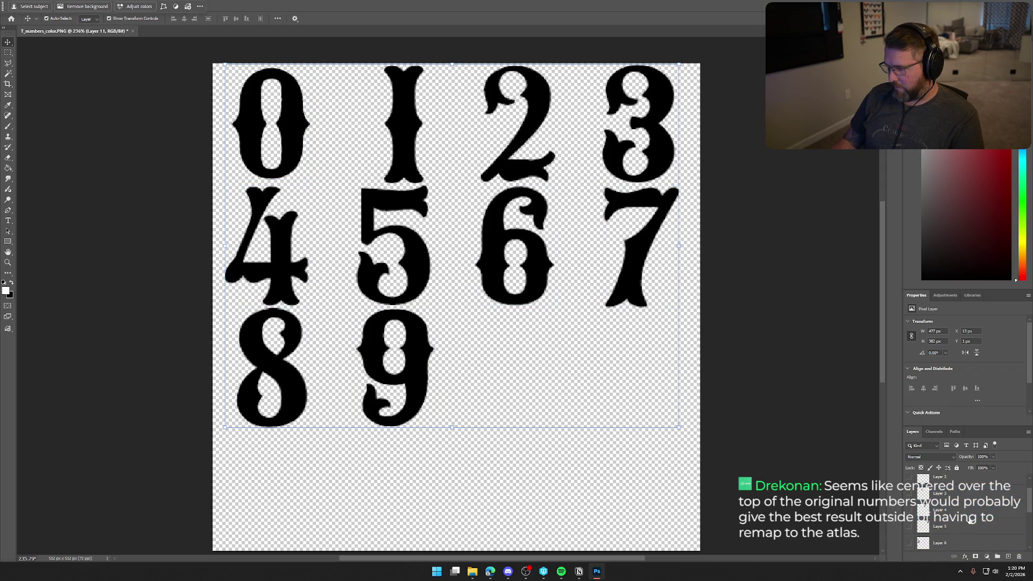
{"action": "scroll", "coordinate": [970, 519], "scroll_direction": "up", "scroll_amount": 2}
{"action": "key", "text": "ctrl+i"}
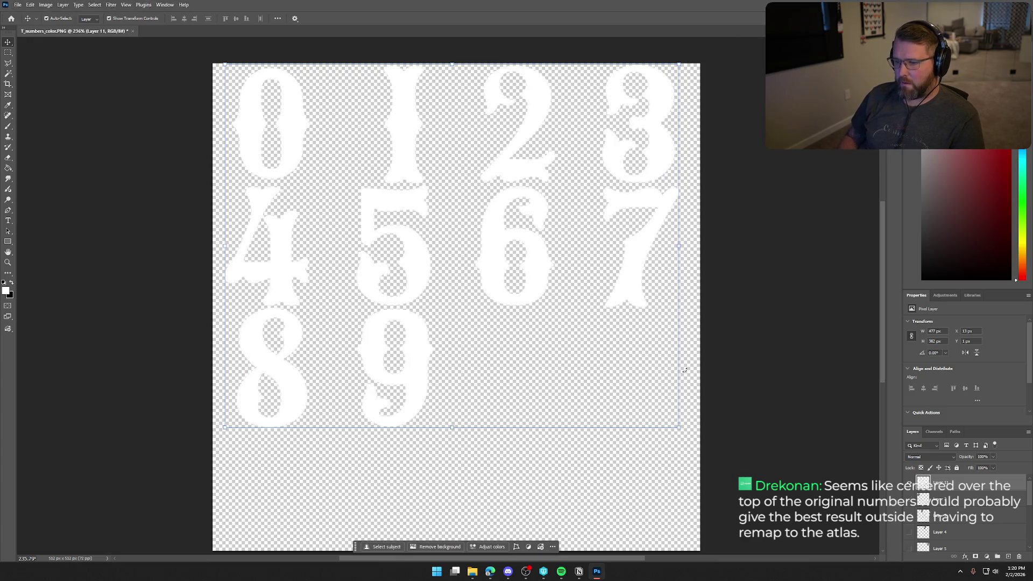
{"action": "left_click", "coordinate": [750, 396]}
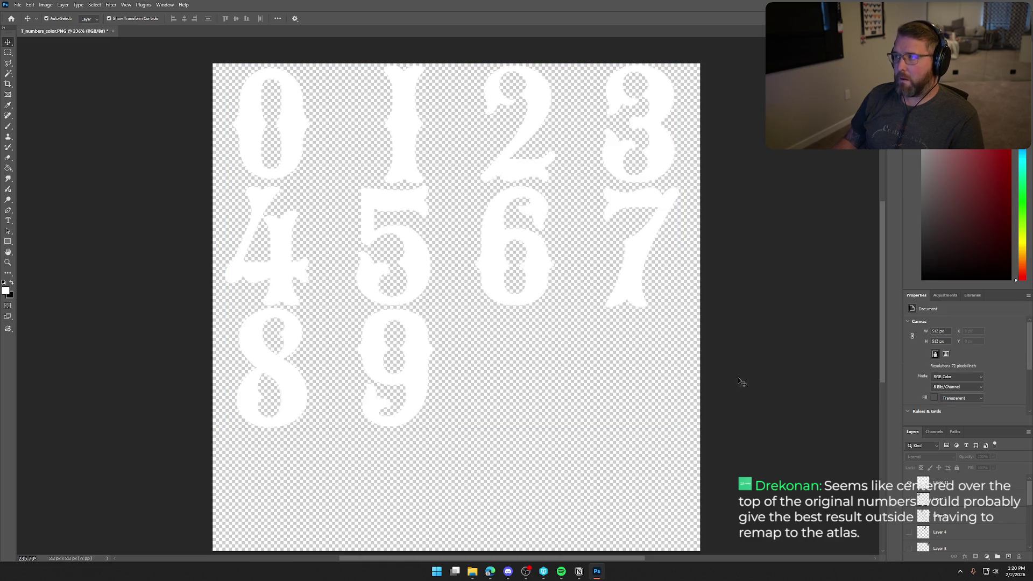
Start saving the image under a new name as a PNG
{"action": "left_click", "coordinate": [18, 5]}
{"action": "mouse_move", "coordinate": [54, 144]}
{"action": "left_click", "coordinate": [156, 146]}
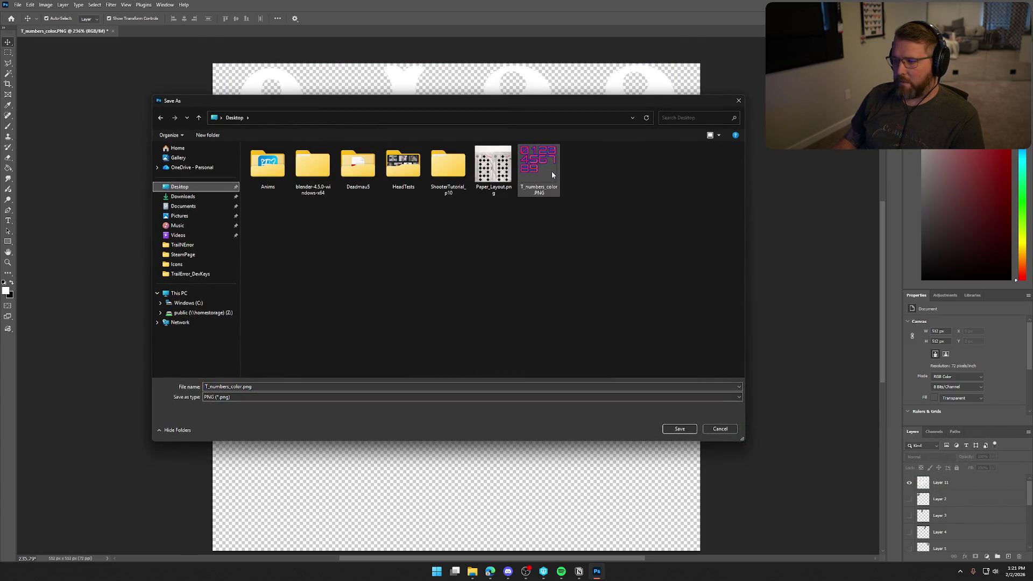
Save the white digit sheet to the Desktop as T_numbers_color_Western.png, then minimize Photoshop
{"action": "left_click", "coordinate": [539, 167]}
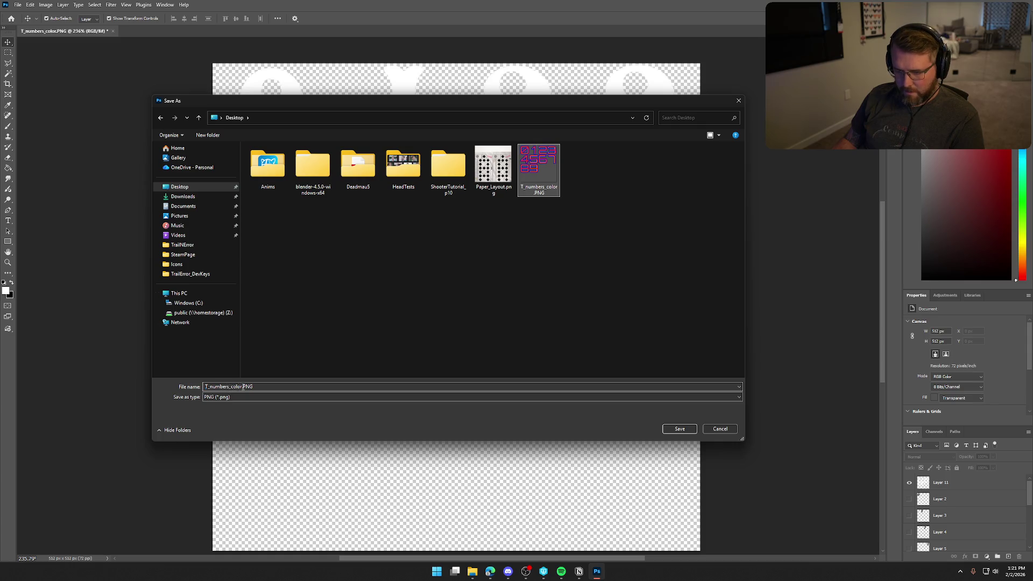
{"action": "left_click", "coordinate": [243, 386]}
{"action": "key", "text": "End"}
{"action": "type", "text": "_"}
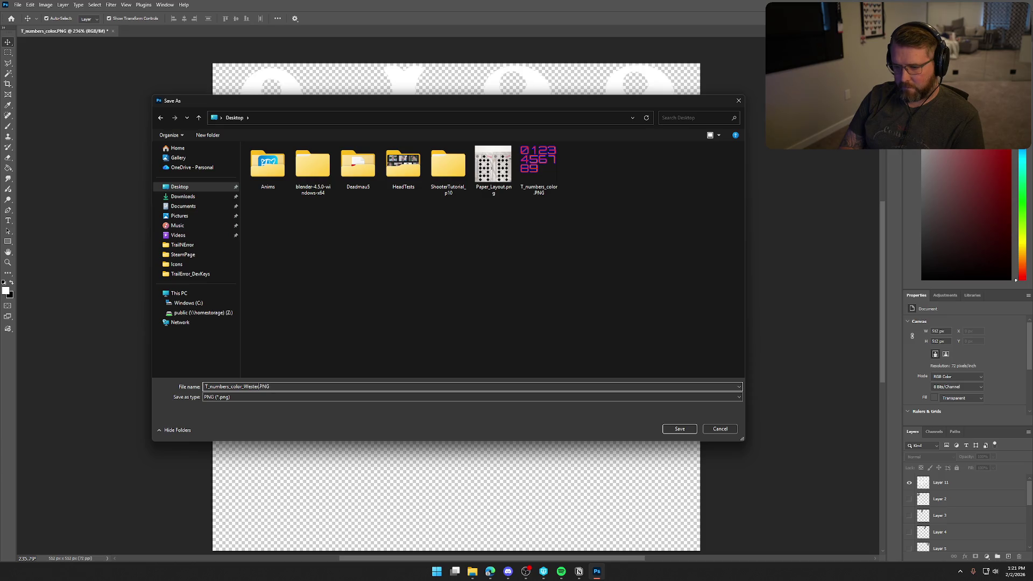
{"action": "key", "text": "Return"}
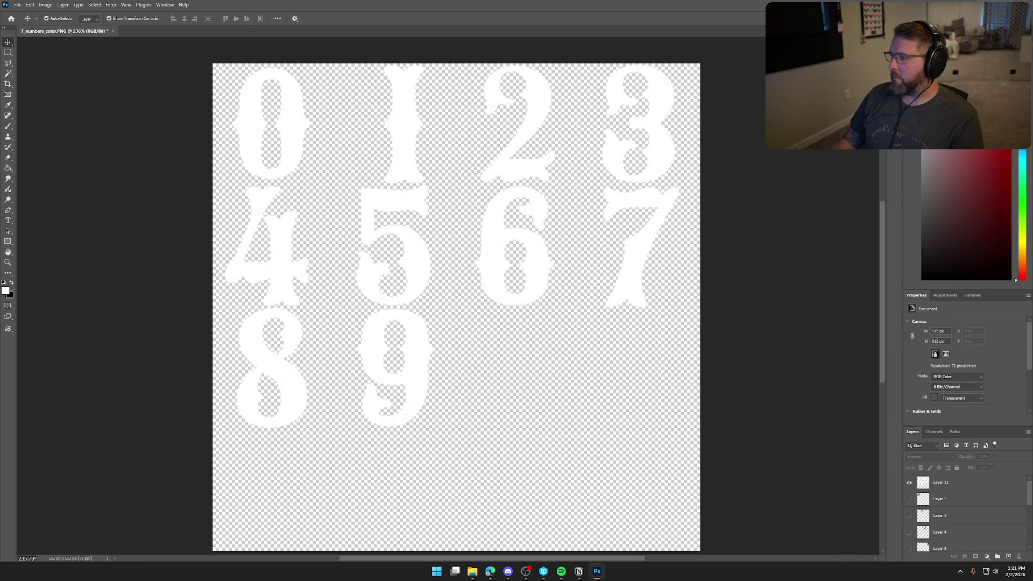
{"action": "key", "text": "super+d"}
Reopen the asset editors, switch to the T_numbers_color tab, and show the VFX/DamageNumbers Content Drawer
{"action": "left_click", "coordinate": [471, 573]}
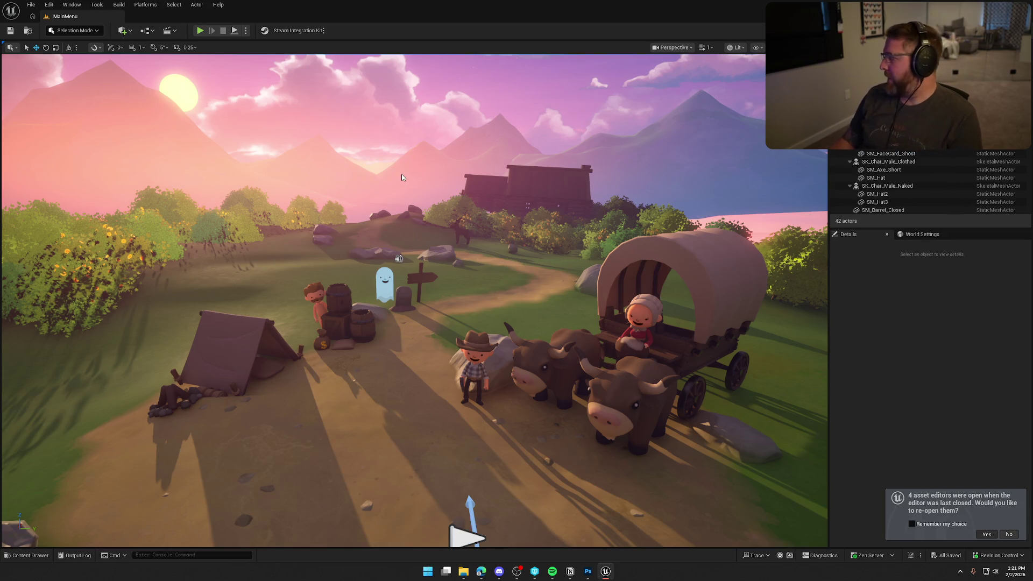
{"action": "left_click", "coordinate": [986, 534]}
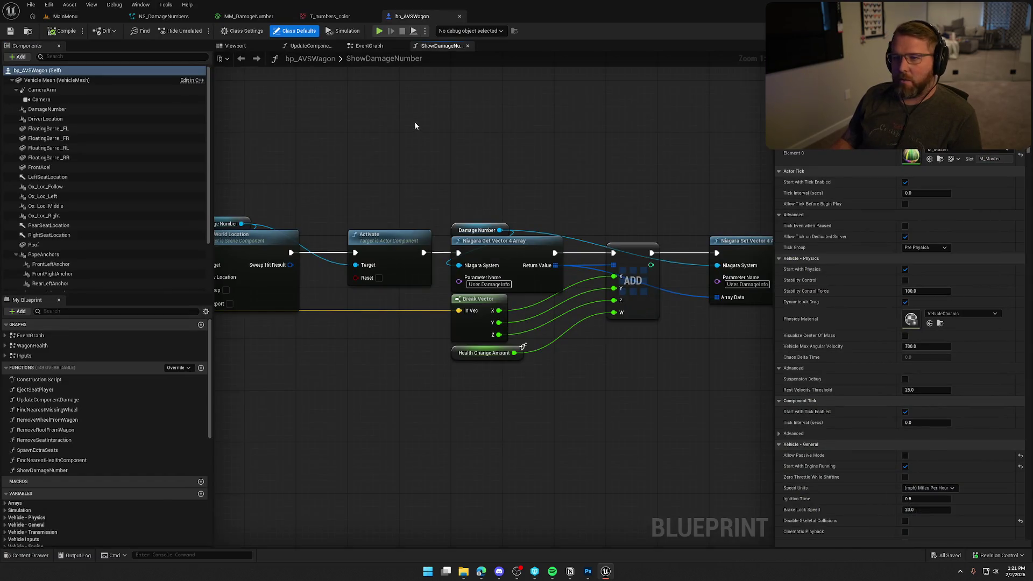
{"action": "left_click", "coordinate": [329, 17]}
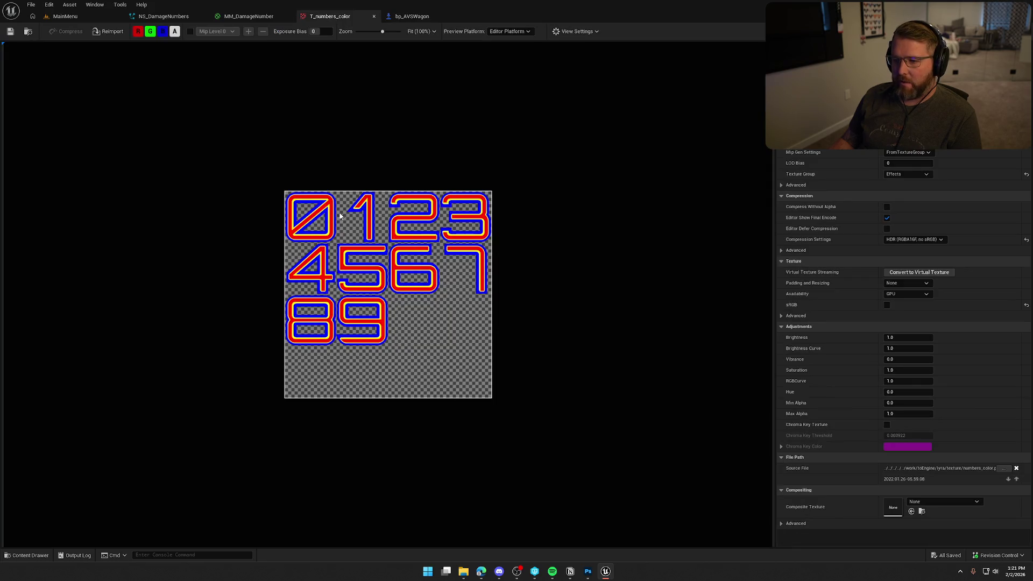
{"action": "left_click", "coordinate": [28, 32]}
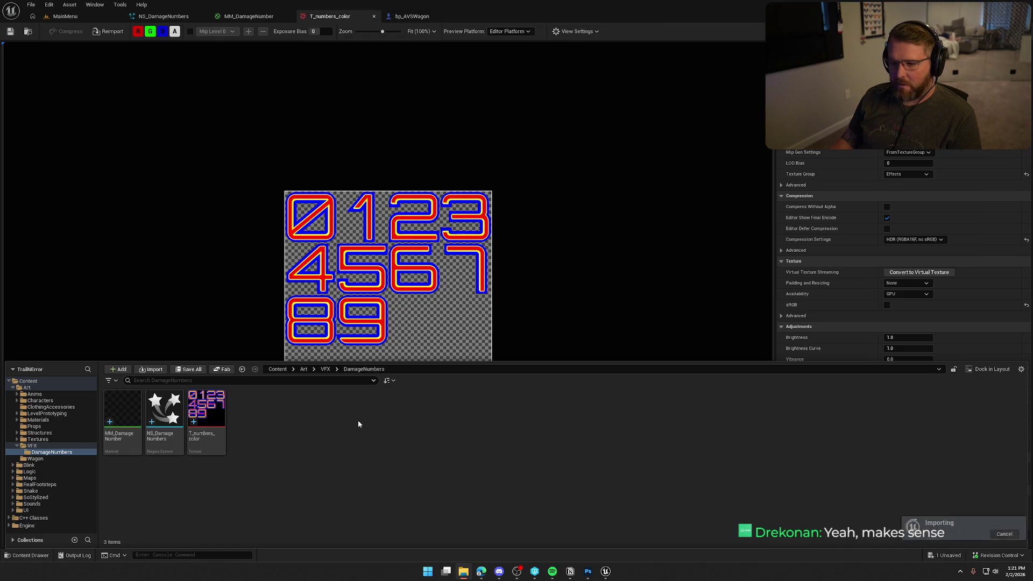
Select the original T_numbers_color, close the Content Drawer, and dock the imported Western texture's editor
{"action": "left_click", "coordinate": [213, 410]}
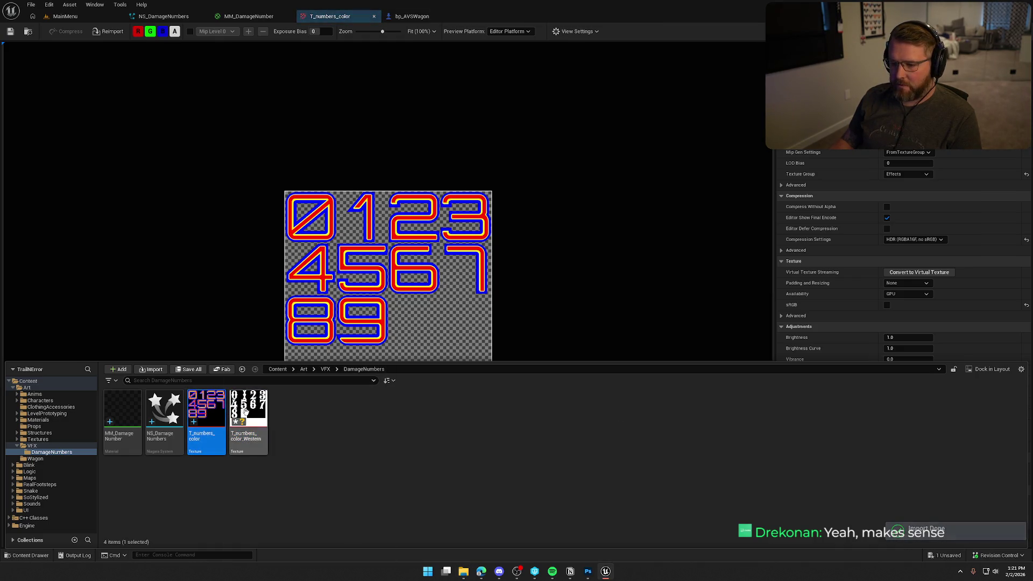
{"action": "mouse_move", "coordinate": [248, 412]}
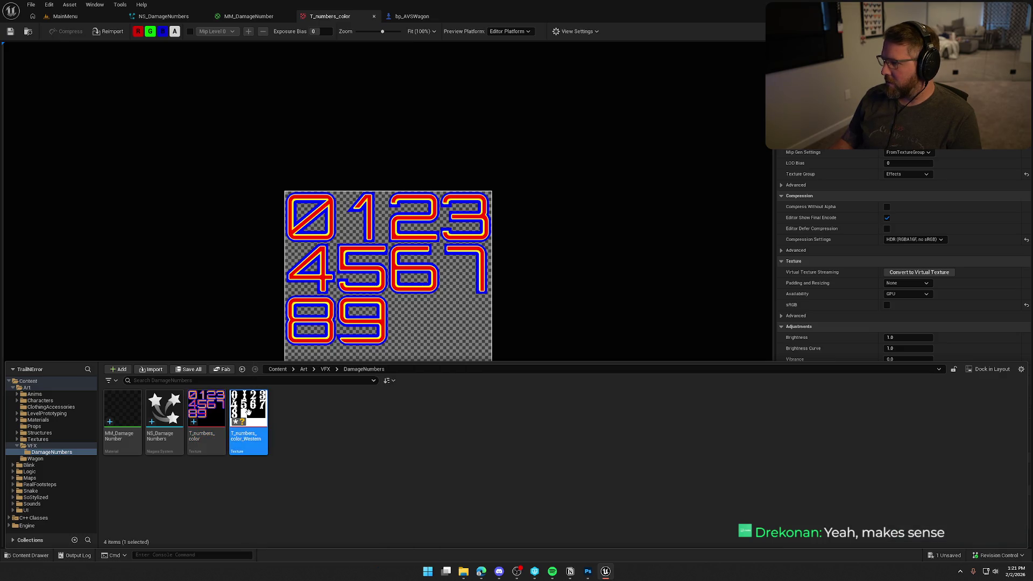
{"action": "key", "text": "ctrl+space"}
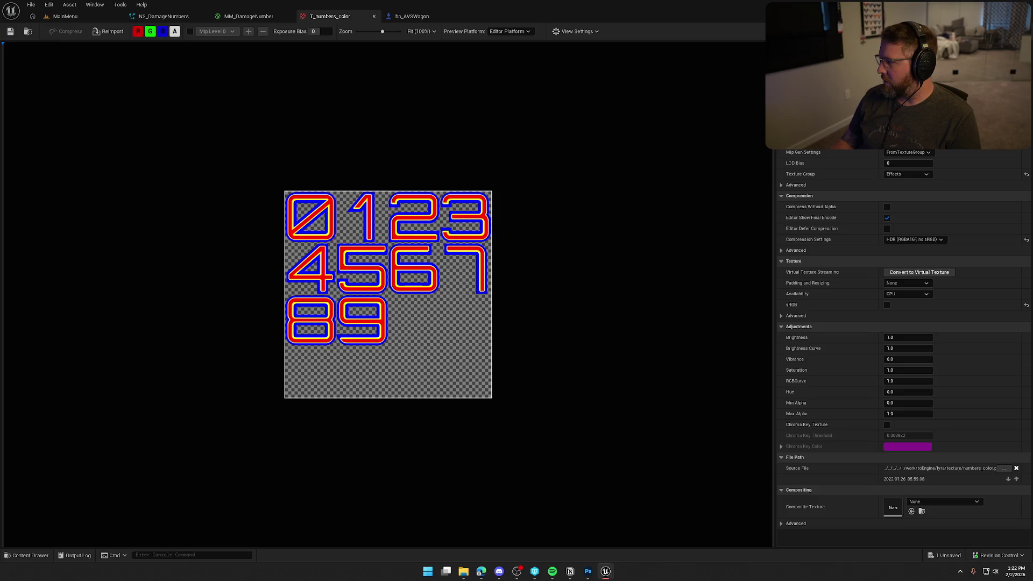
{"action": "mouse_move", "coordinate": [648, 131]}
{"action": "left_mouse_down"}
{"action": "mouse_move", "coordinate": [376, 24]}
{"action": "mouse_move", "coordinate": [430, 34]}
{"action": "left_mouse_up"}
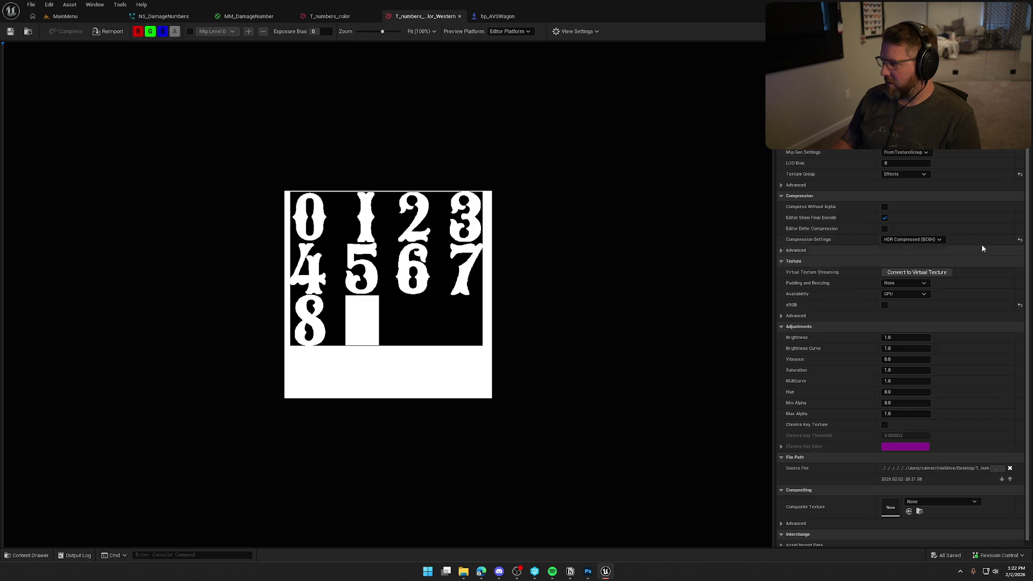
Set the Western texture's compression to HDR (RGBA16F, no sRGB) and save it
{"action": "left_click", "coordinate": [1019, 240]}
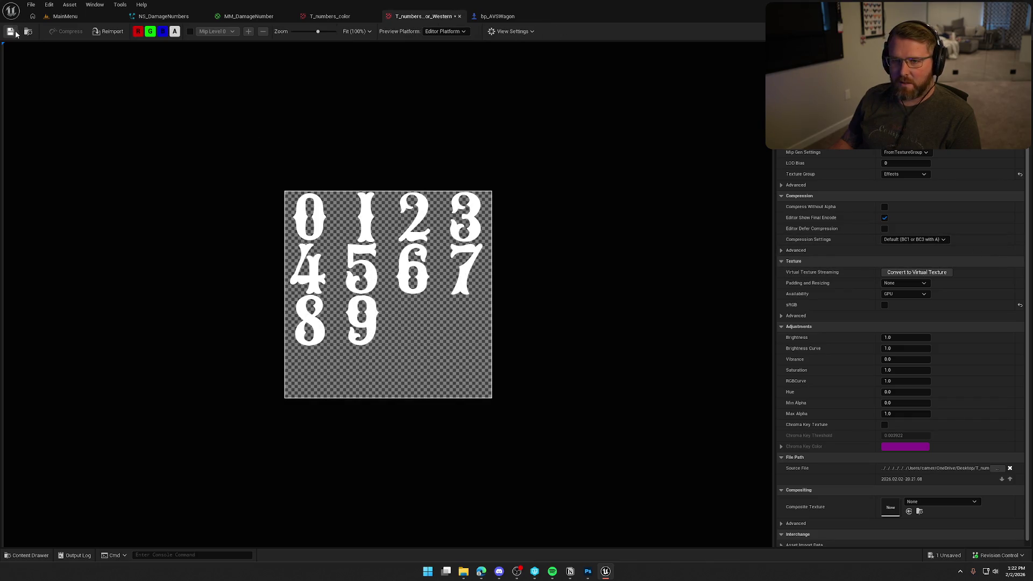
{"action": "left_click", "coordinate": [408, 16]}
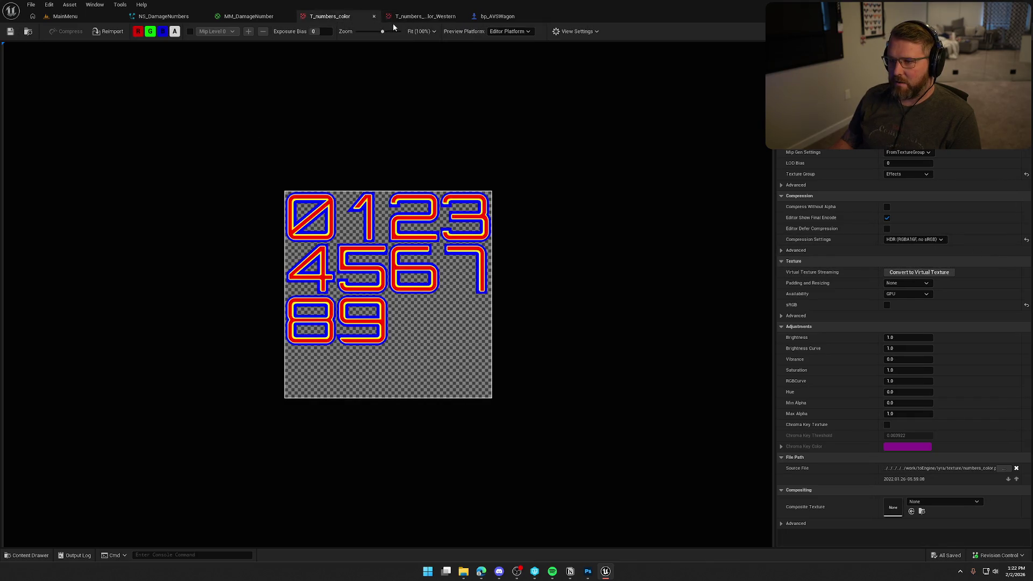
{"action": "left_click", "coordinate": [411, 17]}
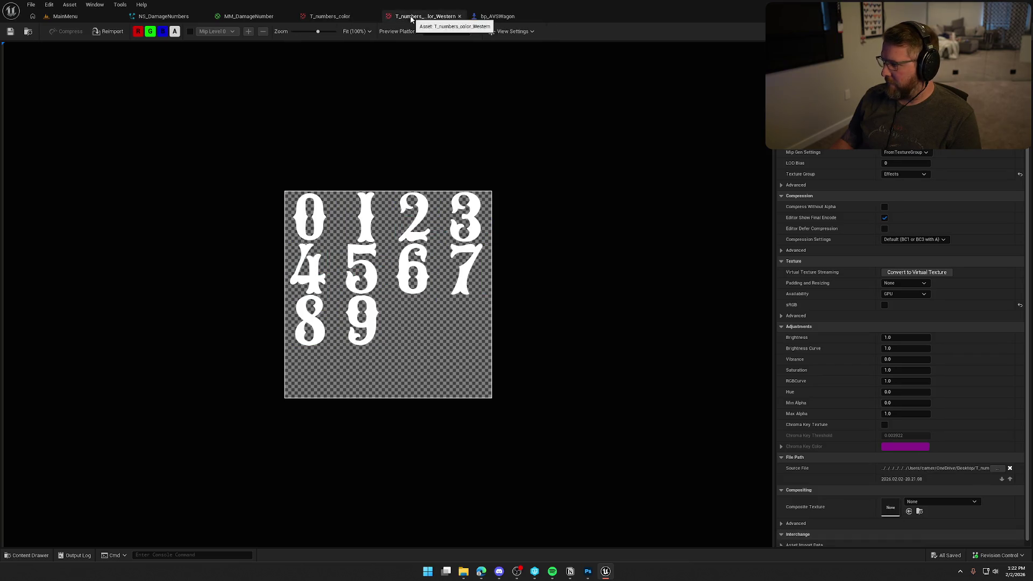
{"action": "left_click", "coordinate": [353, 17]}
{"action": "left_click", "coordinate": [408, 19]}
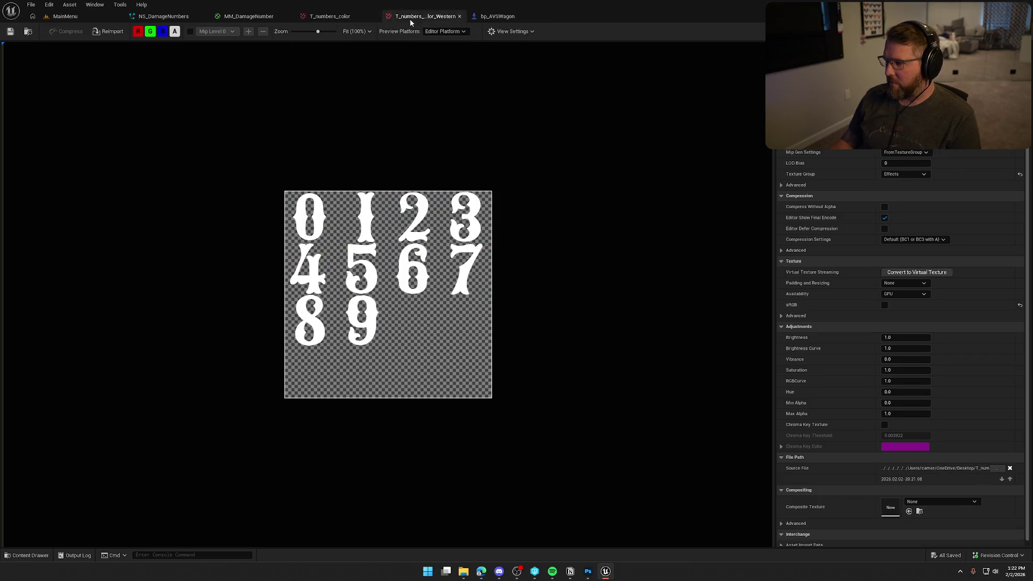
{"action": "left_click", "coordinate": [905, 241]}
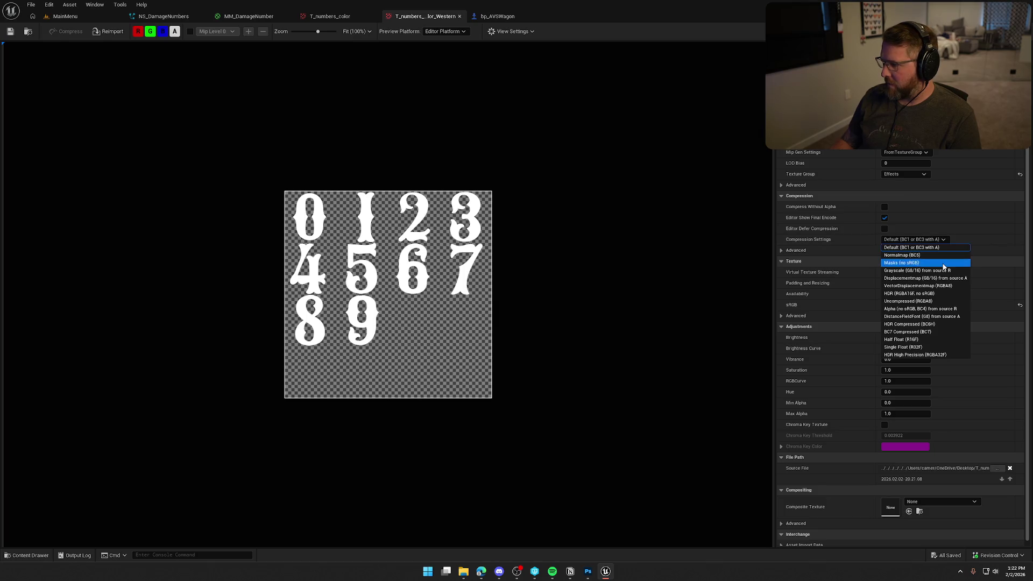
{"action": "left_click", "coordinate": [939, 294]}
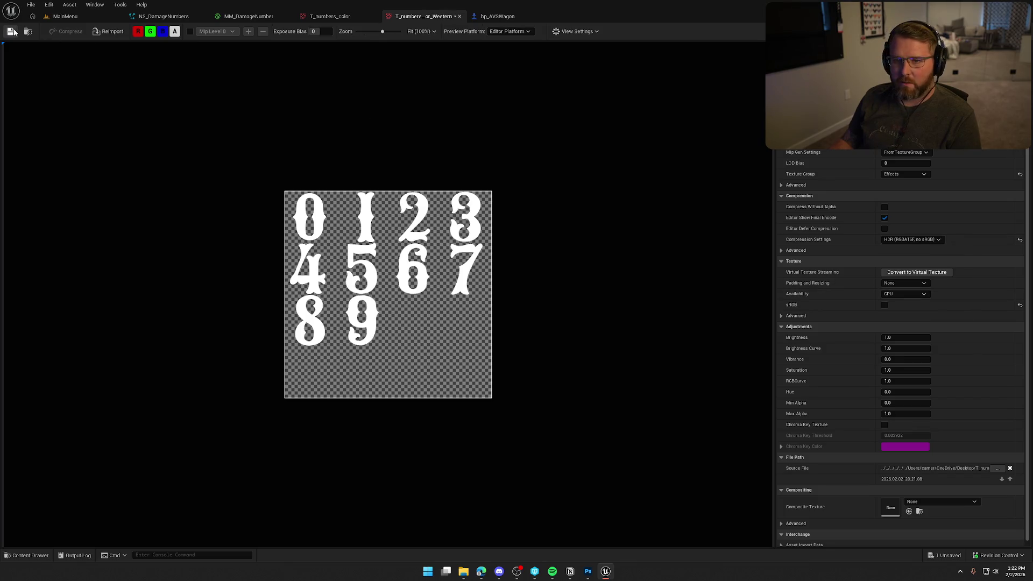
{"action": "key", "text": "ctrl+s"}
Compare the Western and original textures' settings, then switch to the MM_DamageNumber material
{"action": "left_click", "coordinate": [338, 17]}
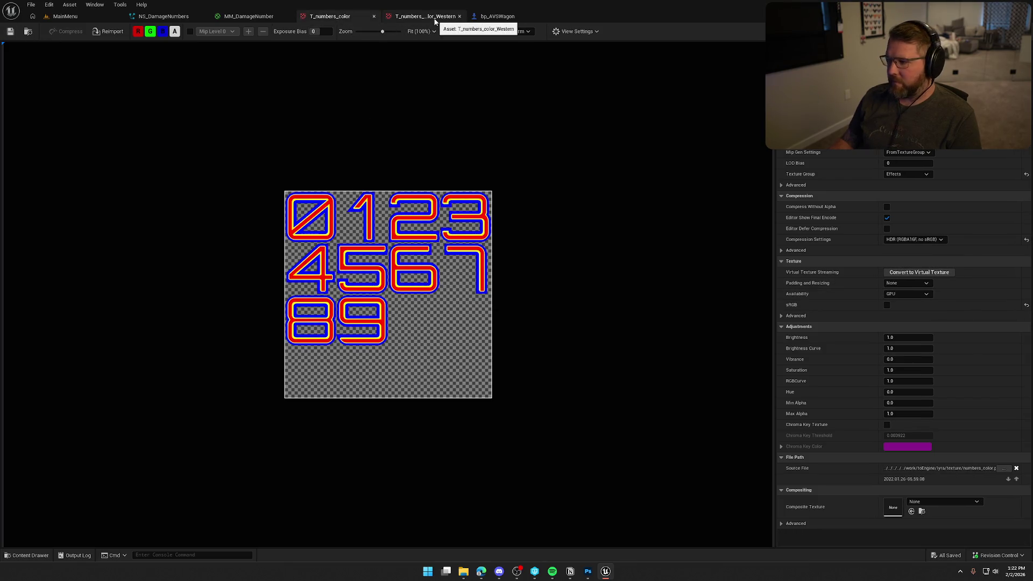
{"action": "left_click", "coordinate": [434, 17]}
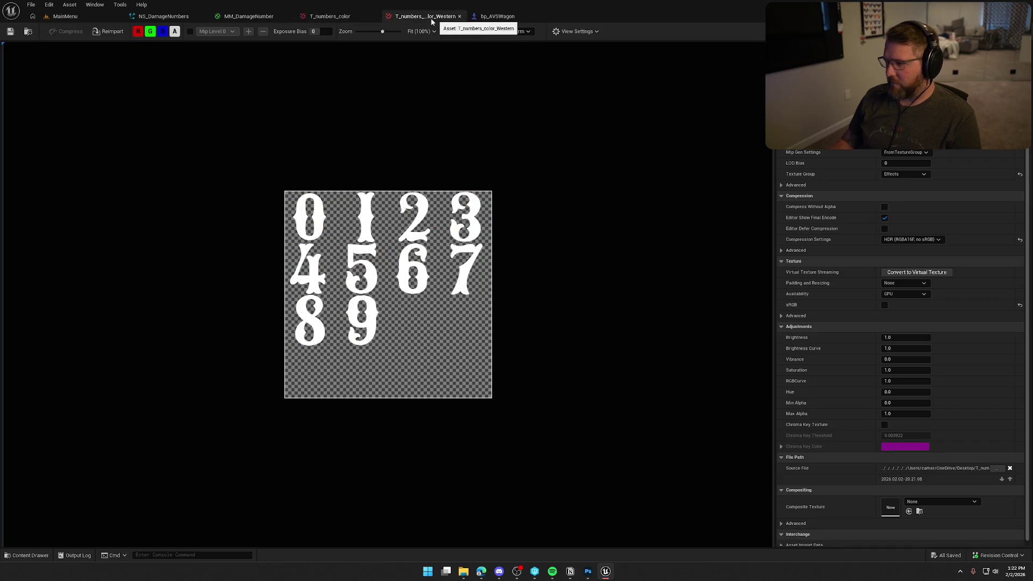
{"action": "left_click", "coordinate": [329, 17]}
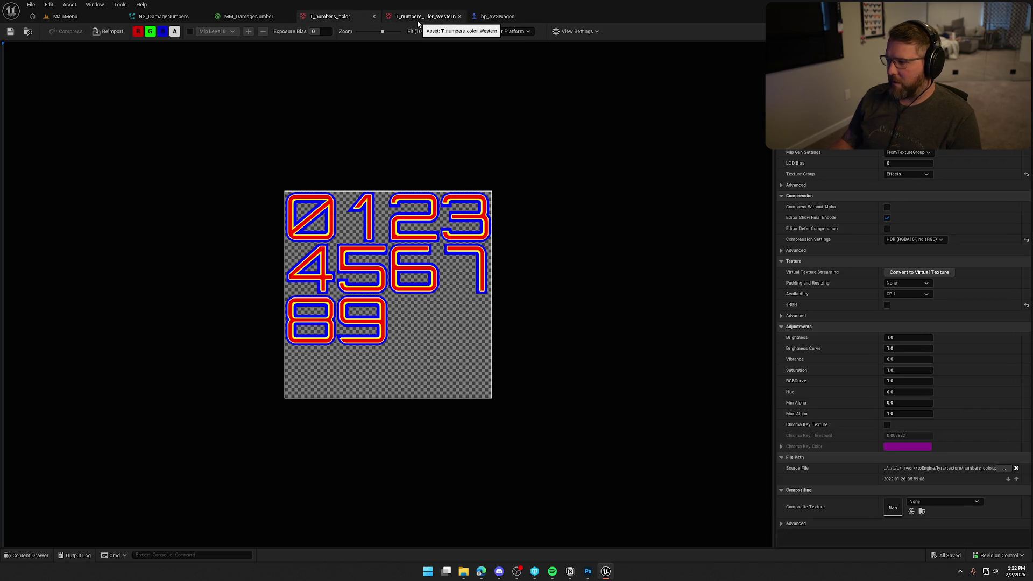
{"action": "left_click", "coordinate": [417, 21]}
{"action": "left_click", "coordinate": [350, 16]}
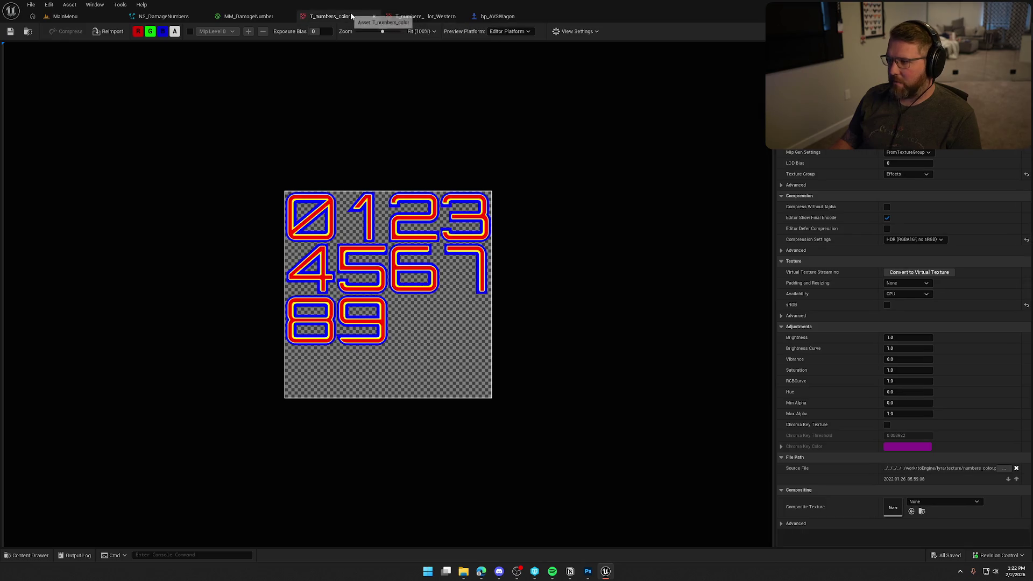
{"action": "left_click", "coordinate": [422, 17]}
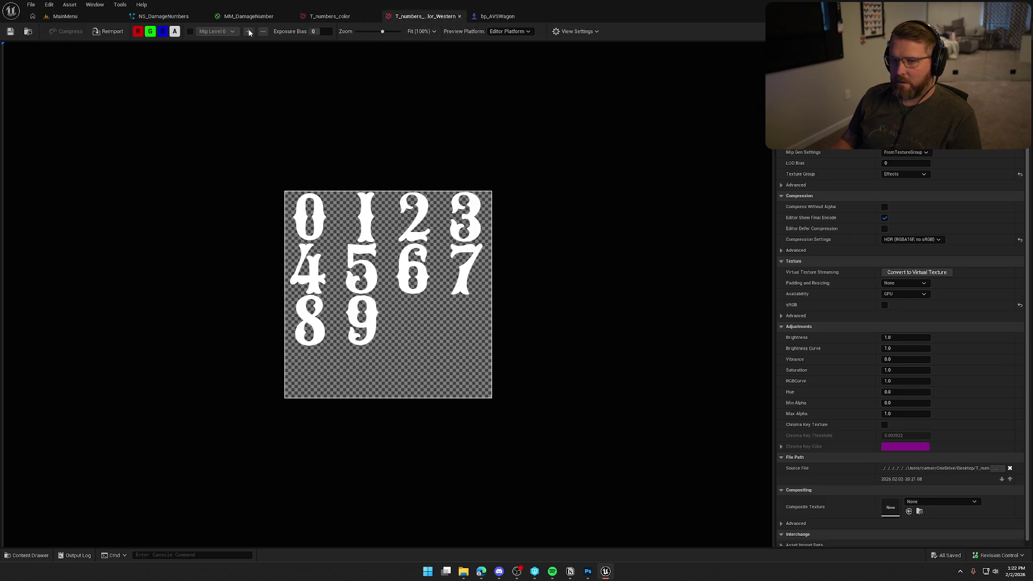
{"action": "left_click", "coordinate": [240, 17]}
Point MM_DamageNumber's Texture Sample node at T_numbers_color_Western and apply the material change
{"action": "mouse_move", "coordinate": [322, 79]}
{"action": "left_mouse_down"}
{"action": "mouse_move", "coordinate": [411, 110]}
{"action": "mouse_move", "coordinate": [510, 93]}
{"action": "left_mouse_up"}
{"action": "left_click_drag", "start_coordinate": [283, 179], "coordinate": [570, 181]}
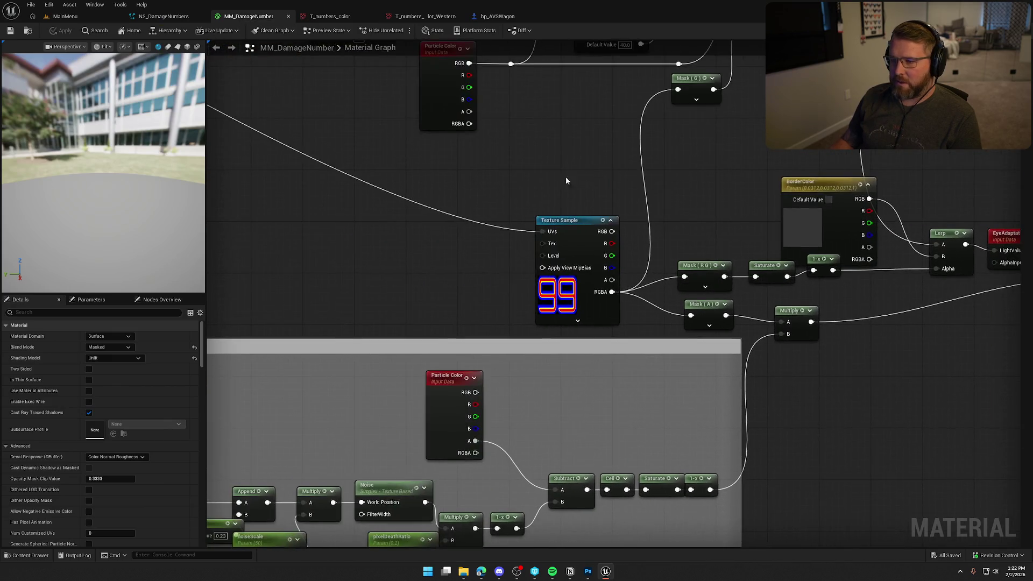
{"action": "left_click", "coordinate": [573, 222]}
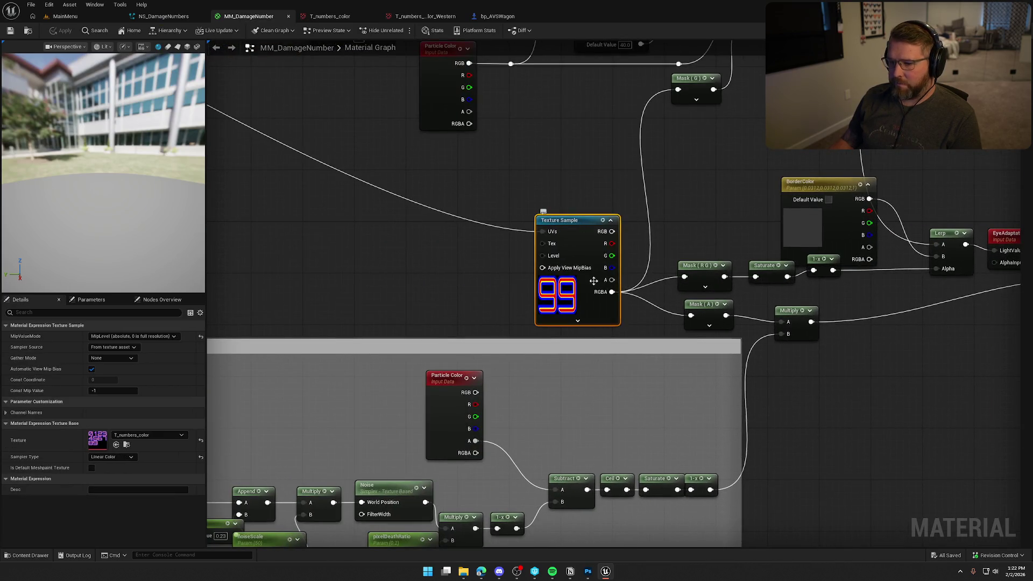
{"action": "left_click", "coordinate": [117, 446]}
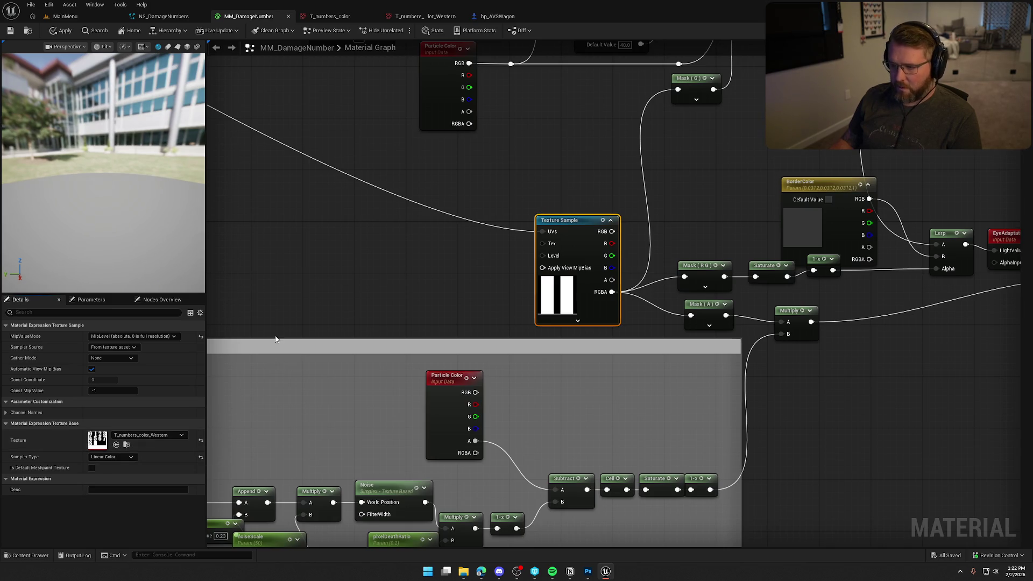
{"action": "key", "text": "ctrl+s"}
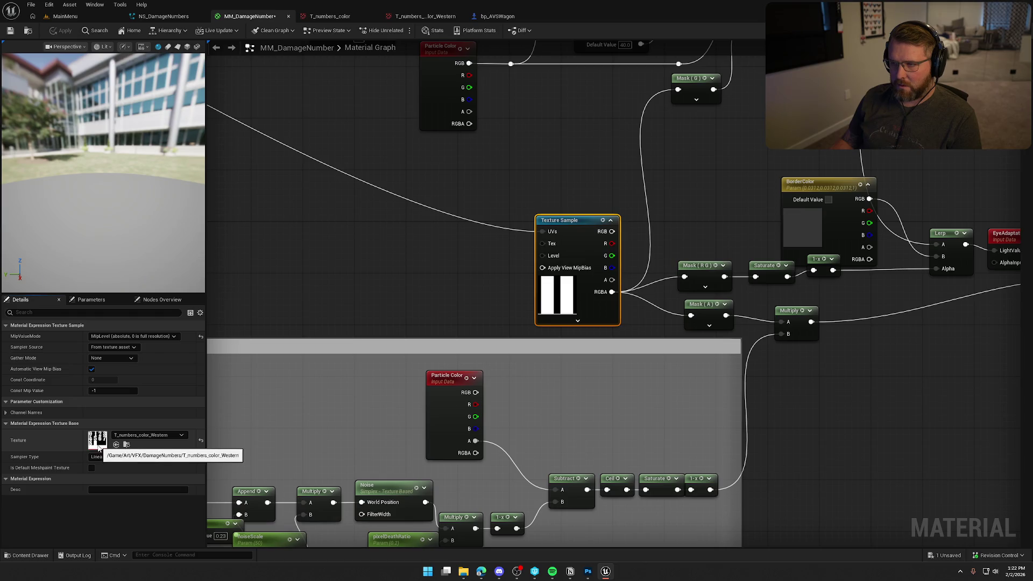
{"action": "scroll", "coordinate": [392, 285], "scroll_direction": "down", "scroll_amount": 3}
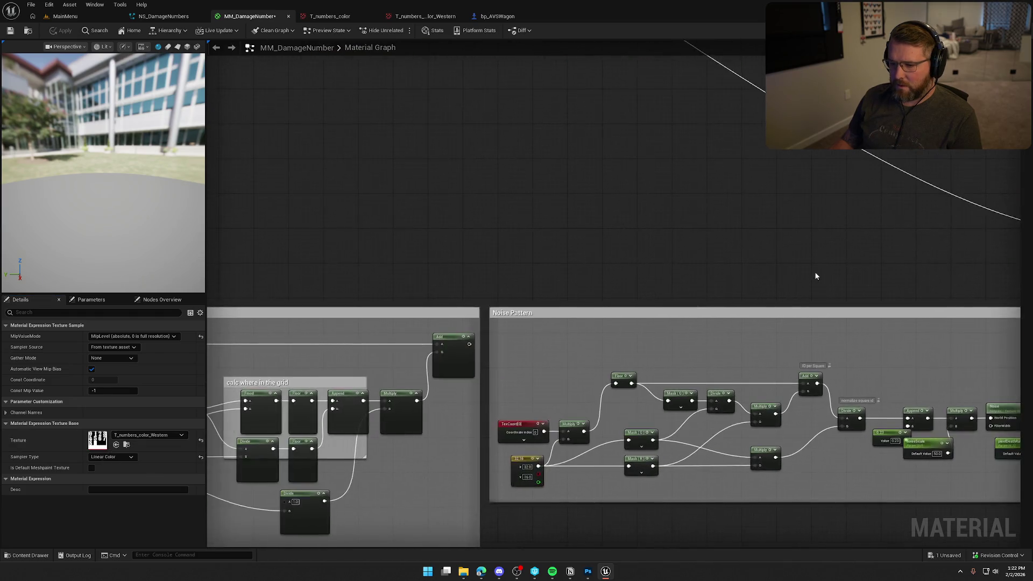
Delete the 'Example from Lyra' and HLSL example comment groups from the material graph
{"action": "scroll", "coordinate": [714, 134], "scroll_direction": "up", "scroll_amount": 2}
{"action": "scroll", "coordinate": [650, 286], "scroll_direction": "down", "scroll_amount": 4}
{"action": "scroll", "coordinate": [353, 273], "scroll_direction": "up", "scroll_amount": 1}
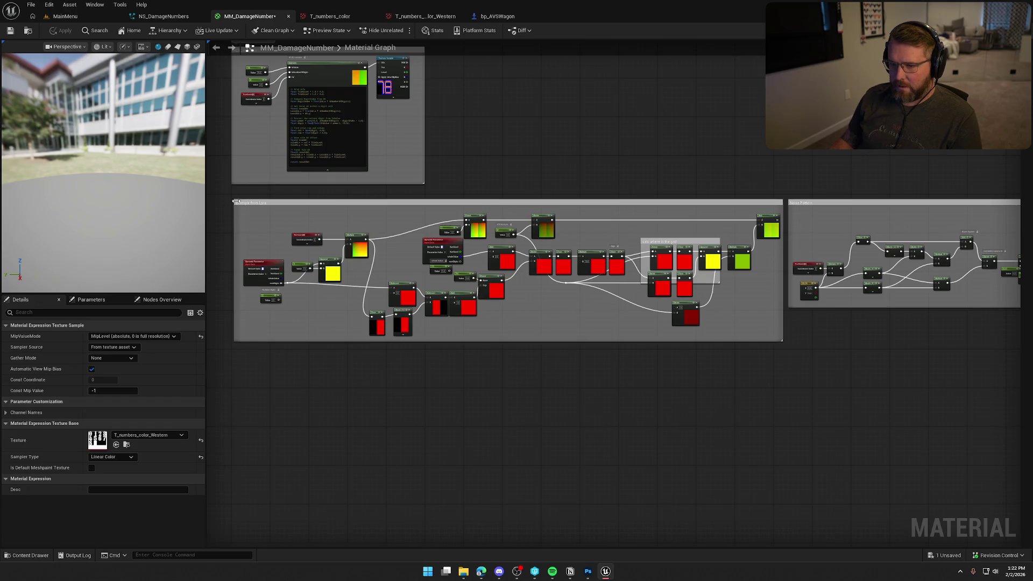
{"action": "mouse_move", "coordinate": [231, 198]}
{"action": "left_mouse_down"}
{"action": "mouse_move", "coordinate": [779, 383]}
{"action": "mouse_move", "coordinate": [790, 371]}
{"action": "left_mouse_up"}
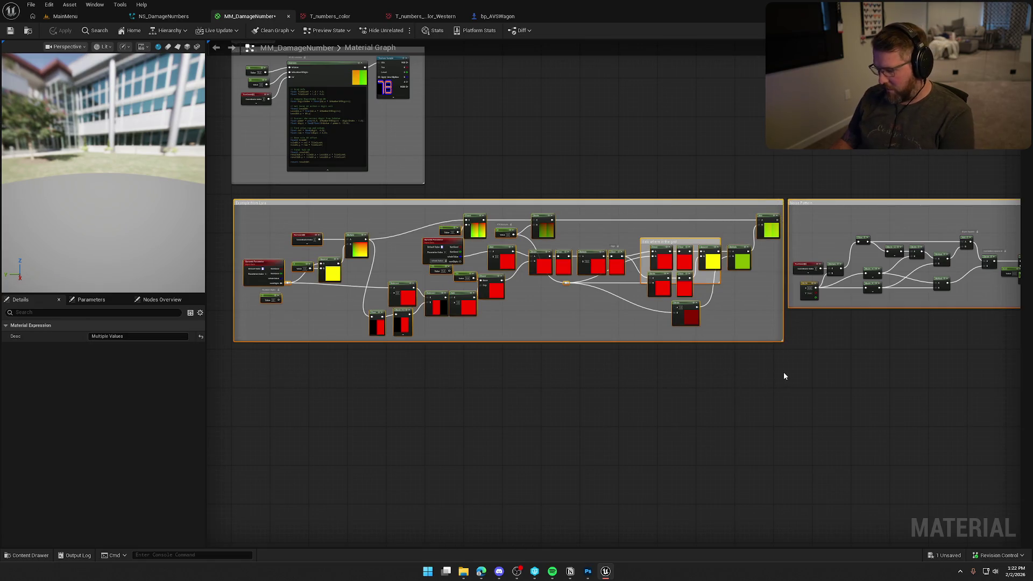
{"action": "key", "text": "Delete"}
{"action": "scroll", "coordinate": [444, 315], "scroll_direction": "up", "scroll_amount": 2}
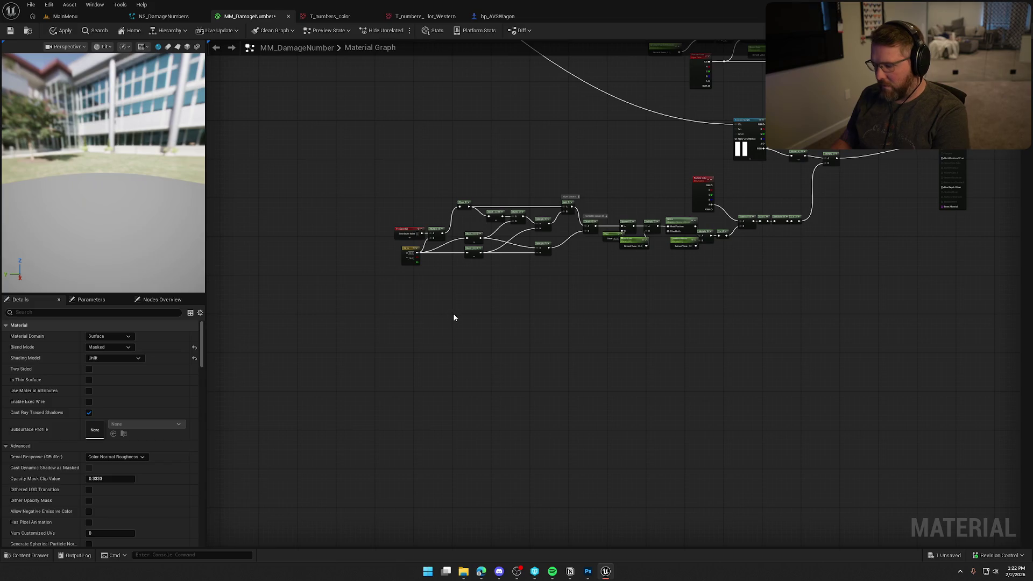
{"action": "key", "text": "ctrl+z"}
{"action": "mouse_move", "coordinate": [443, 323]}
{"action": "left_mouse_down"}
{"action": "mouse_move", "coordinate": [580, 353]}
{"action": "mouse_move", "coordinate": [425, 180]}
{"action": "mouse_move", "coordinate": [173, 187]}
{"action": "mouse_move", "coordinate": [269, 177]}
{"action": "left_mouse_up"}
{"action": "key", "text": "Delete"}
{"action": "mouse_move", "coordinate": [635, 337]}
{"action": "left_mouse_down"}
{"action": "mouse_move", "coordinate": [434, 346]}
{"action": "mouse_move", "coordinate": [663, 373]}
{"action": "mouse_move", "coordinate": [400, 237]}
{"action": "left_mouse_up"}
{"action": "key", "text": "Delete"}
{"action": "scroll", "coordinate": [408, 305], "scroll_direction": "down", "scroll_amount": 2}
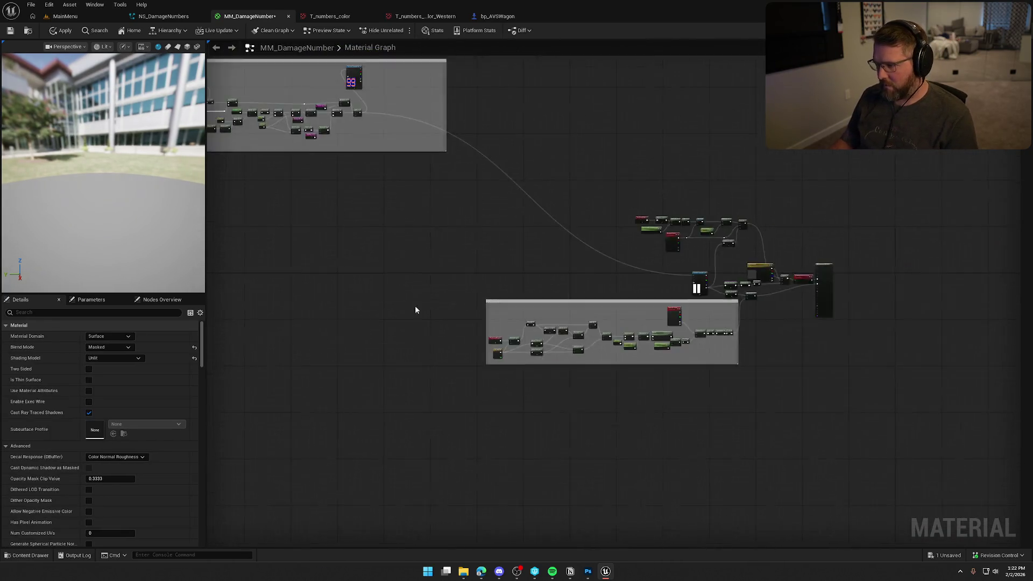
Move the digit texture comment group down and right, then check the Texture Sample node's settings
{"action": "left_click_drag", "start_coordinate": [303, 171], "coordinate": [726, 353]}
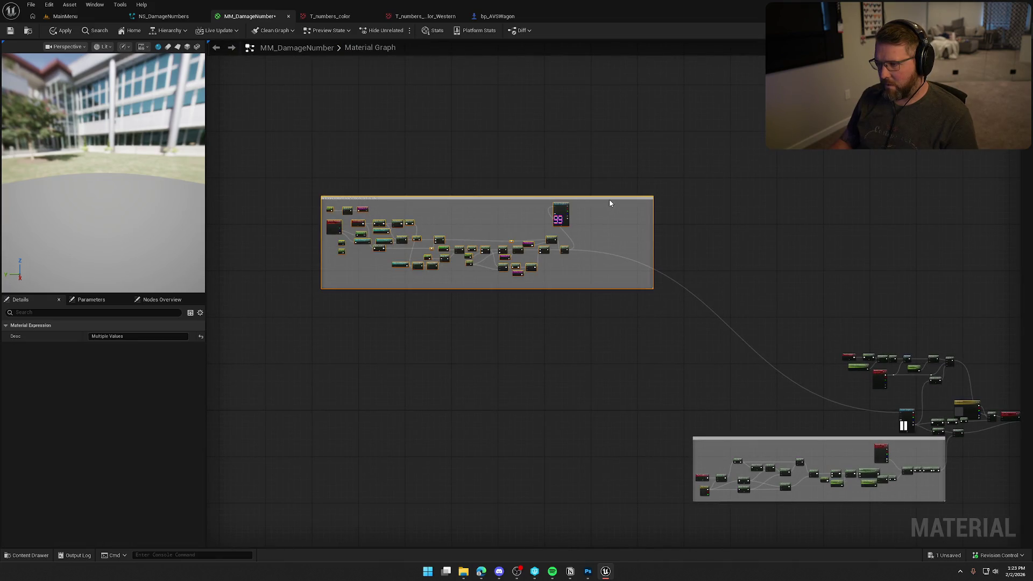
{"action": "left_click_drag", "start_coordinate": [611, 204], "coordinate": [794, 337]}
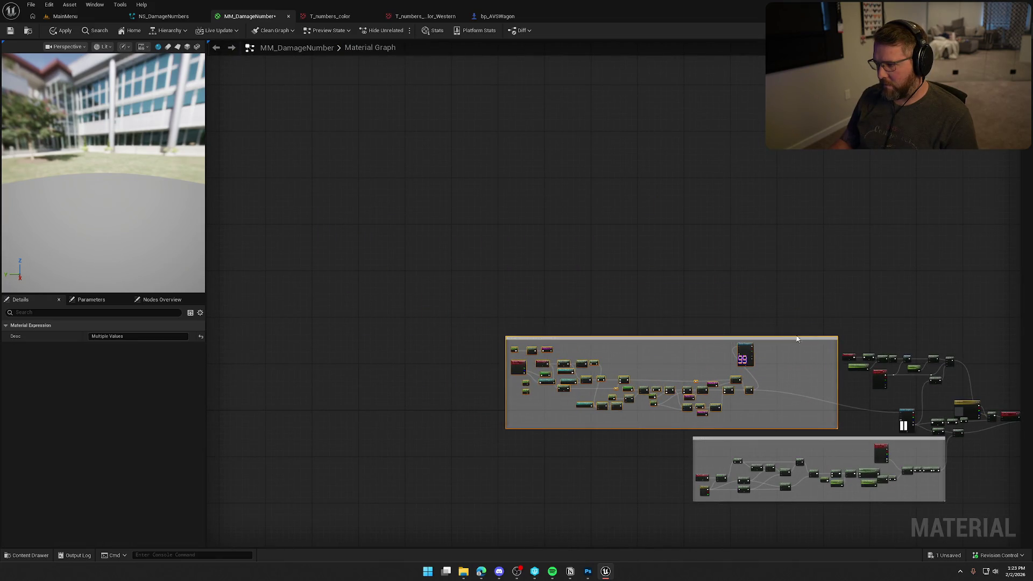
{"action": "left_click", "coordinate": [632, 484]}
{"action": "scroll", "coordinate": [633, 484], "scroll_direction": "up", "scroll_amount": 5}
{"action": "key", "text": "Home"}
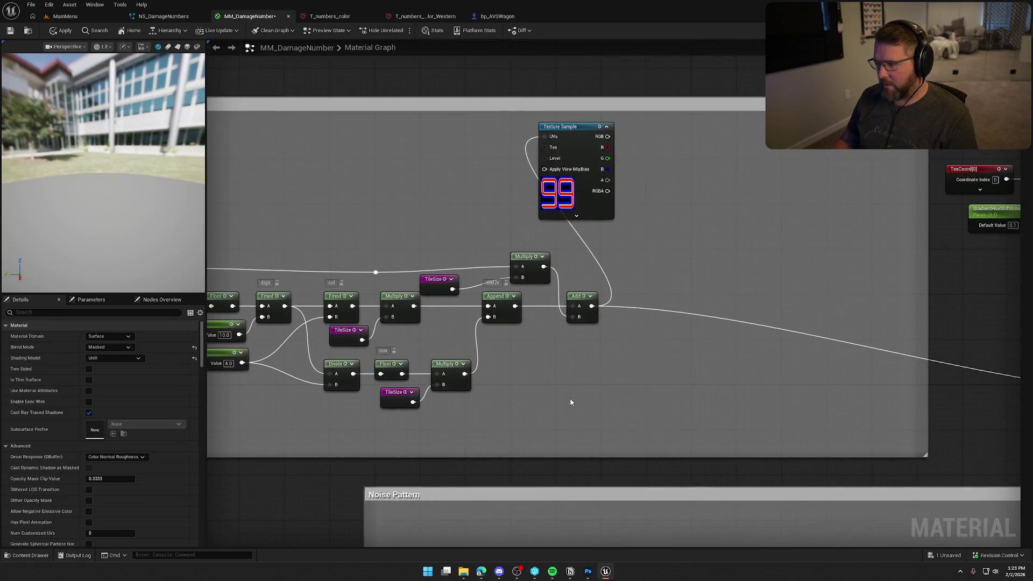
{"action": "left_click", "coordinate": [591, 168]}
{"action": "left_click", "coordinate": [633, 225]}
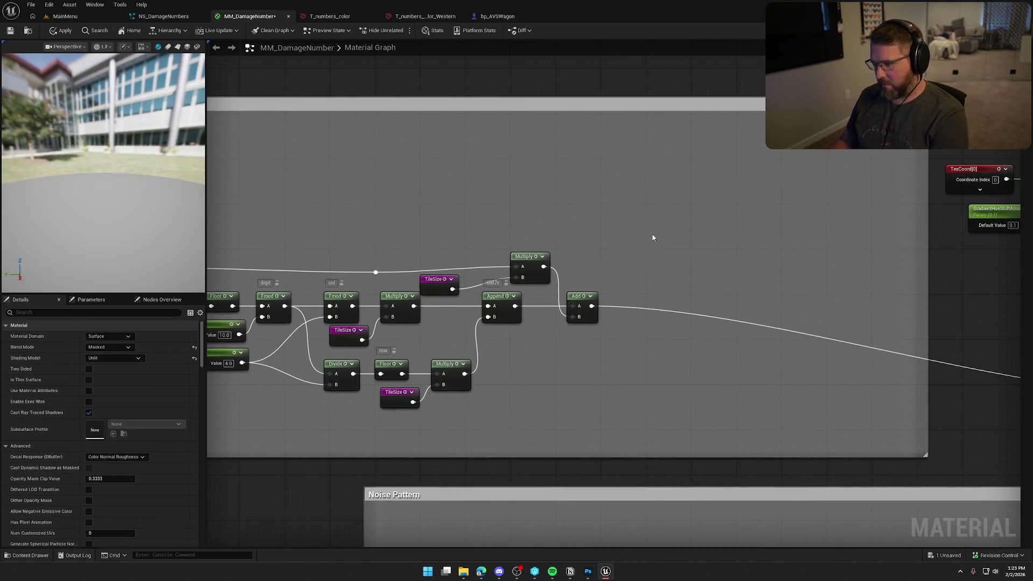
Bring the material output nodes into view, then return to the NS_DamageNumbers particle system
{"action": "key", "text": "Home"}
{"action": "scroll", "coordinate": [454, 342], "scroll_direction": "down", "scroll_amount": 2}
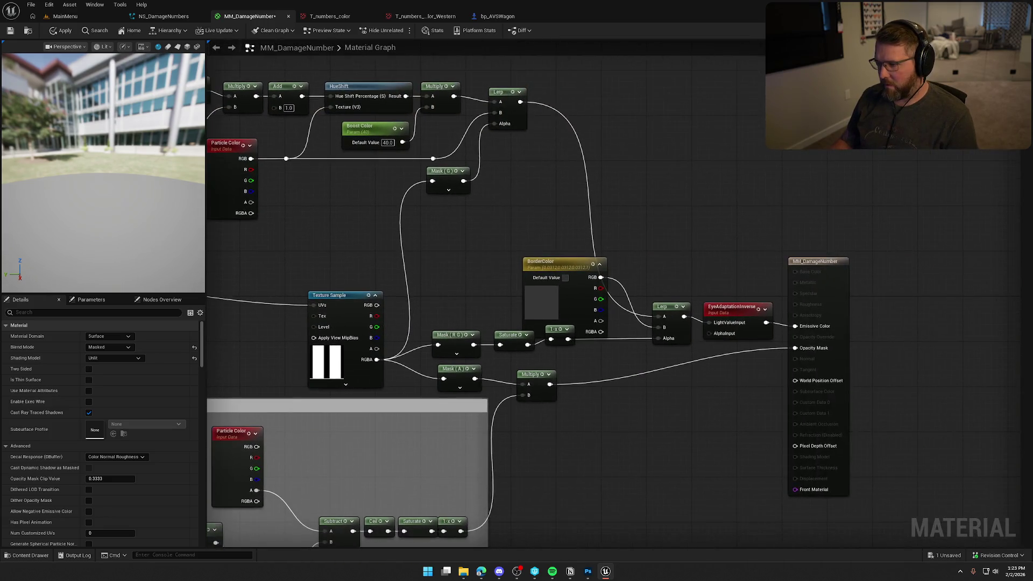
{"action": "scroll", "coordinate": [362, 438], "scroll_direction": "up", "scroll_amount": 2}
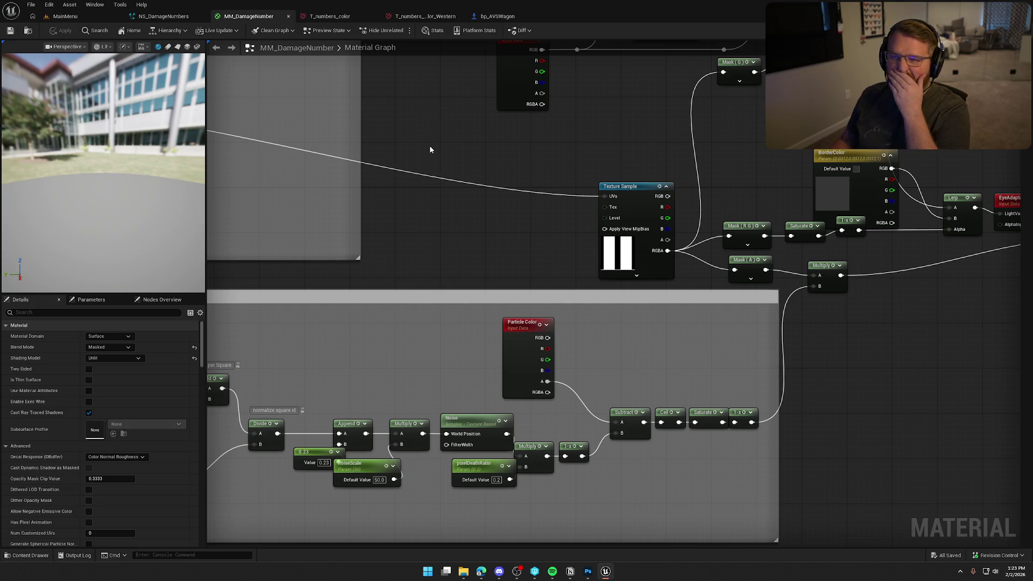
{"action": "left_click", "coordinate": [178, 16]}
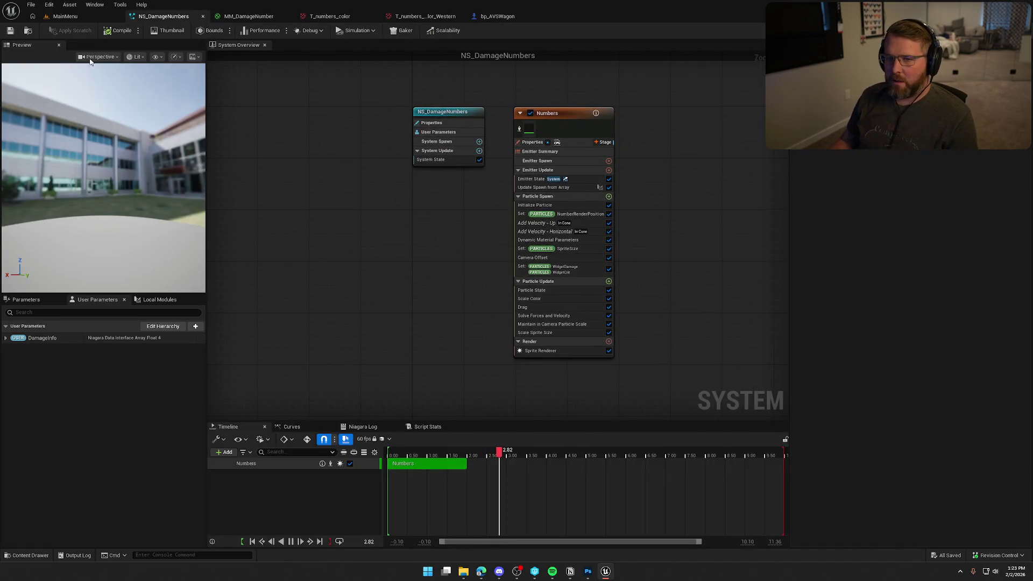
From the MainMenu level, open the GameWorld map from the Content Maps folder
{"action": "left_click", "coordinate": [100, 16]}
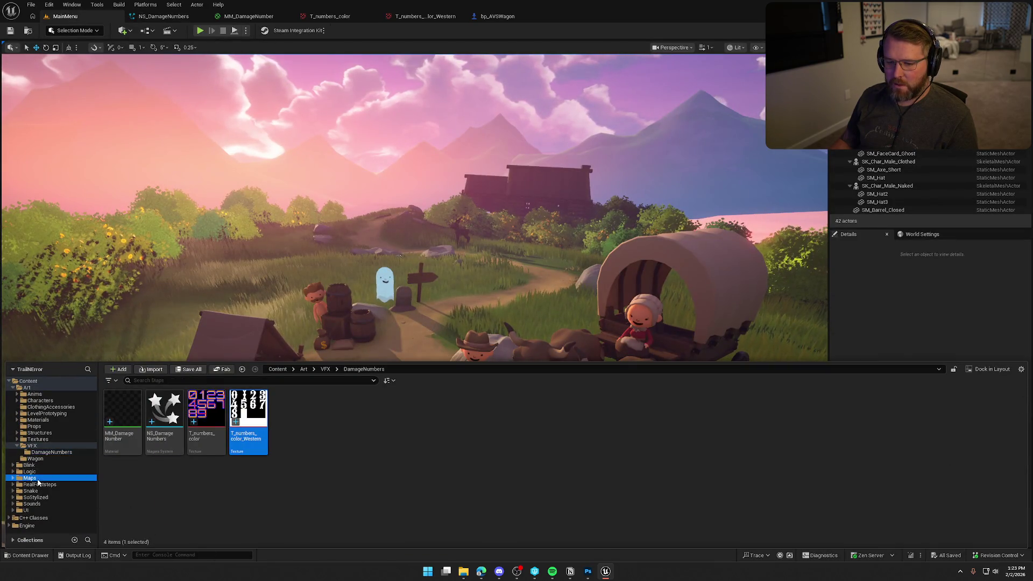
{"action": "left_click", "coordinate": [30, 478]}
{"action": "left_click", "coordinate": [199, 417]}
{"action": "double_click", "coordinate": [199, 417]}
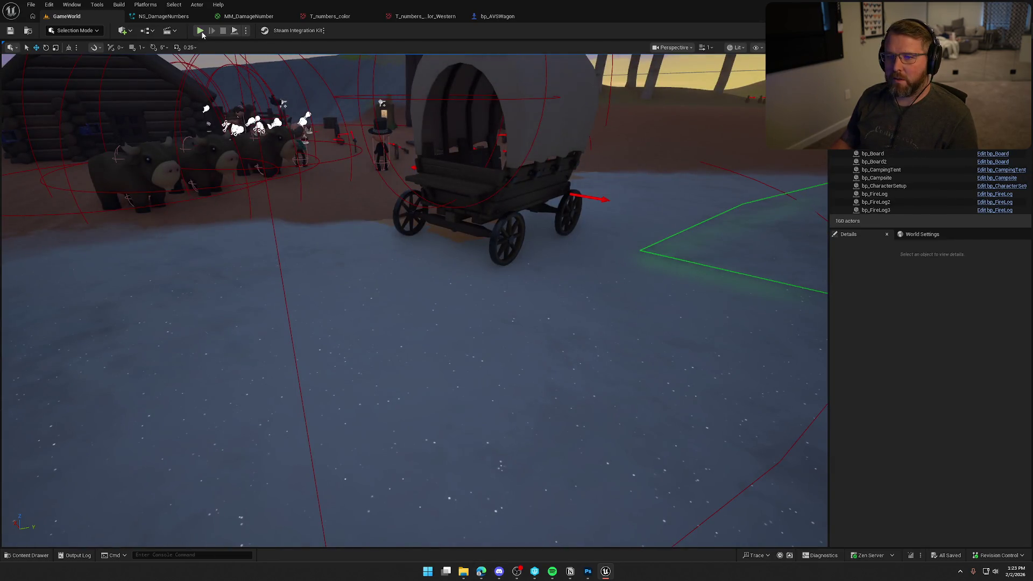
Play-test GameWorld, walking and sprinting the character around the covered wagon, then stop the session
{"action": "key", "text": "alt+p"}
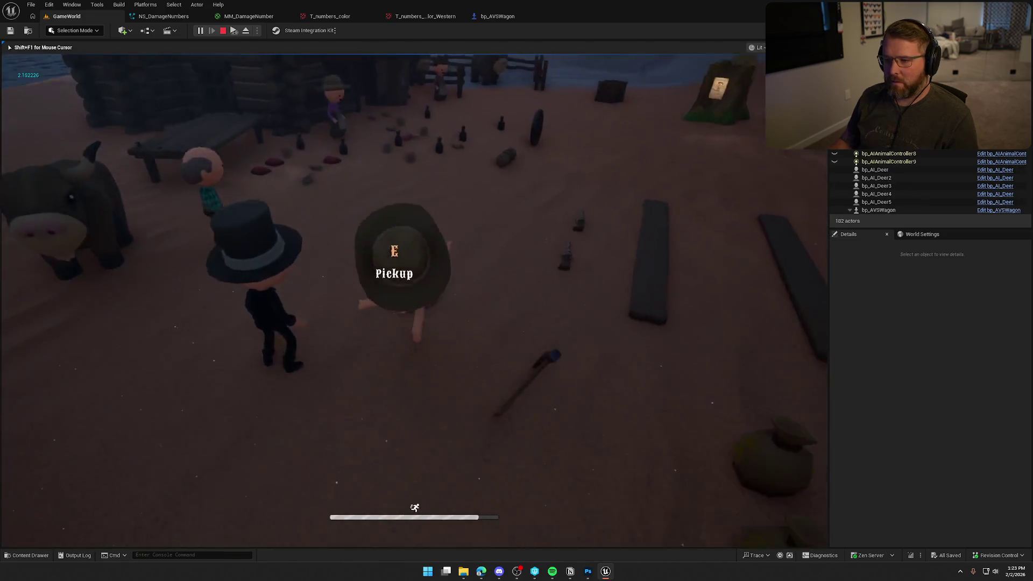
{"action": "key", "text": "shift+w"}
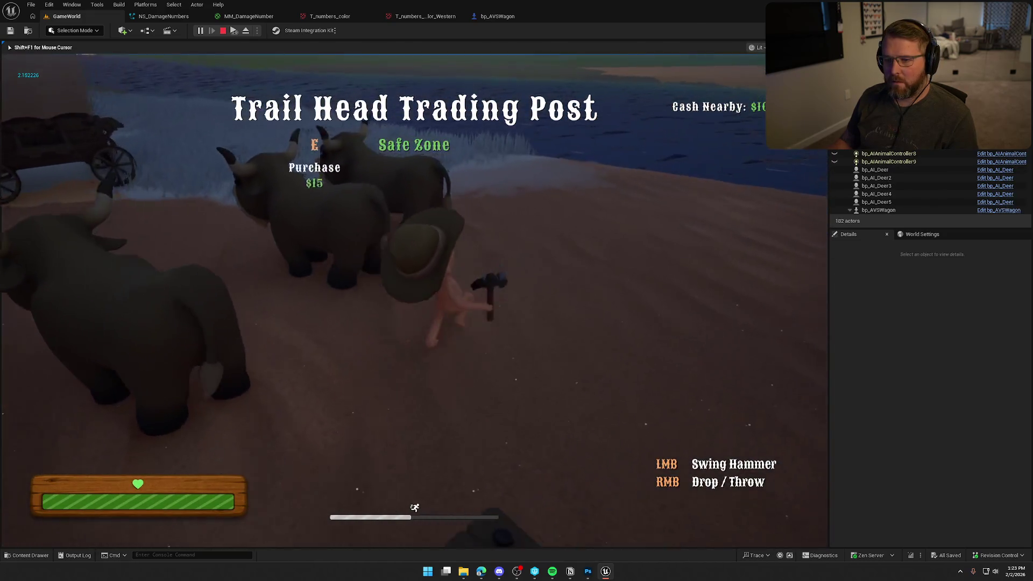
{"action": "key", "text": "w"}
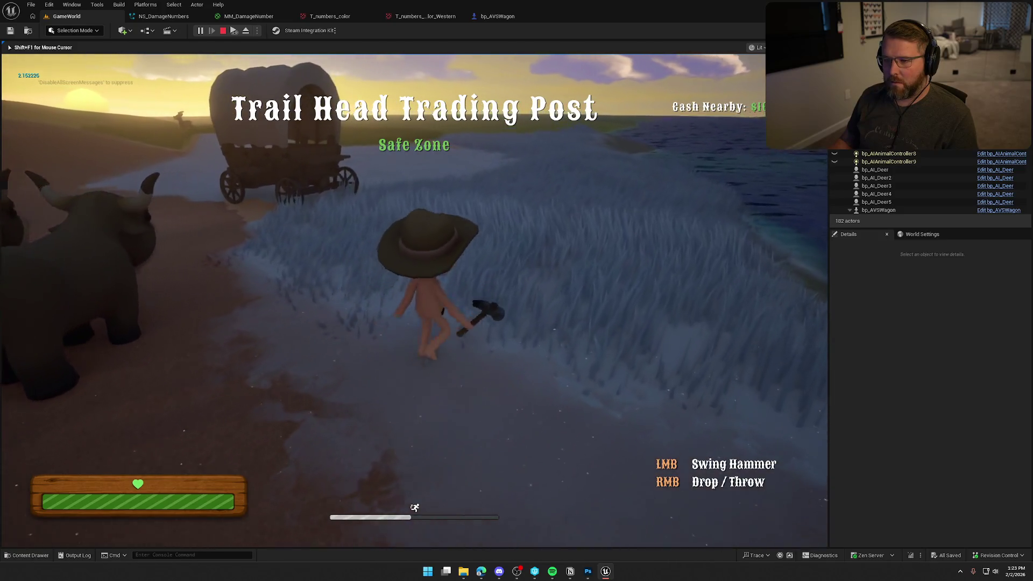
{"action": "key", "text": "shift+w"}
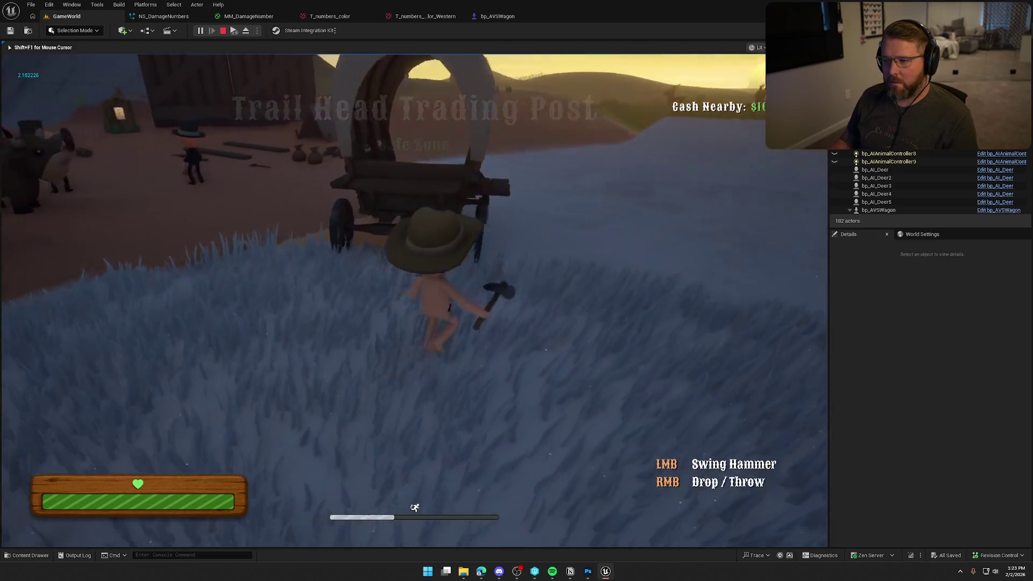
{"action": "key", "text": "w"}
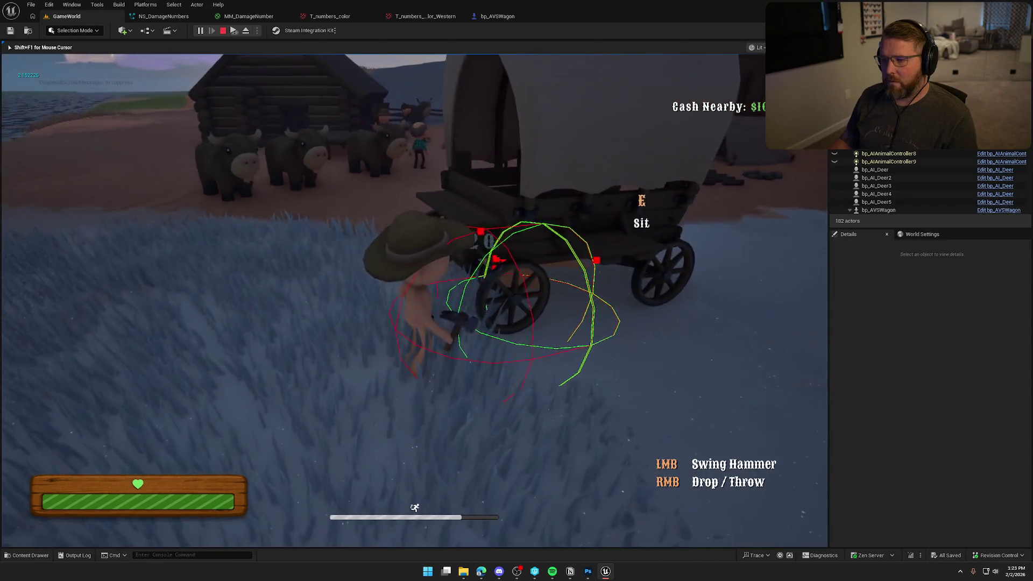
{"action": "key", "text": "w"}
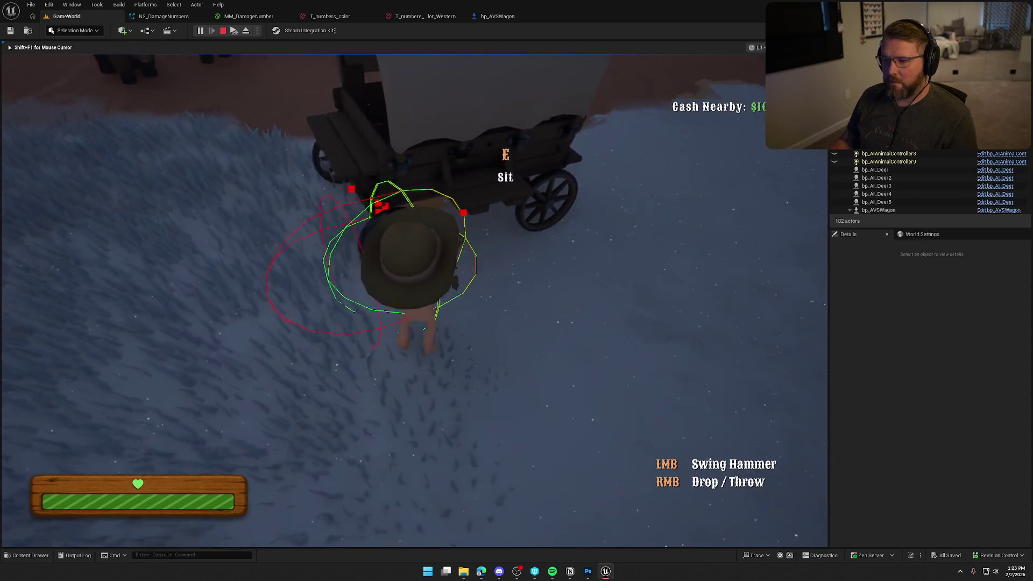
{"action": "key", "text": "w"}
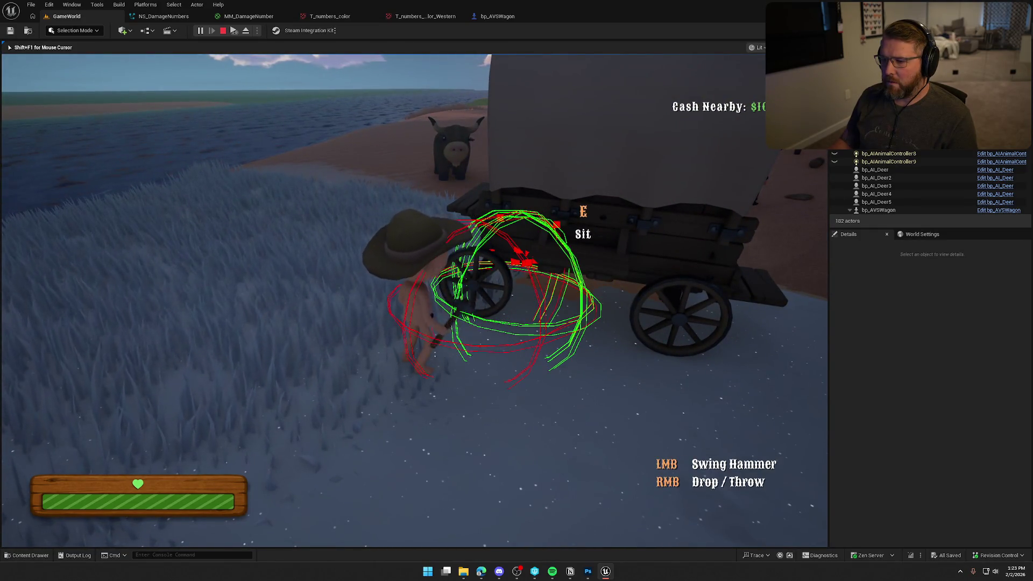
{"action": "key", "text": "Escape"}
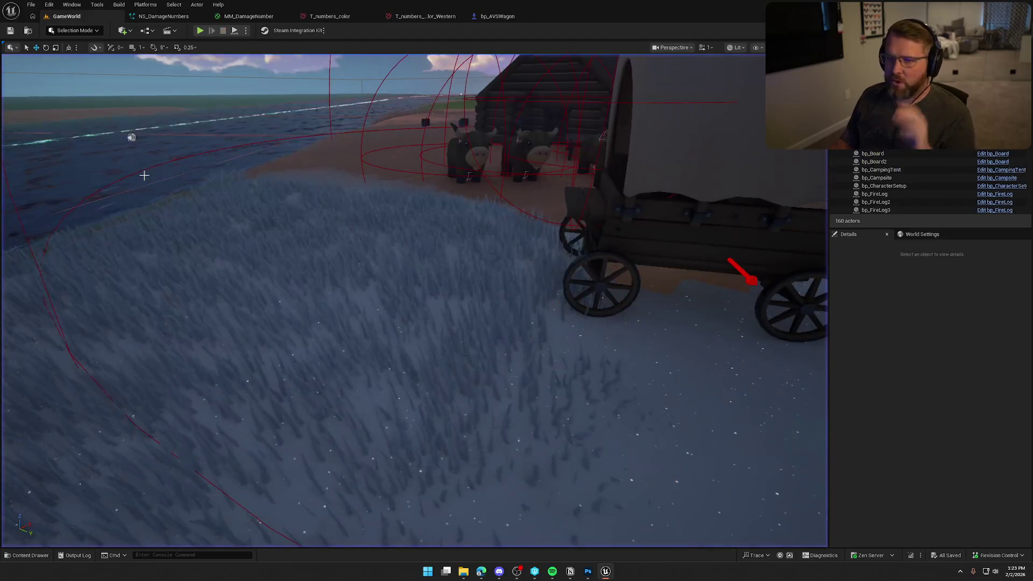
Return to NS_DamageNumbers and inspect the Set module's WidgetDamage and WidgetCrit values
{"action": "left_click", "coordinate": [248, 16]}
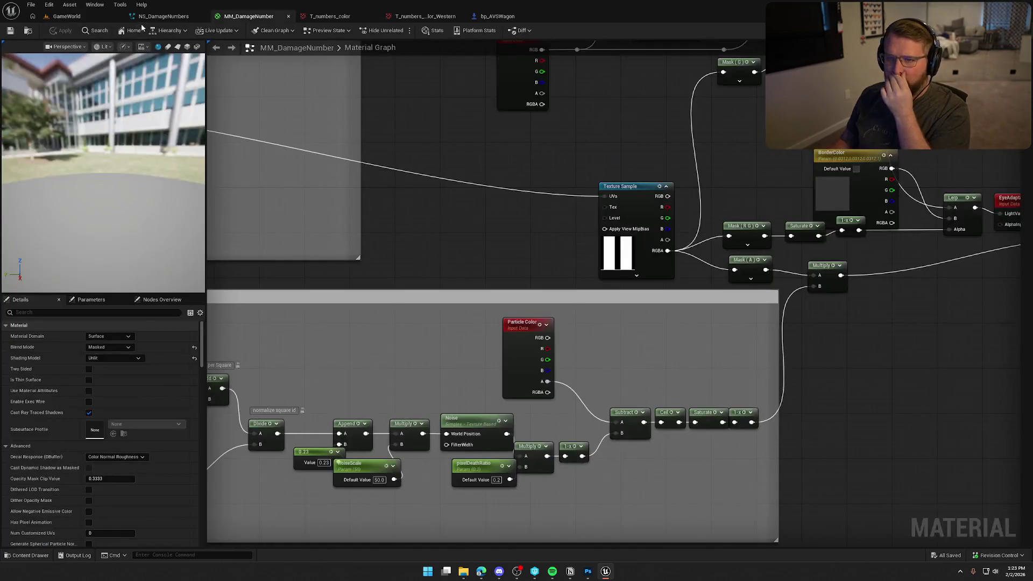
{"action": "left_click", "coordinate": [163, 16]}
{"action": "mouse_move", "coordinate": [441, 256]}
{"action": "left_mouse_down"}
{"action": "mouse_move", "coordinate": [348, 288]}
{"action": "mouse_move", "coordinate": [354, 263]}
{"action": "left_mouse_up"}
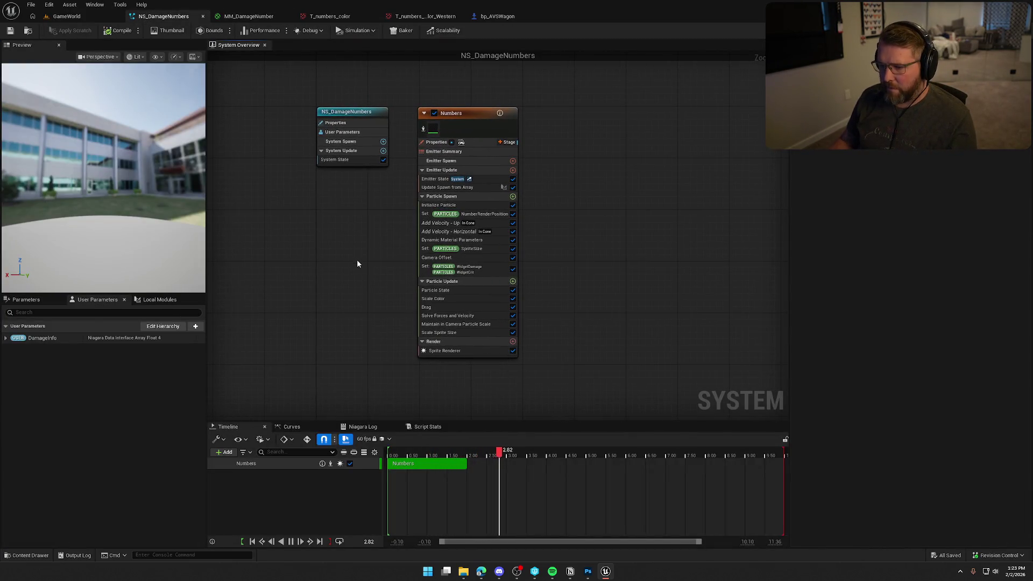
{"action": "left_click", "coordinate": [468, 270]}
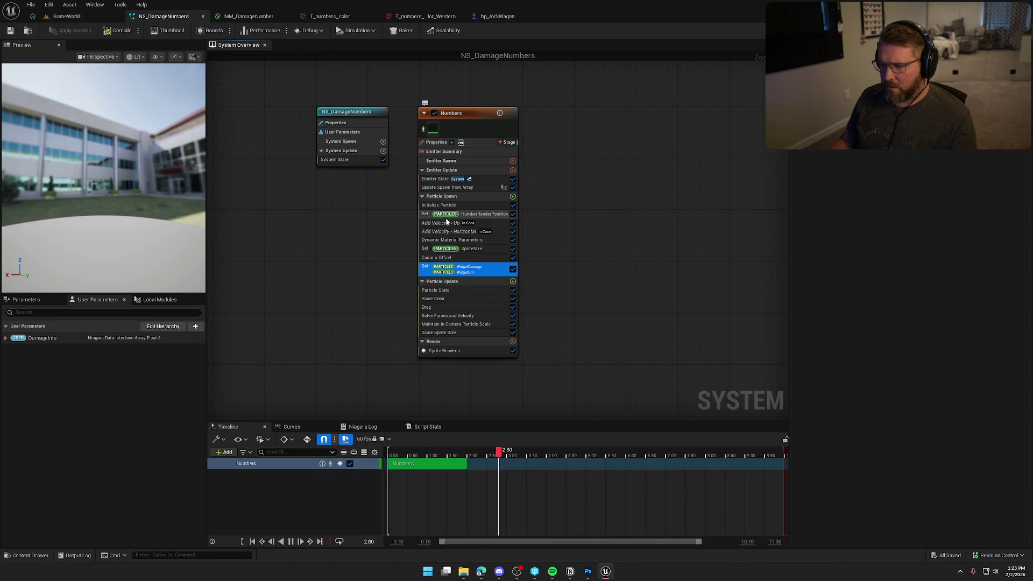
Review the Scale Color module's curve and the Sprite Renderer settings in the Numbers emitter
{"action": "left_click", "coordinate": [469, 300]}
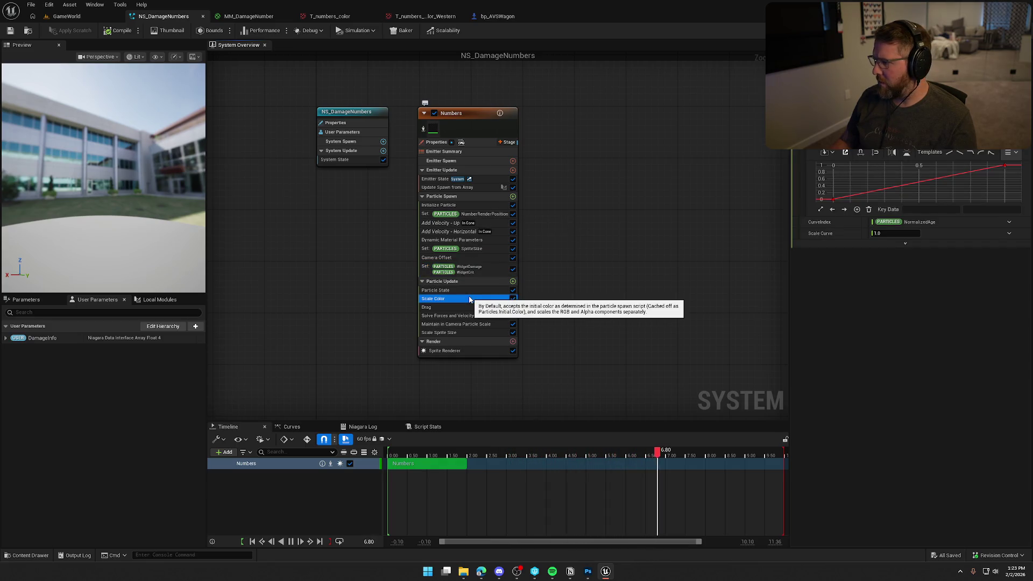
{"action": "left_click", "coordinate": [460, 350]}
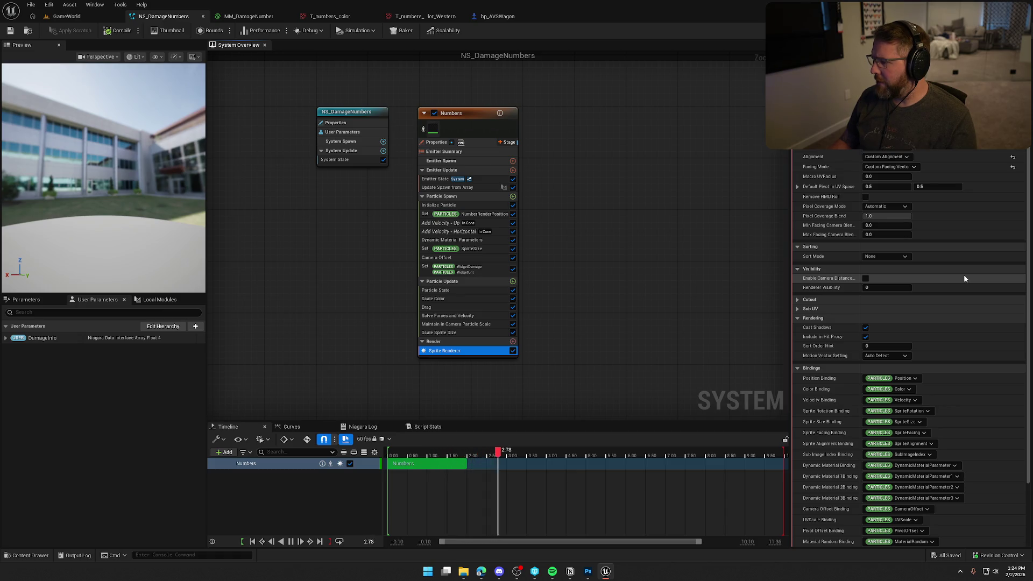
{"action": "scroll", "coordinate": [964, 275], "scroll_direction": "down", "scroll_amount": 3}
{"action": "scroll", "coordinate": [963, 274], "scroll_direction": "up", "scroll_amount": 3}
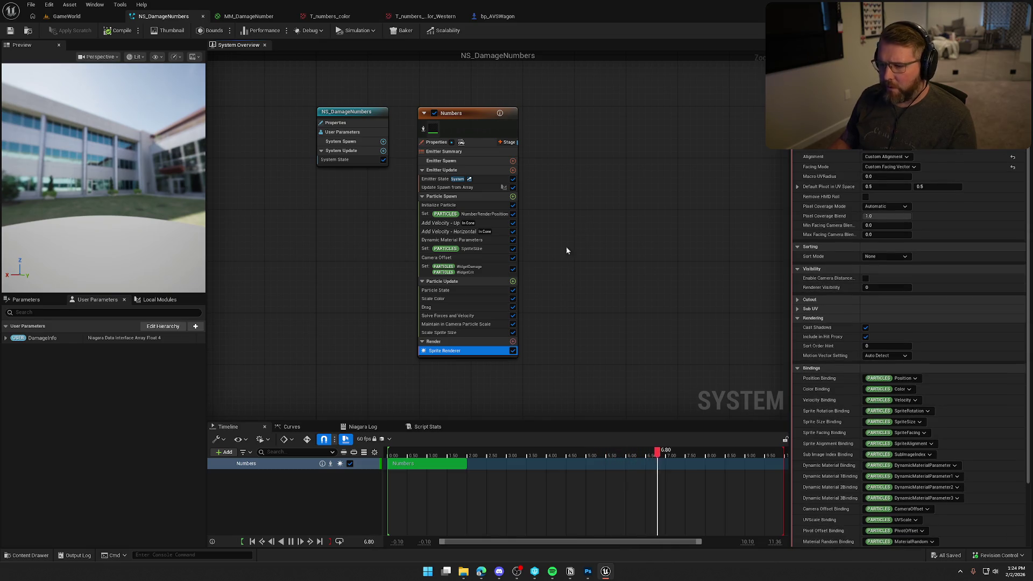
Review the Update Spawn from Array, Emitter State and Initialize Particle modules
{"action": "left_click", "coordinate": [447, 187]}
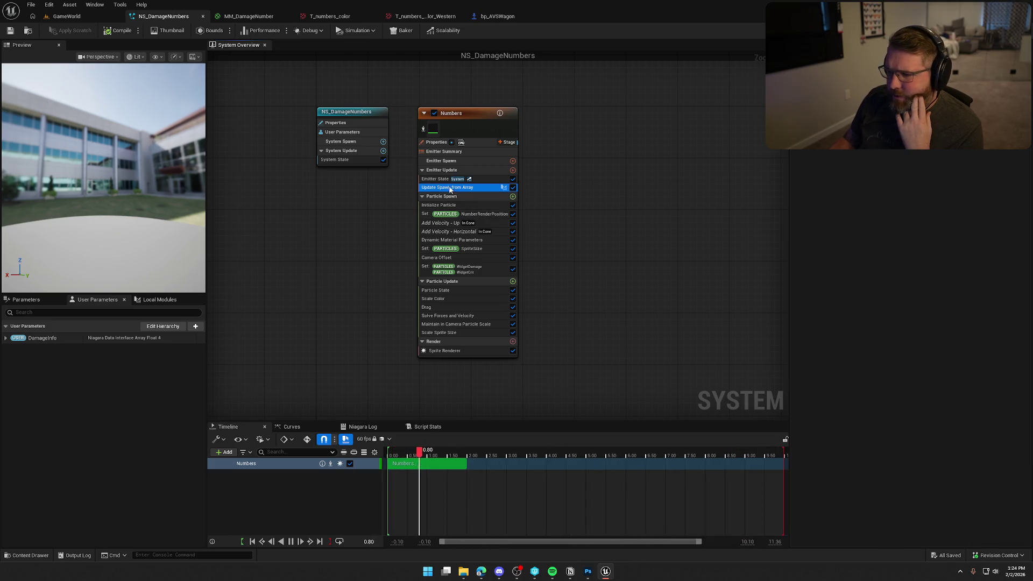
{"action": "left_click", "coordinate": [436, 179]}
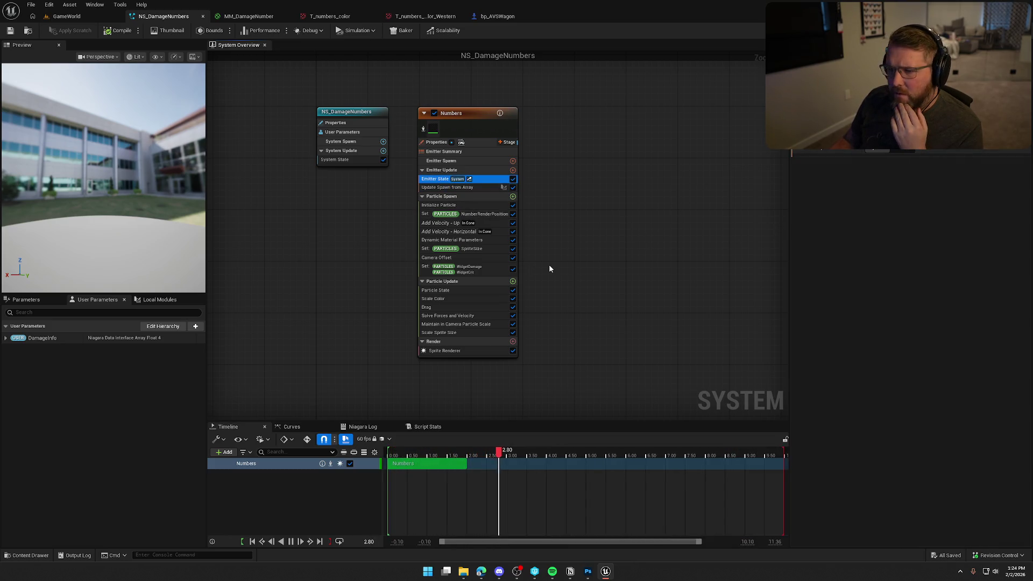
{"action": "left_click", "coordinate": [449, 205]}
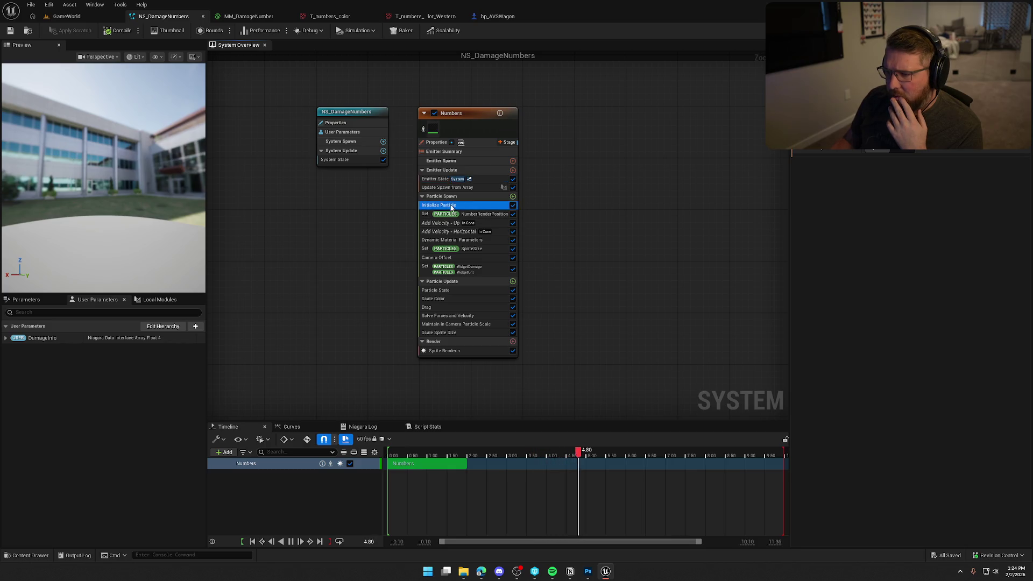
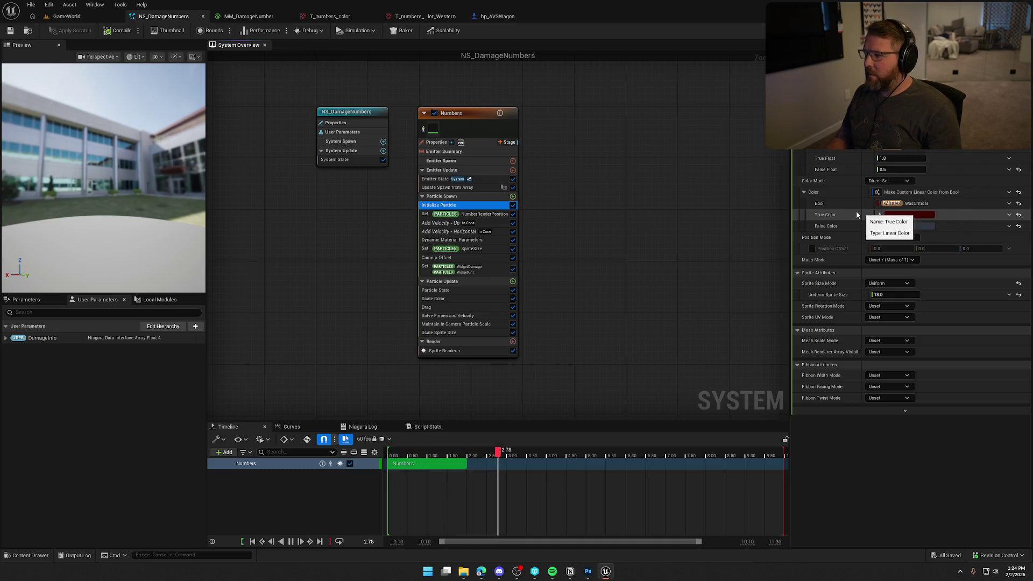
Brighten the True Color to a vivid red
{"action": "left_click", "coordinate": [898, 215]}
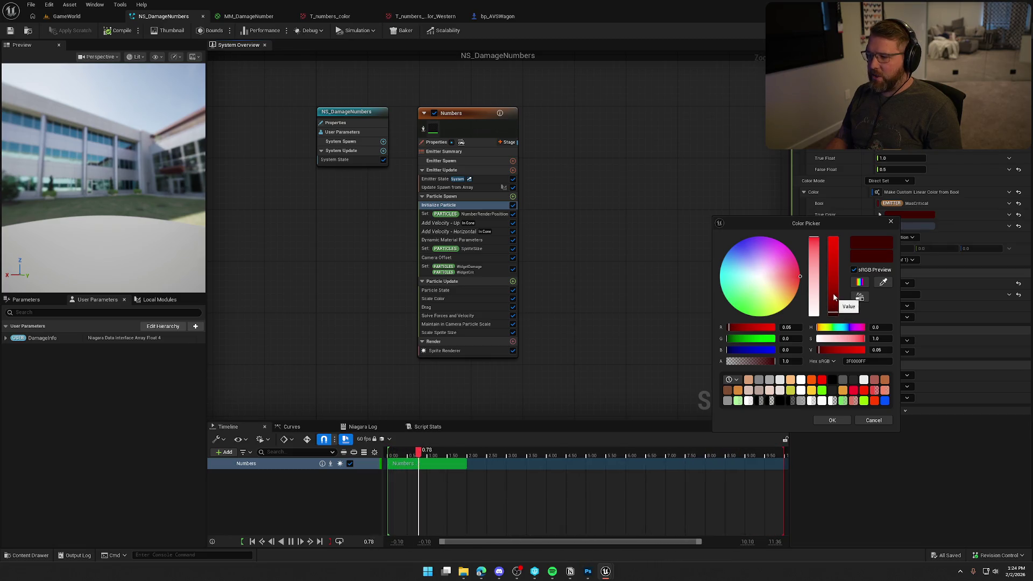
{"action": "left_click_drag", "start_coordinate": [833, 305], "coordinate": [833, 278]}
{"action": "left_click", "coordinate": [841, 419]}
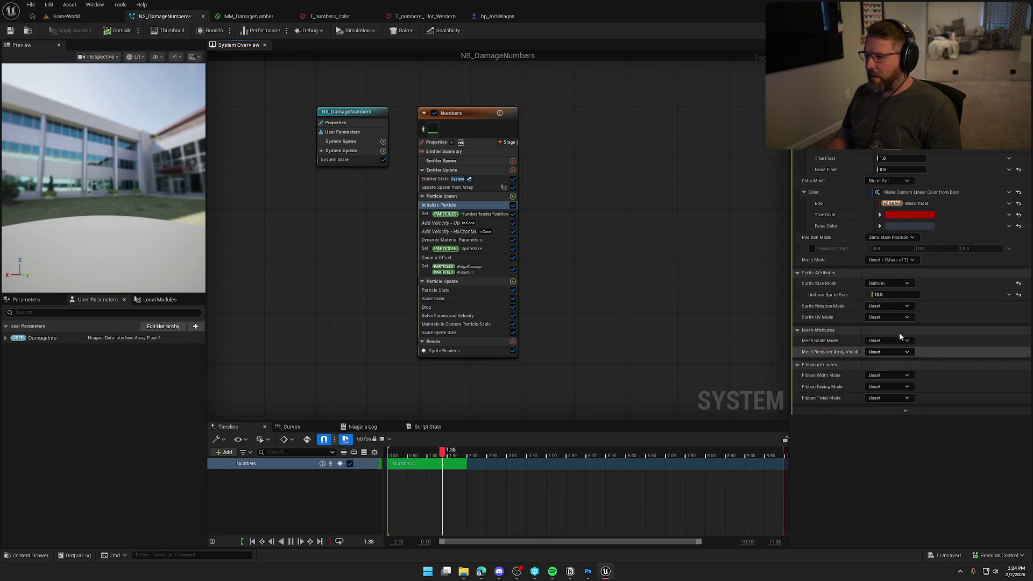
Set the False Color to a bright green preset with slightly softened saturation
{"action": "left_click", "coordinate": [902, 227]}
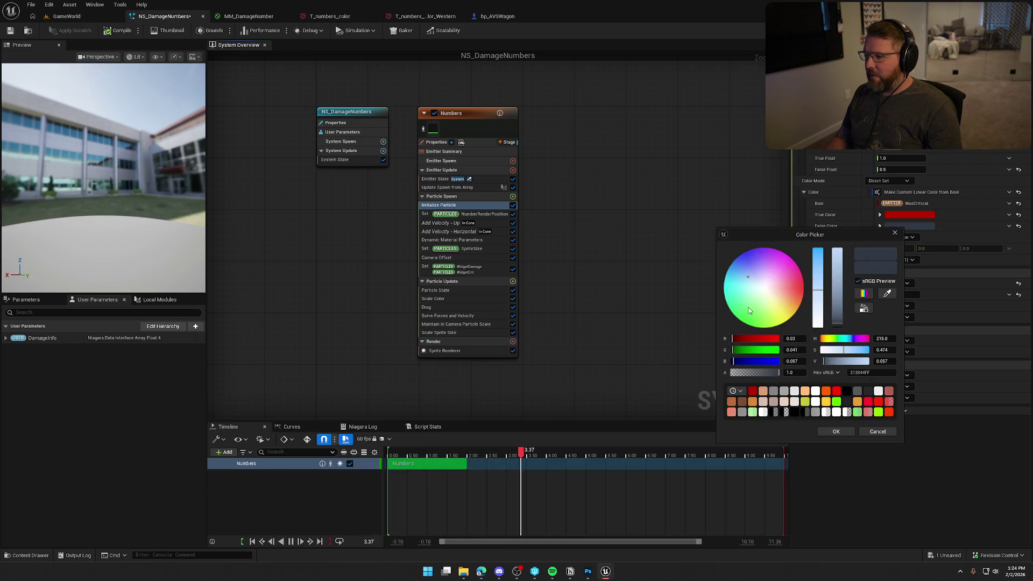
{"action": "left_click_drag", "start_coordinate": [747, 311], "coordinate": [742, 321]}
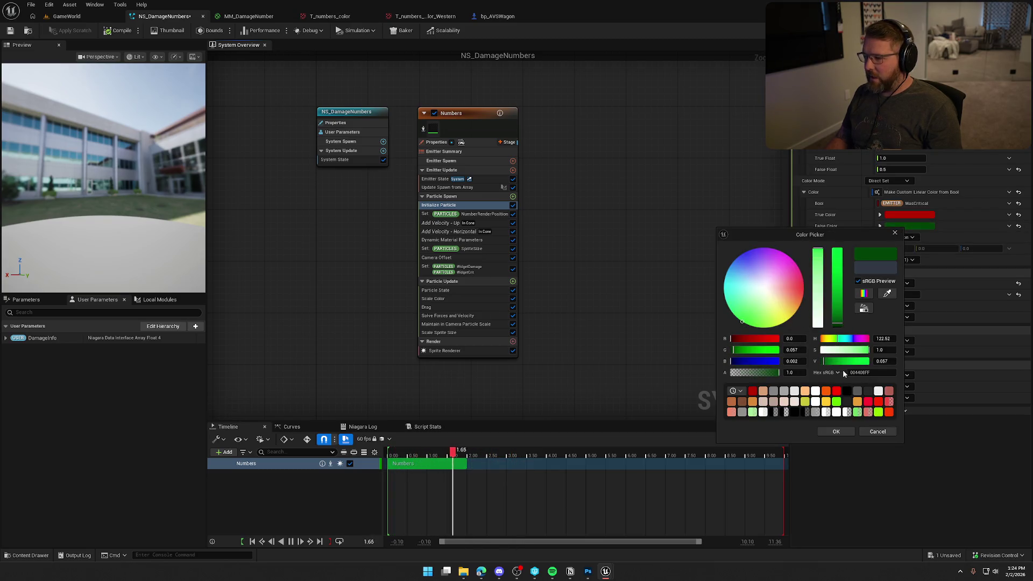
{"action": "left_click", "coordinate": [836, 402]}
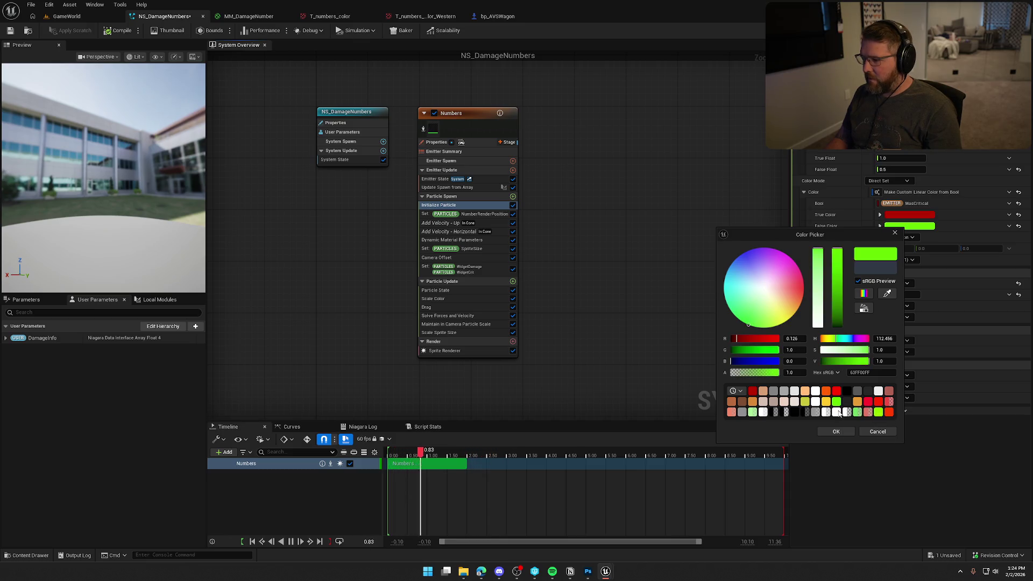
{"action": "left_click", "coordinate": [751, 412]}
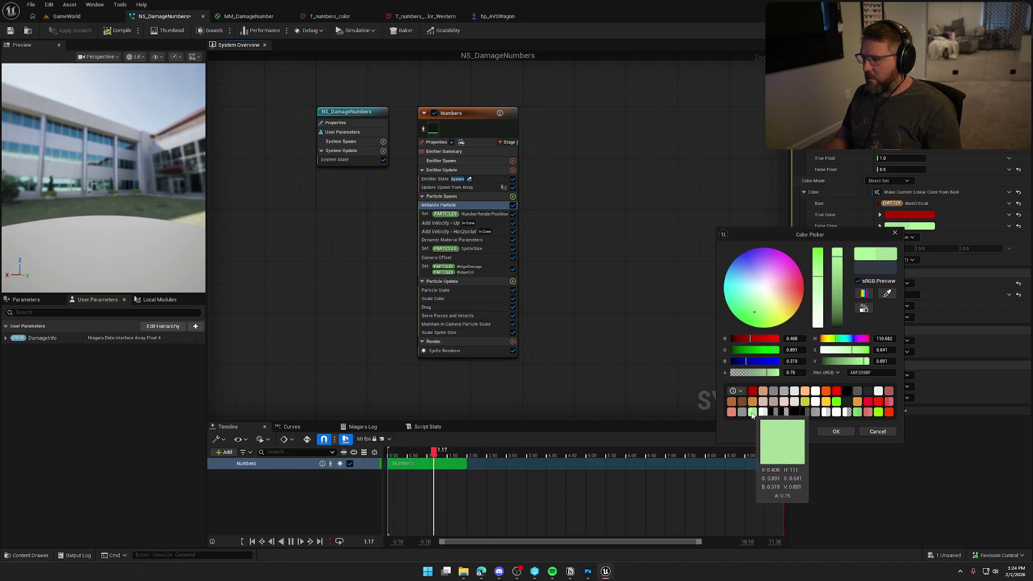
{"action": "left_click", "coordinate": [878, 414]}
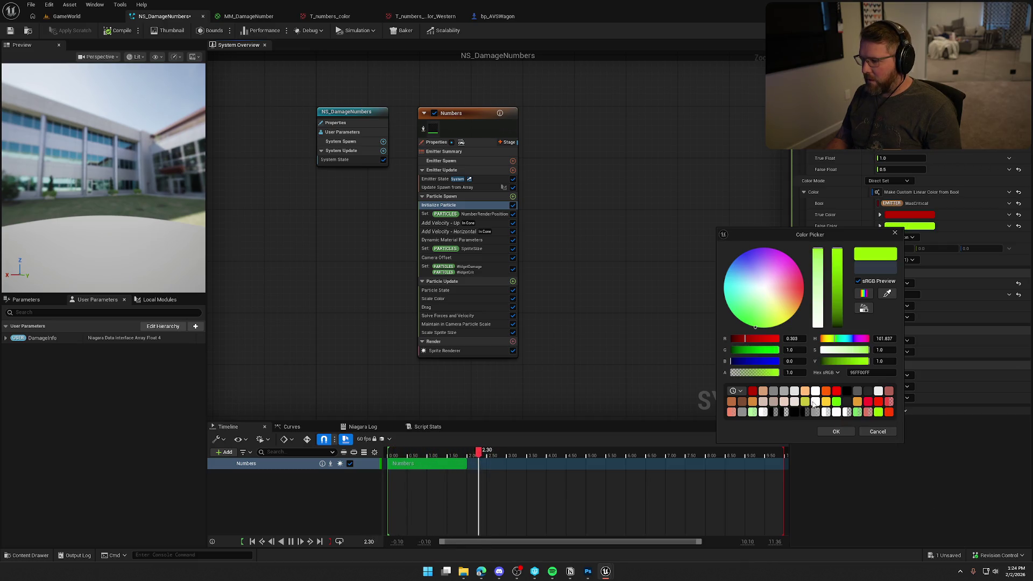
{"action": "left_click", "coordinate": [825, 403]}
{"action": "left_click", "coordinate": [836, 402]}
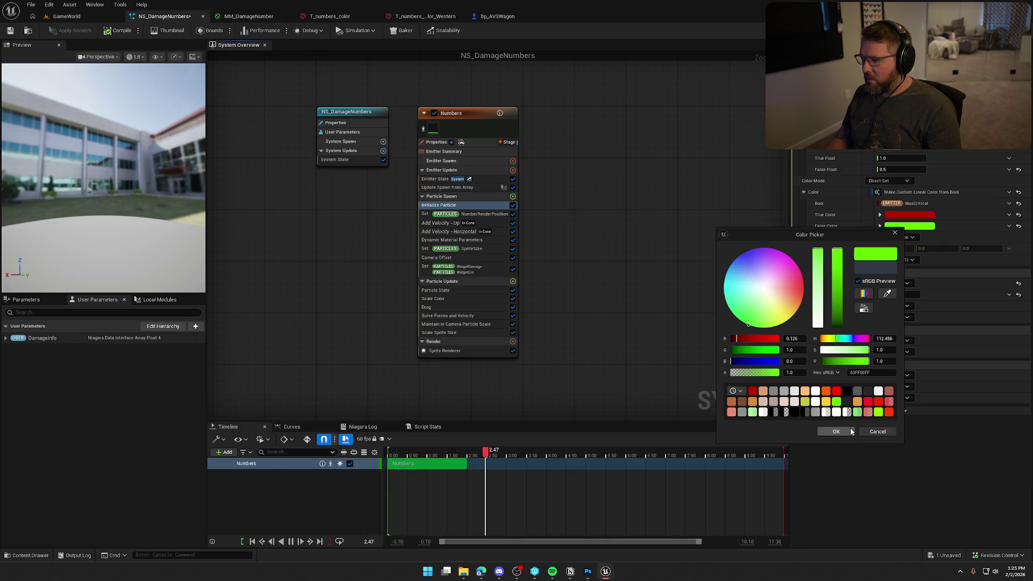
{"action": "left_click_drag", "start_coordinate": [819, 256], "coordinate": [818, 261]}
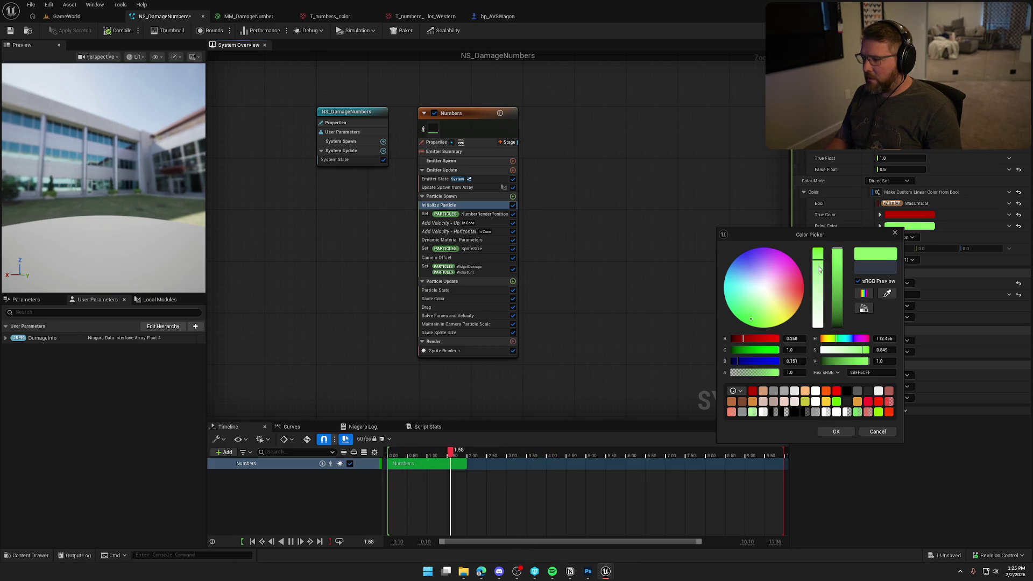
{"action": "left_click", "coordinate": [836, 432]}
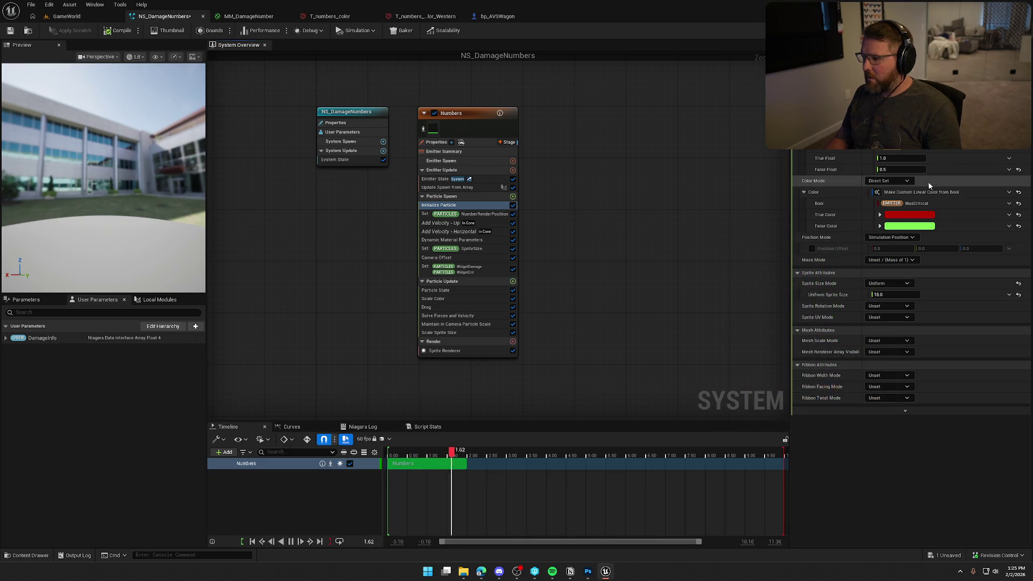
Lighten the True Color to light red, save NS_DamageNumbers and return to GameWorld
{"action": "left_click", "coordinate": [909, 215]}
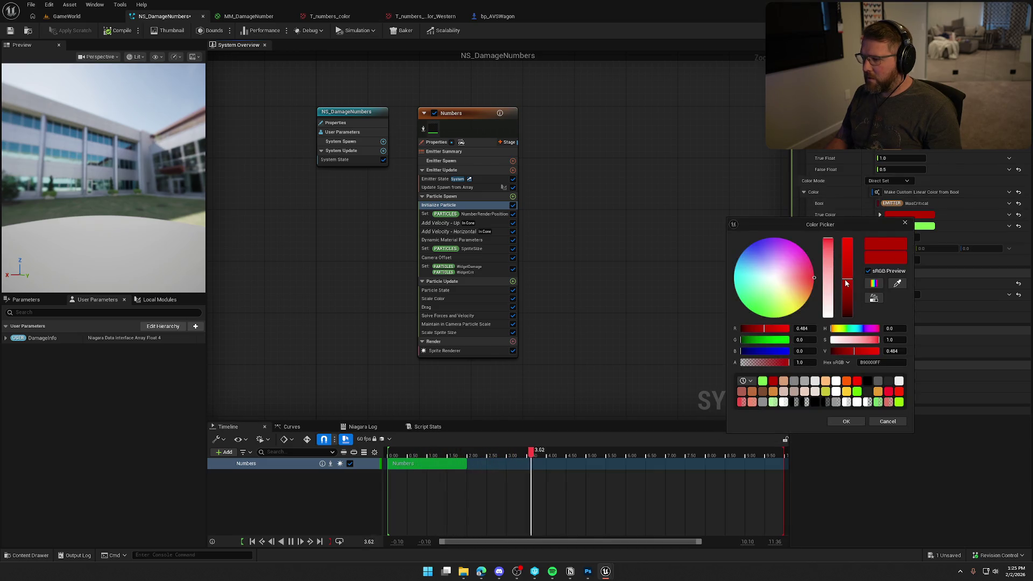
{"action": "left_click", "coordinate": [815, 278]}
{"action": "left_click_drag", "start_coordinate": [828, 241], "coordinate": [828, 246]}
{"action": "left_click", "coordinate": [866, 441]}
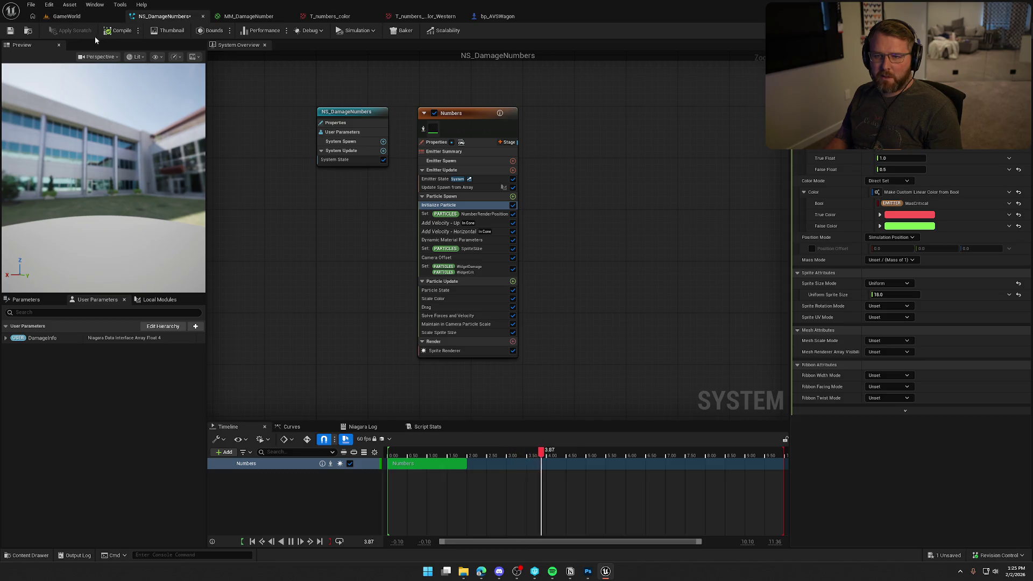
{"action": "left_click", "coordinate": [10, 31]}
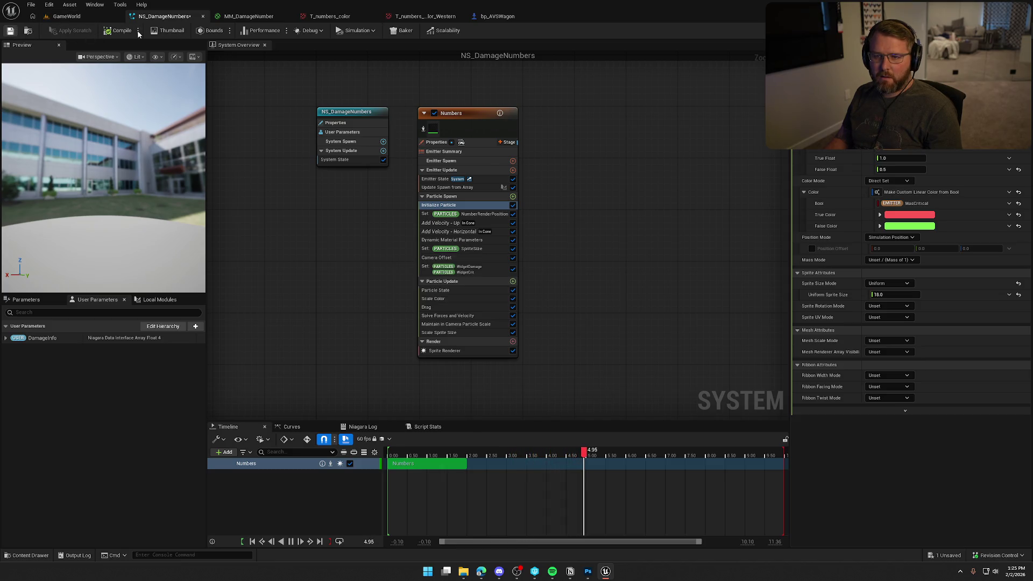
{"action": "left_click", "coordinate": [84, 21]}
{"action": "left_click", "coordinate": [200, 30]}
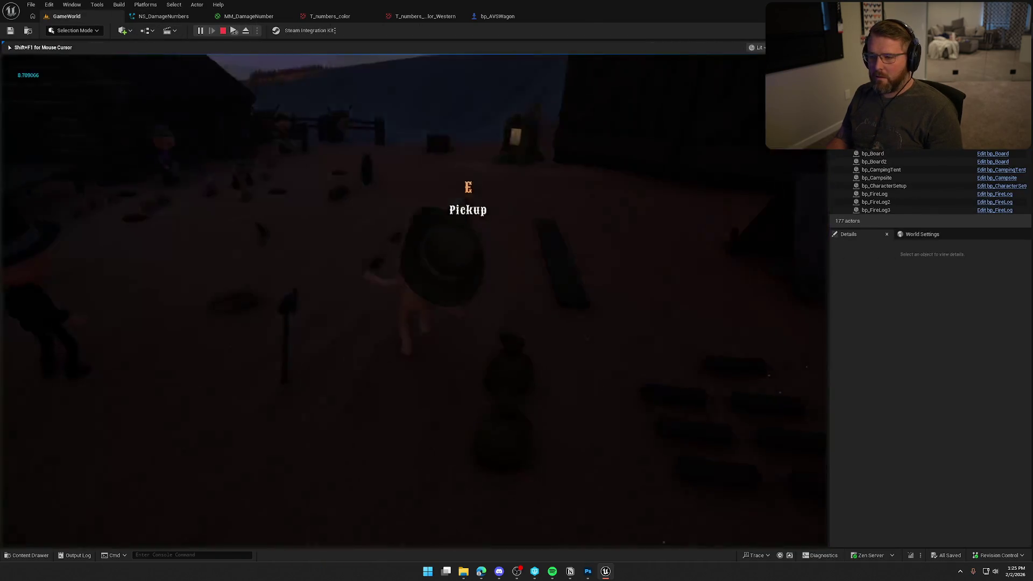
{"action": "key", "text": "shift+w"}
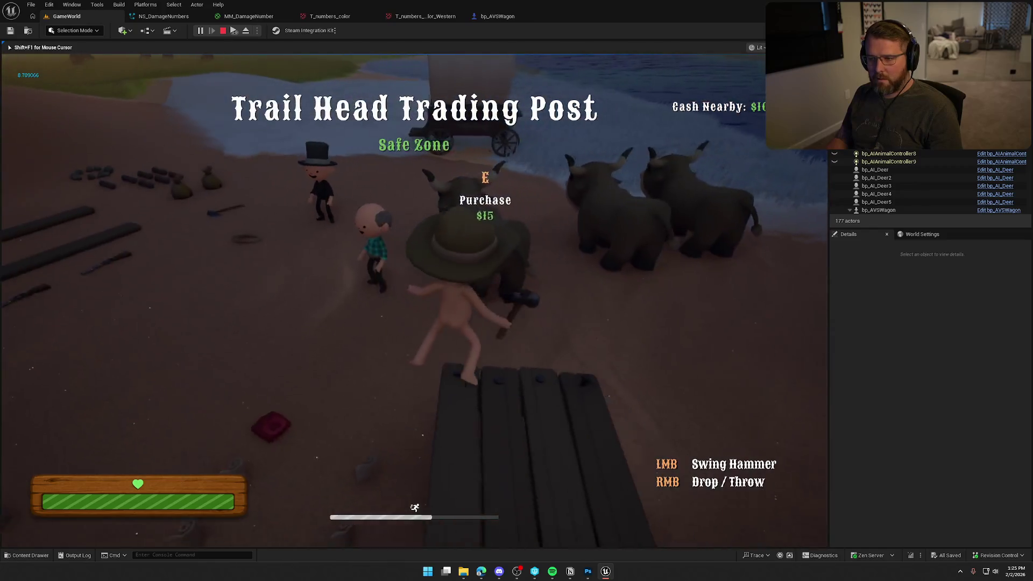
{"action": "key", "text": "shift+w"}
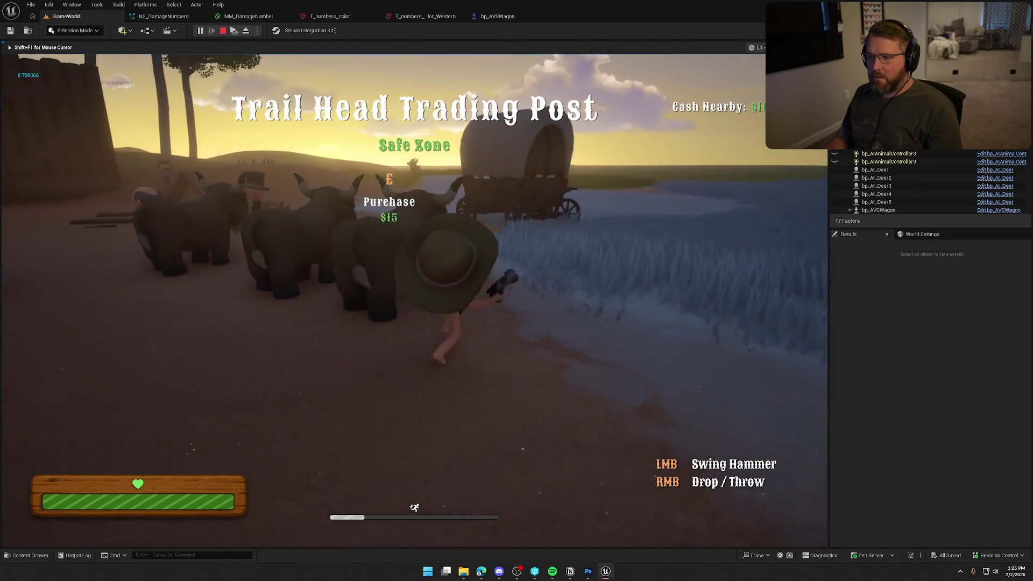
{"action": "key", "text": "w"}
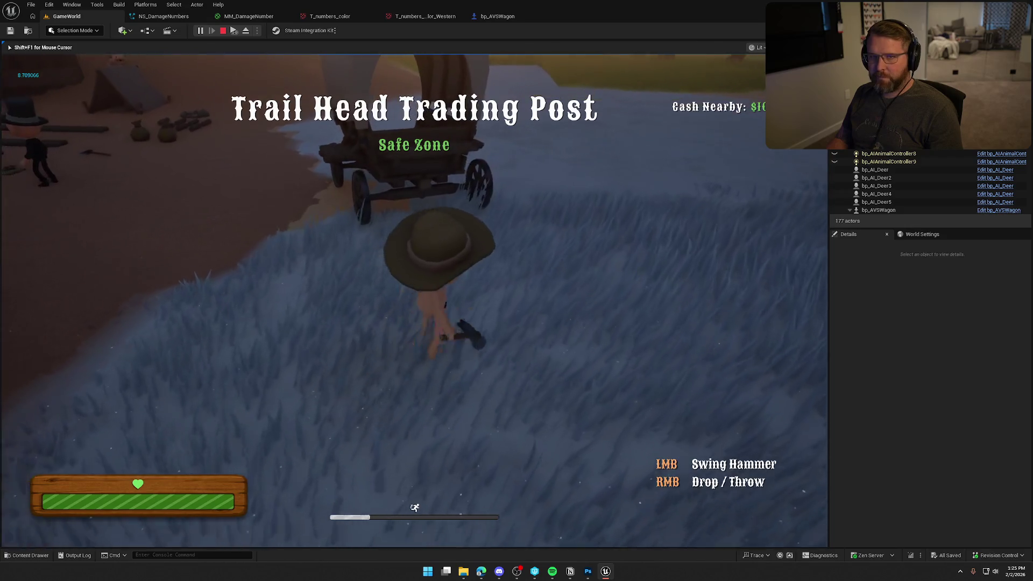
{"action": "key", "text": "w"}
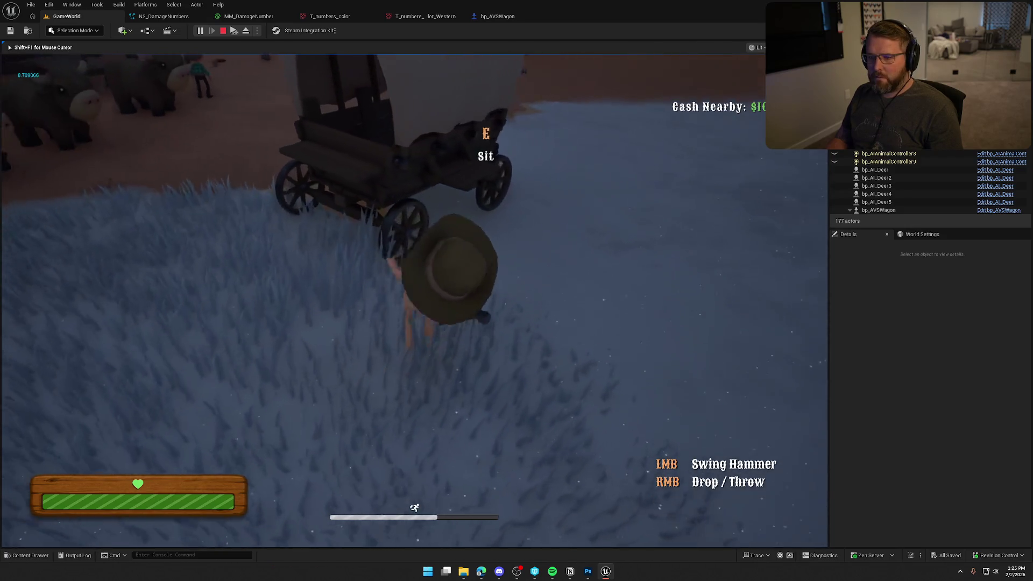
{"action": "left_click", "coordinate": [414, 301]}
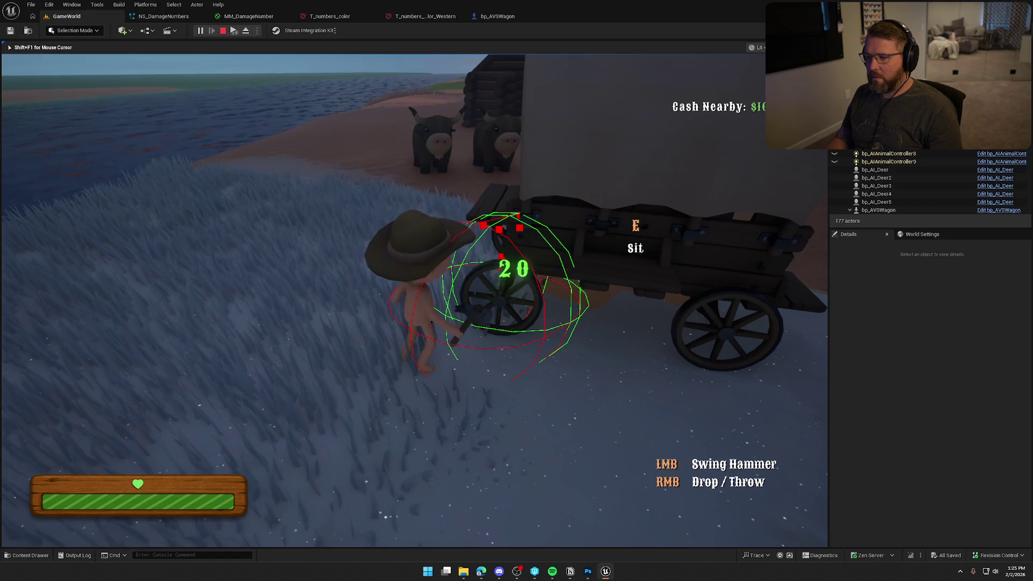
{"action": "left_click", "coordinate": [414, 300]}
{"action": "left_click", "coordinate": [414, 300]}
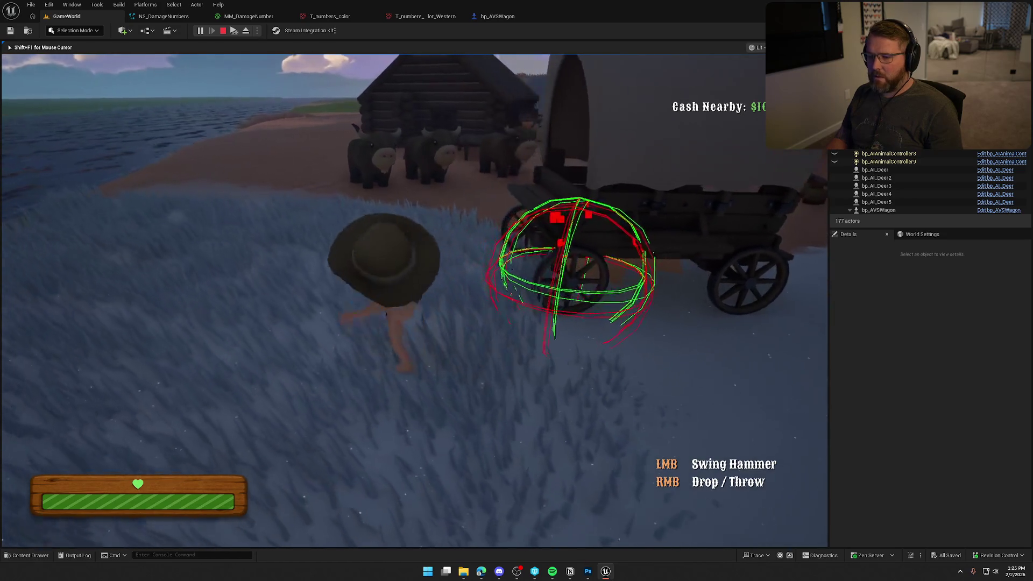
{"action": "key", "text": "Escape"}
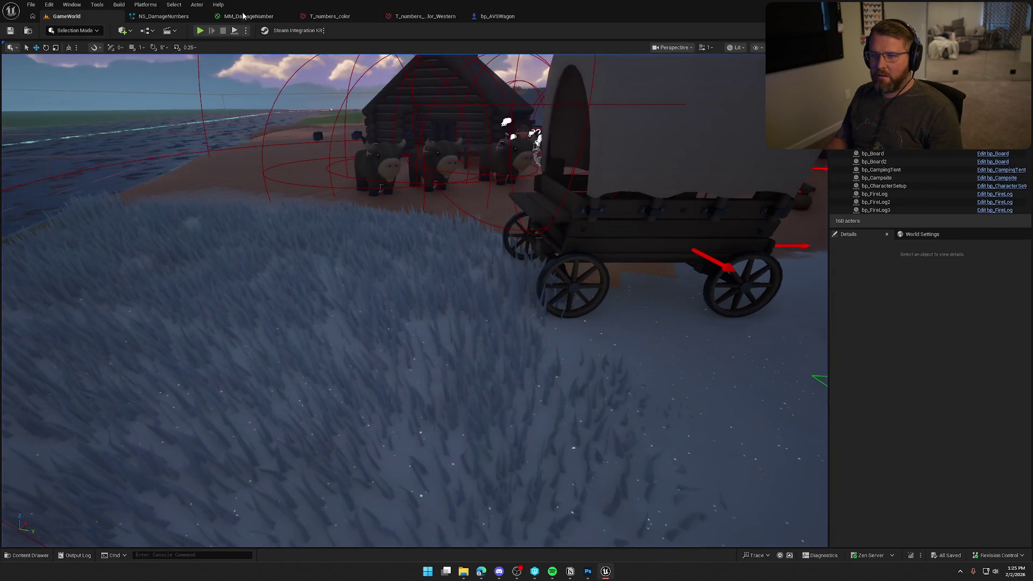
In NS_DamageNumbers, slightly darken the green False Color and red True Color, then save
{"action": "left_click", "coordinate": [161, 16]}
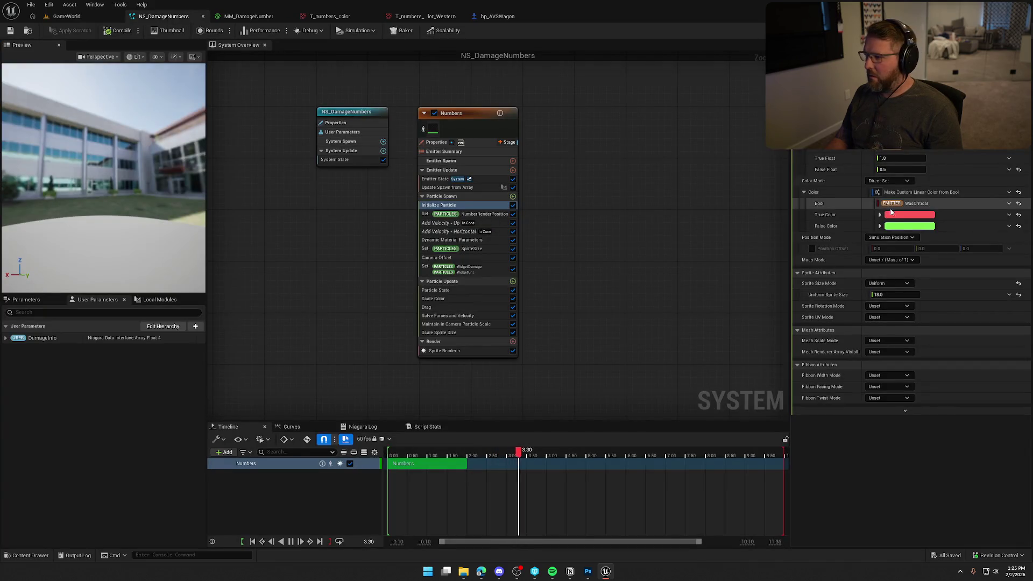
{"action": "left_click", "coordinate": [909, 226]}
{"action": "left_click", "coordinate": [838, 264]}
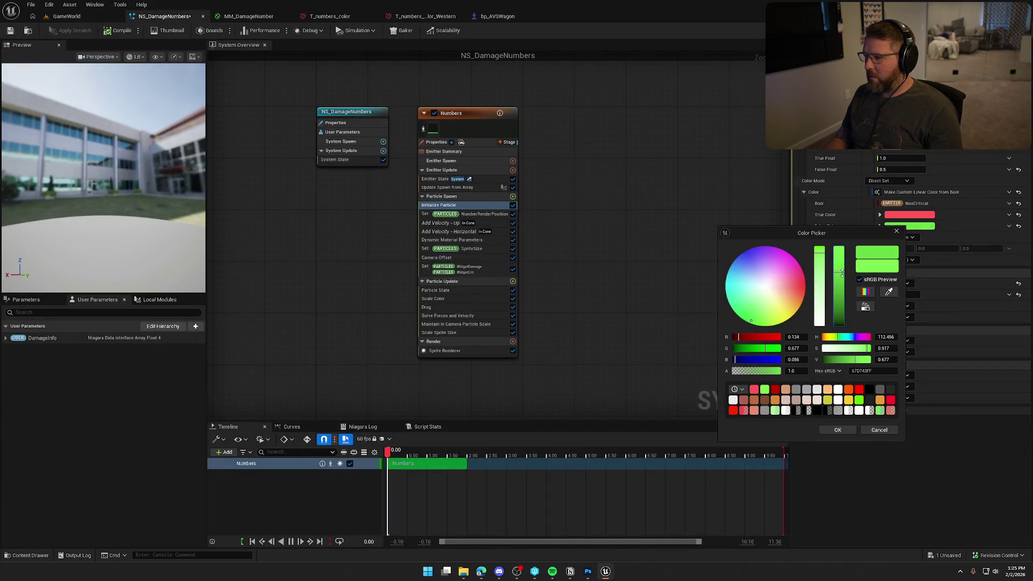
{"action": "left_click", "coordinate": [838, 430]}
{"action": "left_click", "coordinate": [909, 214]}
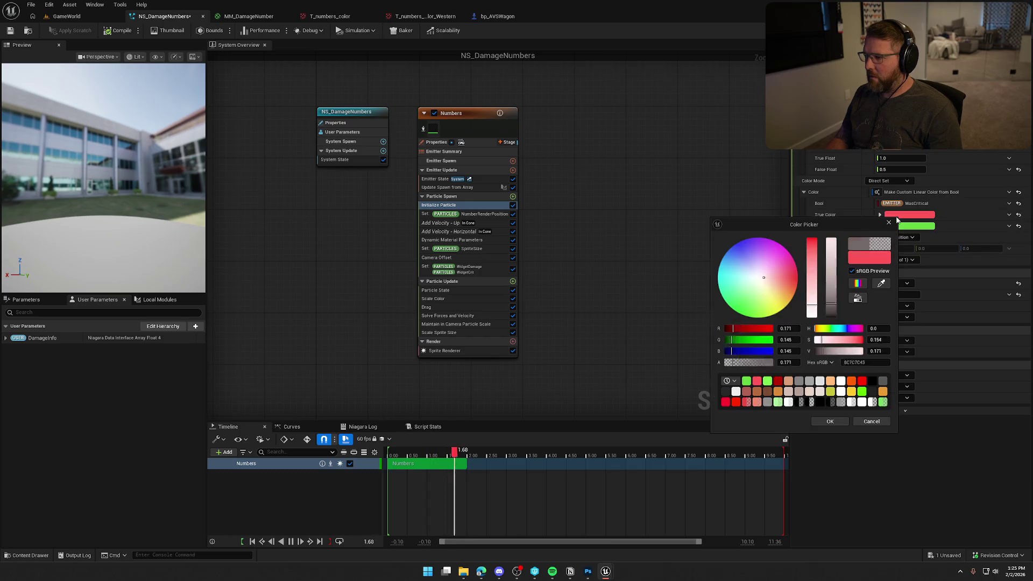
{"action": "left_click", "coordinate": [834, 252]}
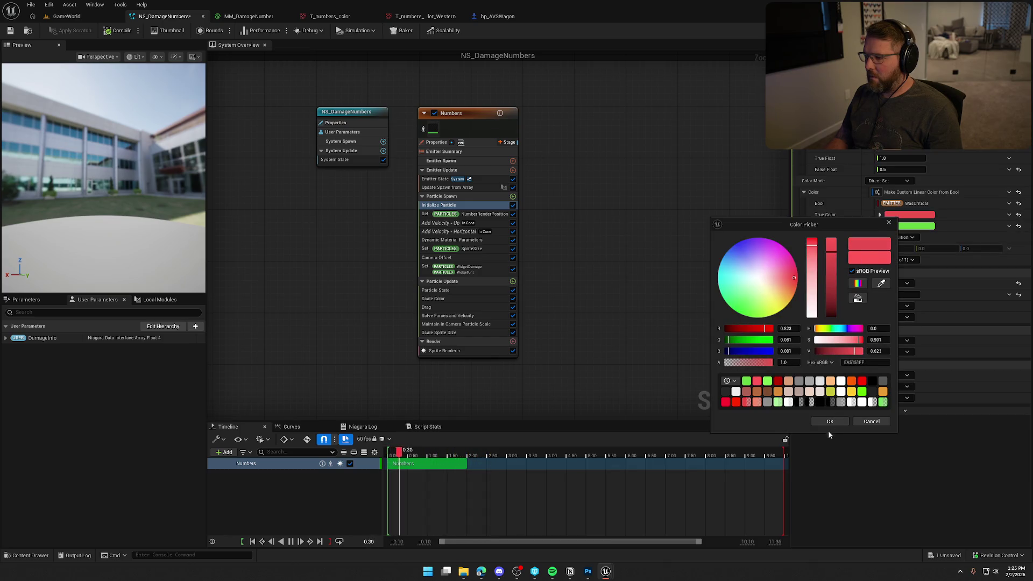
{"action": "left_click", "coordinate": [829, 423]}
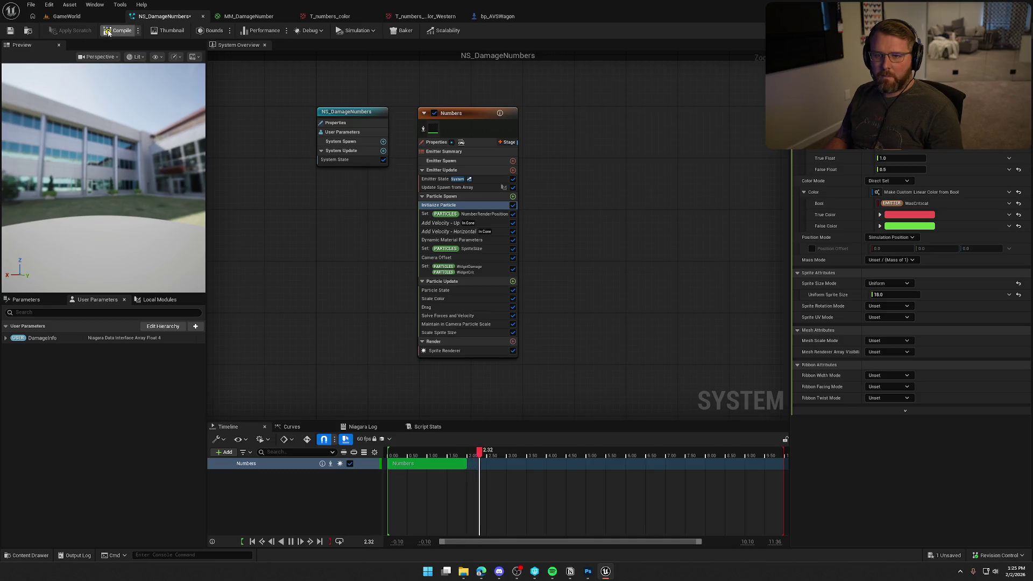
{"action": "left_click", "coordinate": [10, 31]}
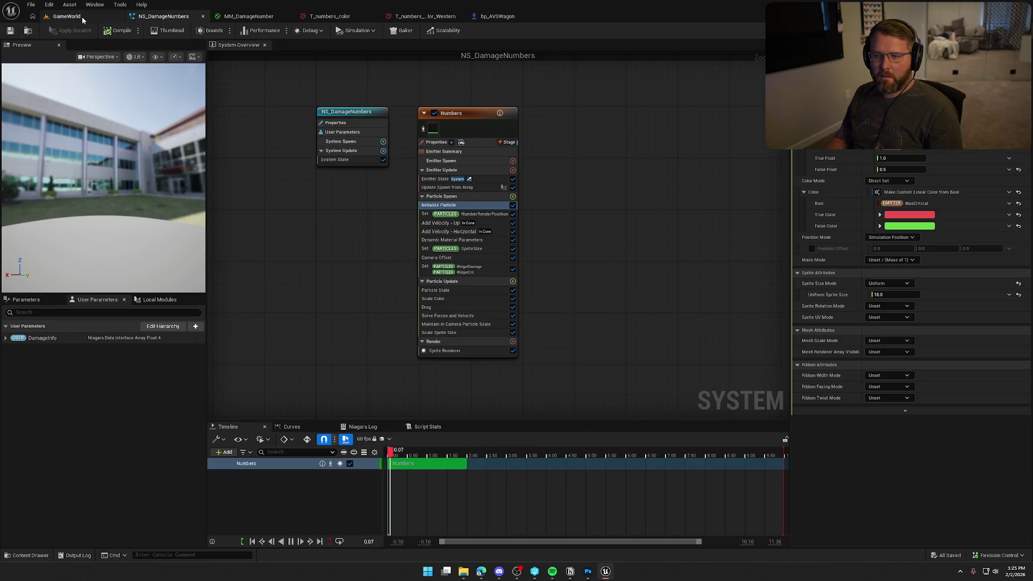
Set the wheel damage delay to 10.0 seconds in bp_AVSWagon's event graph, then return to GameWorld
{"action": "left_click", "coordinate": [81, 17]}
{"action": "left_click", "coordinate": [494, 17]}
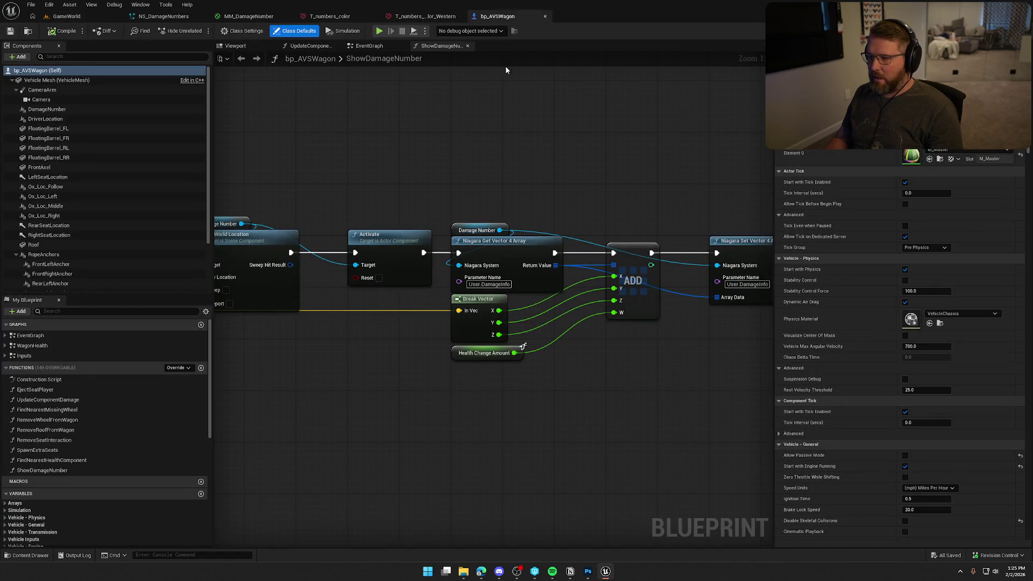
{"action": "left_click", "coordinate": [365, 46]}
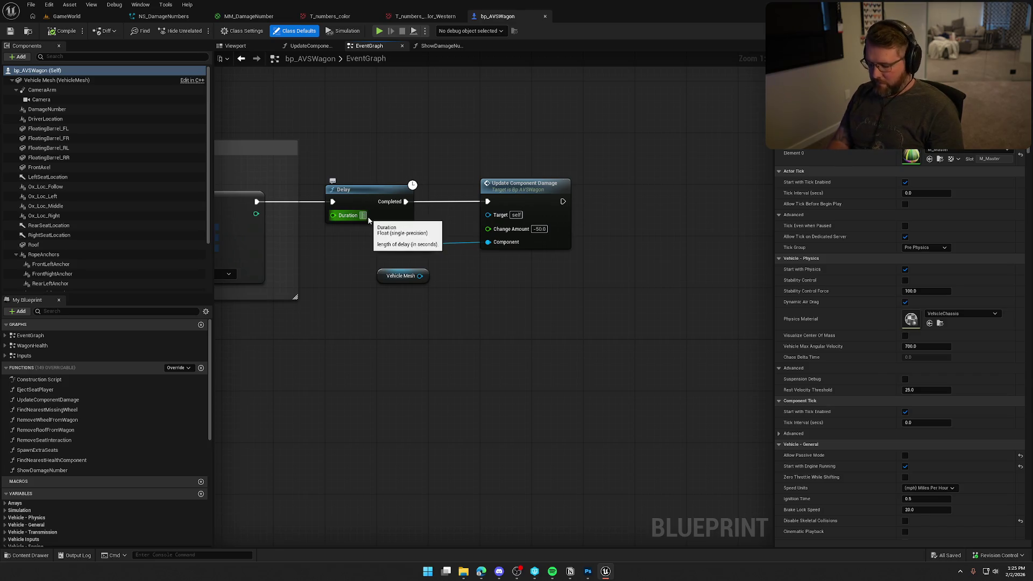
{"action": "left_click", "coordinate": [368, 216]}
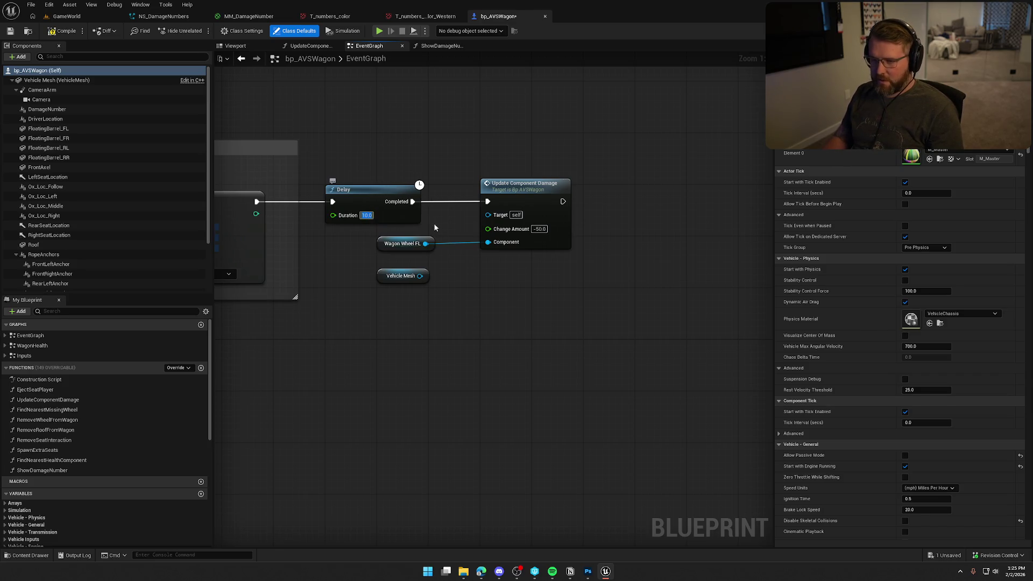
{"action": "left_click", "coordinate": [62, 18]}
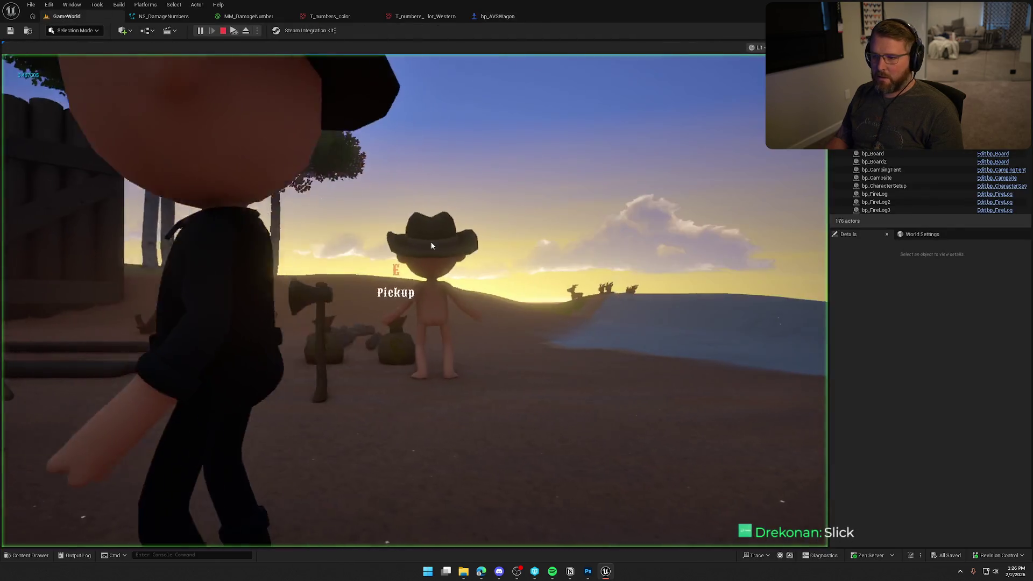
{"action": "left_click", "coordinate": [431, 245]}
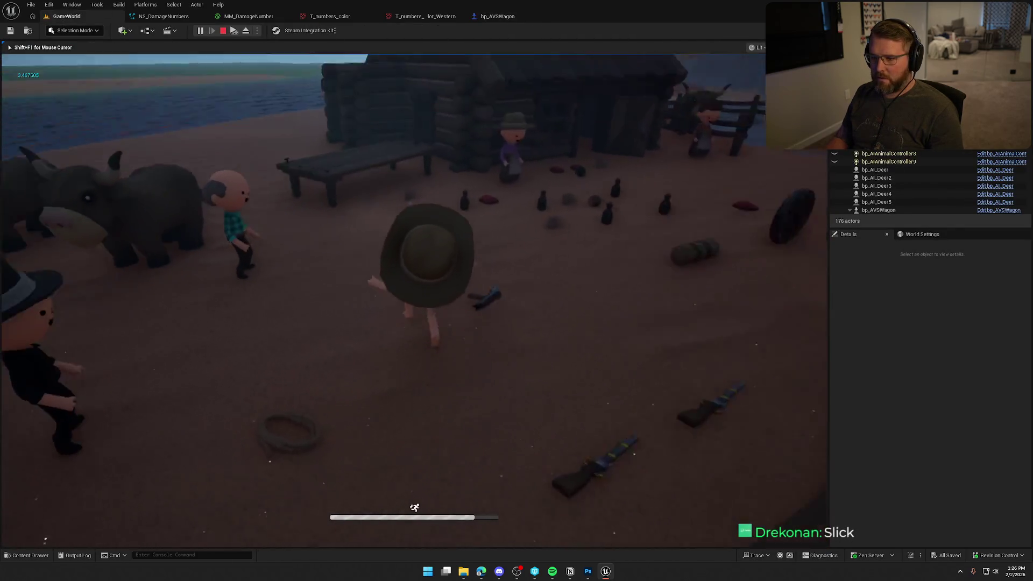
{"action": "key", "text": "shift+w"}
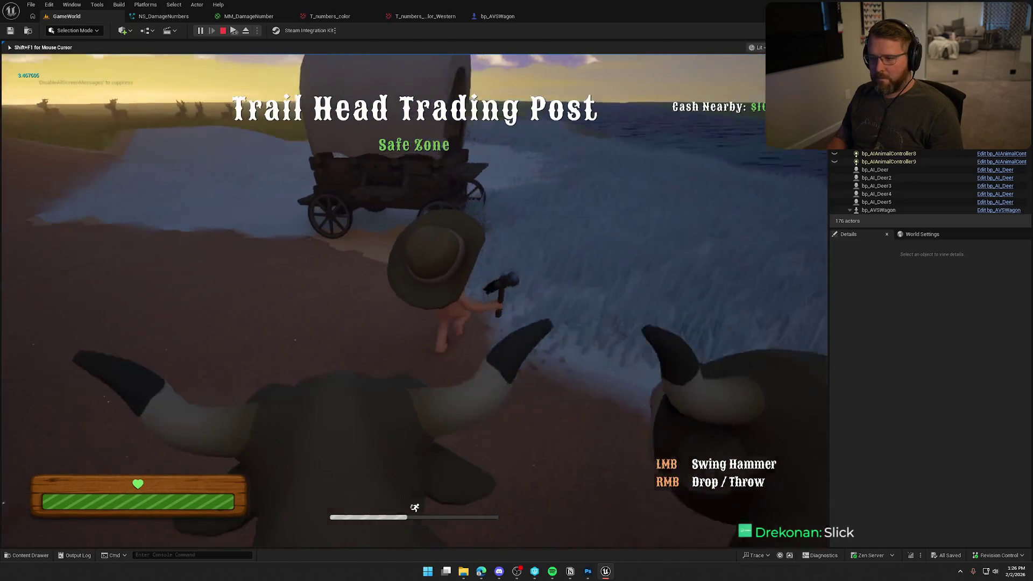
{"action": "key", "text": "w"}
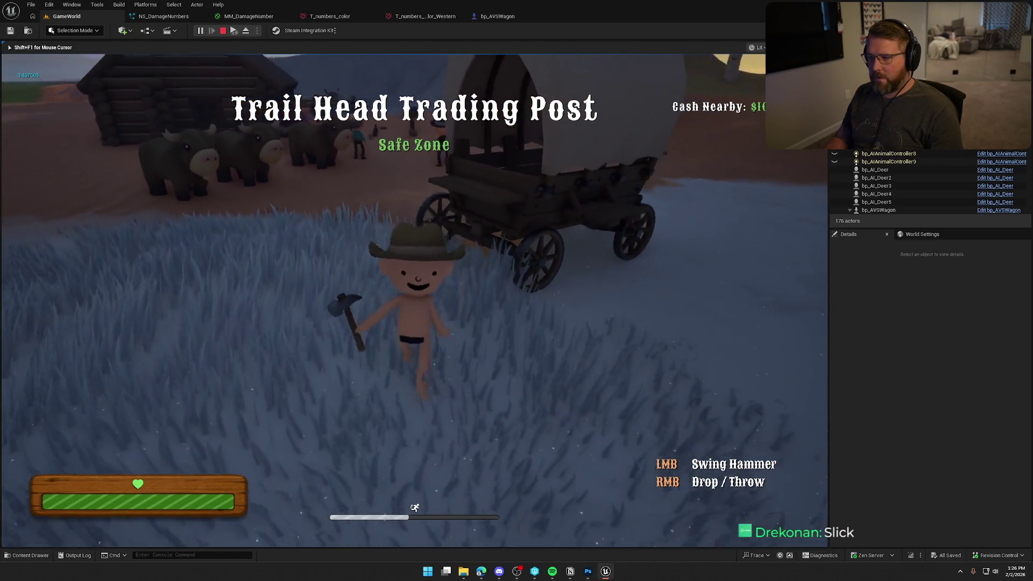
{"action": "key", "text": "w"}
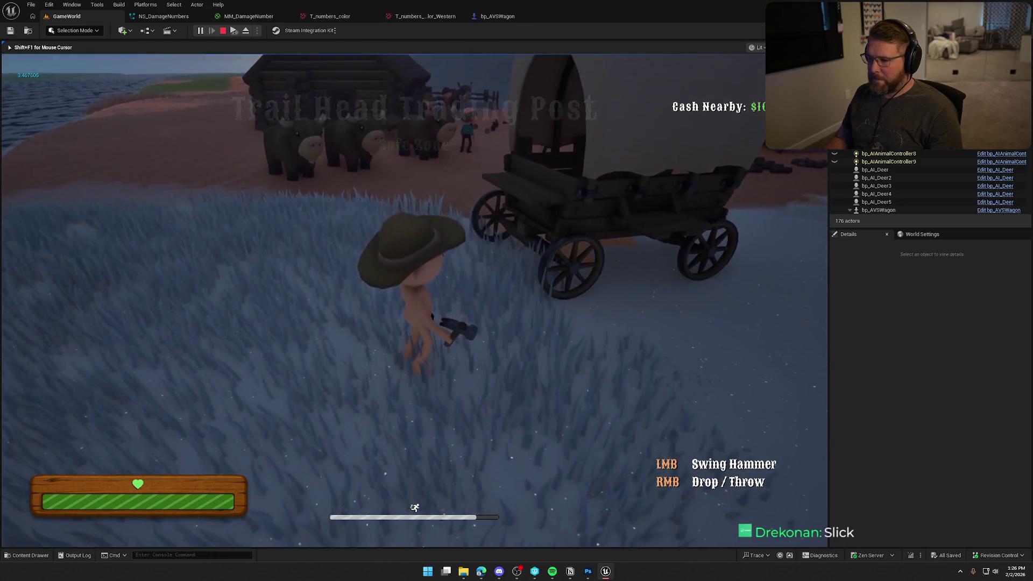
{"action": "key", "text": "w"}
{"action": "left_click", "coordinate": [414, 301]}
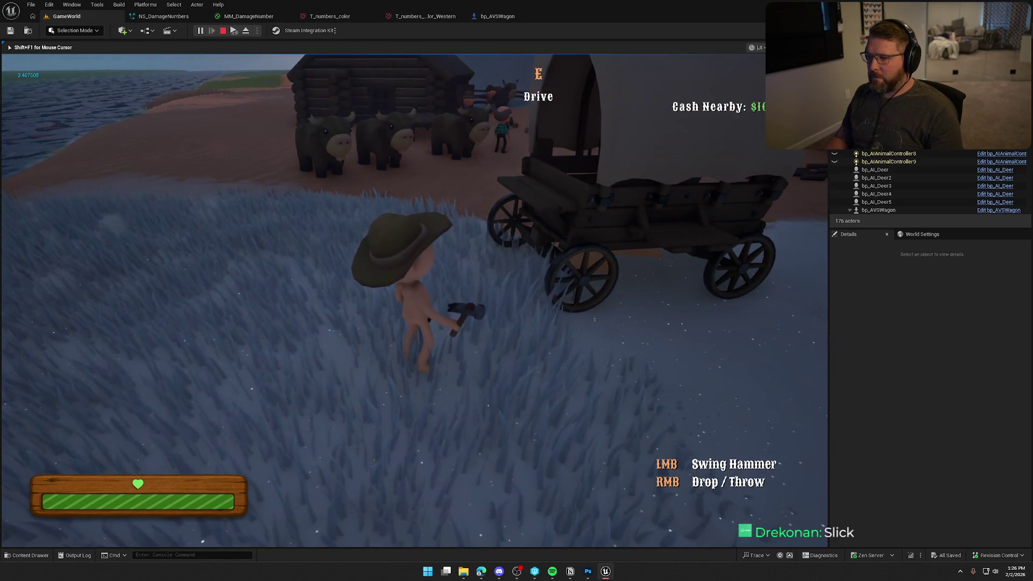
{"action": "key", "text": "s"}
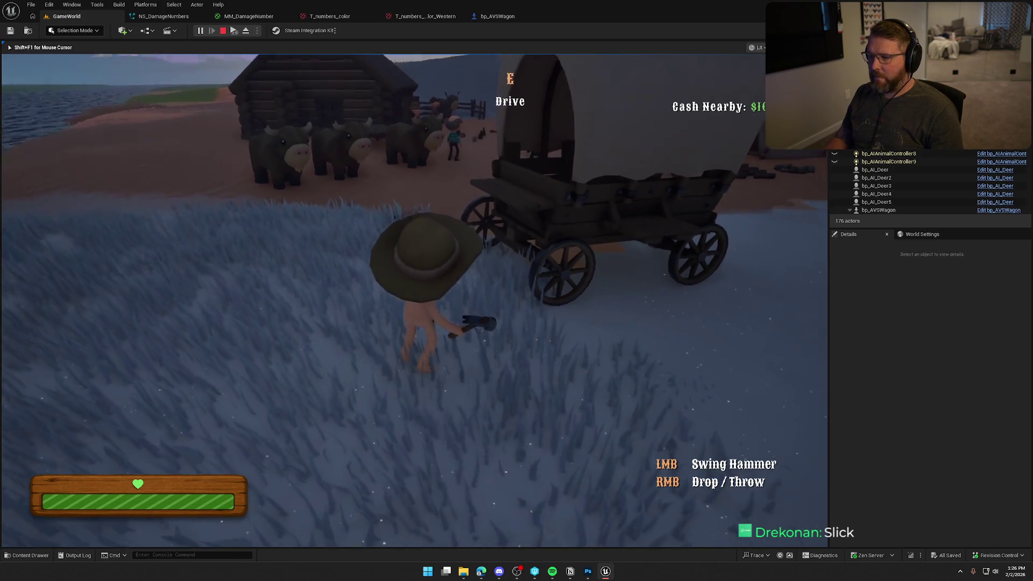
{"action": "key", "text": "w"}
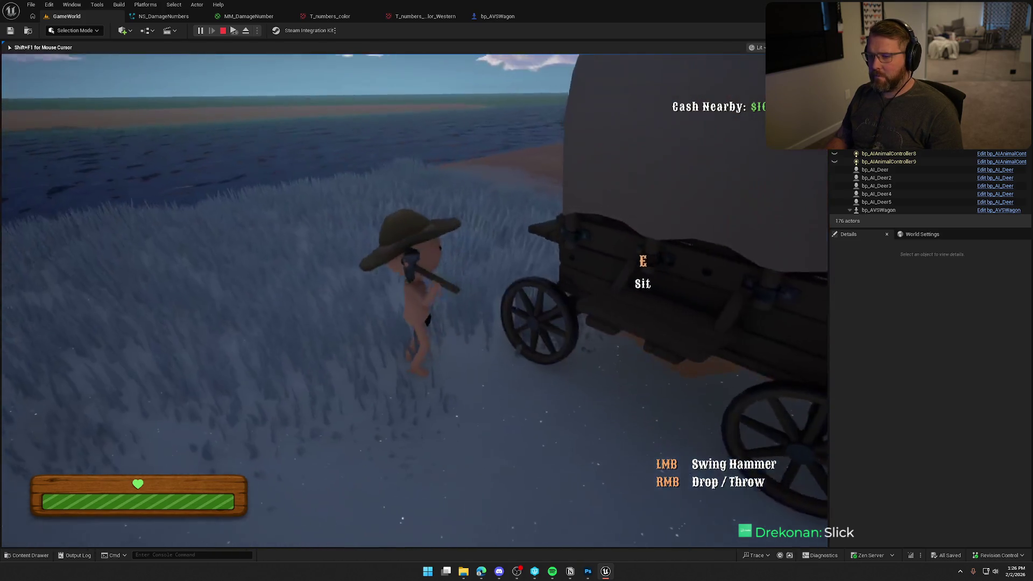
{"action": "left_click", "coordinate": [517, 290]}
{"action": "left_click", "coordinate": [516, 291]}
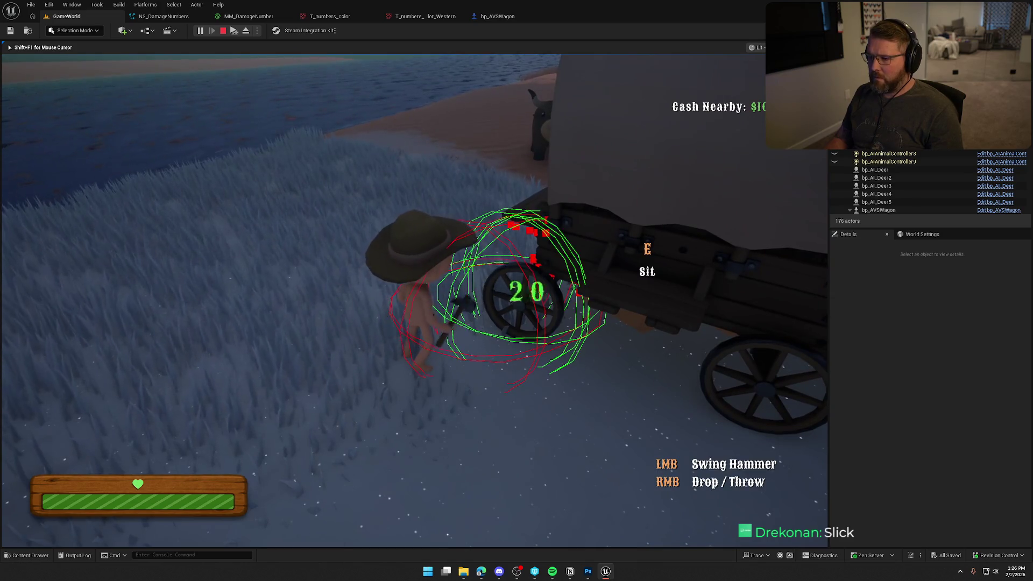
{"action": "left_click", "coordinate": [516, 291]}
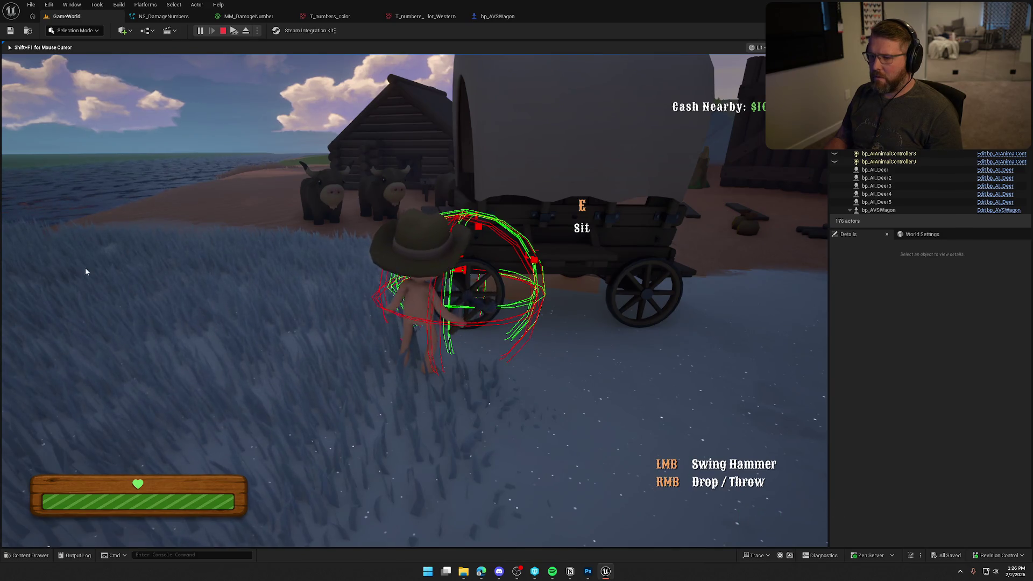
{"action": "key", "text": "Escape"}
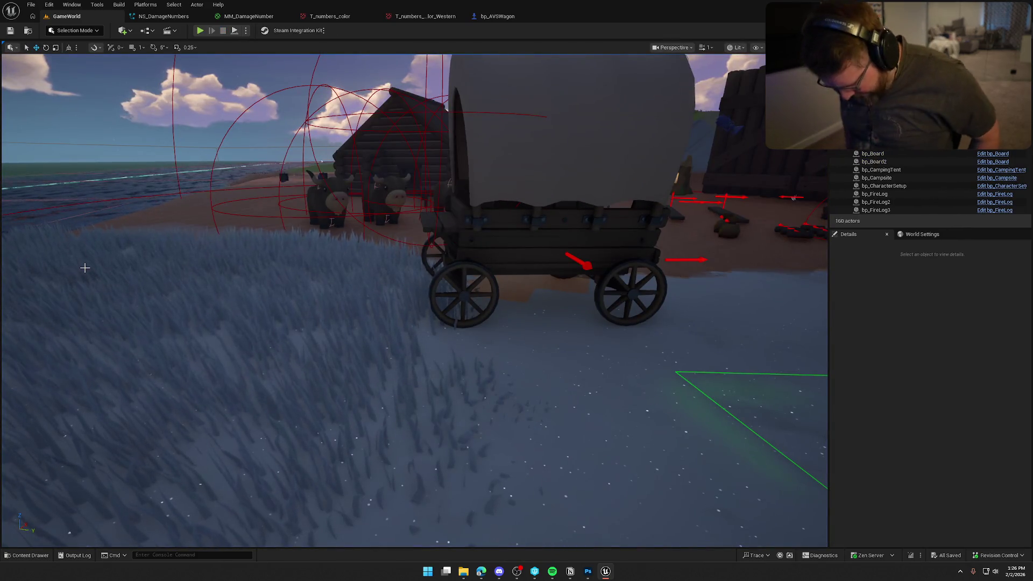
Orbit around the wagon, then select it and frame it in the viewport
{"action": "left_click_drag", "start_coordinate": [84, 267], "coordinate": [84, 267]}
{"action": "left_click_drag", "start_coordinate": [468, 320], "coordinate": [468, 321]}
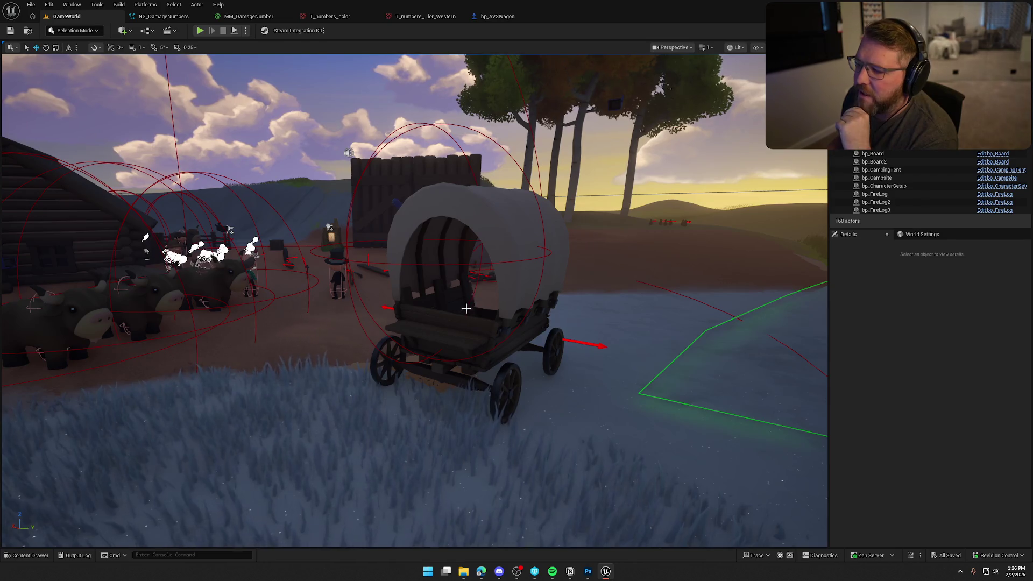
{"action": "left_click_drag", "start_coordinate": [475, 315], "coordinate": [382, 329]}
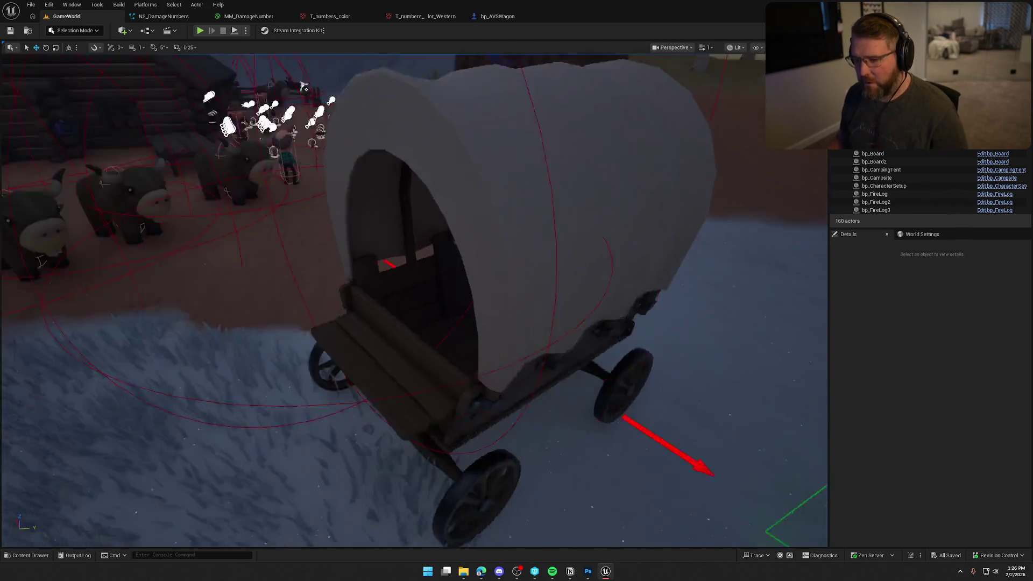
{"action": "mouse_move", "coordinate": [446, 419]}
{"action": "left_mouse_down"}
{"action": "mouse_move", "coordinate": [323, 423]}
{"action": "mouse_move", "coordinate": [396, 250]}
{"action": "left_mouse_up"}
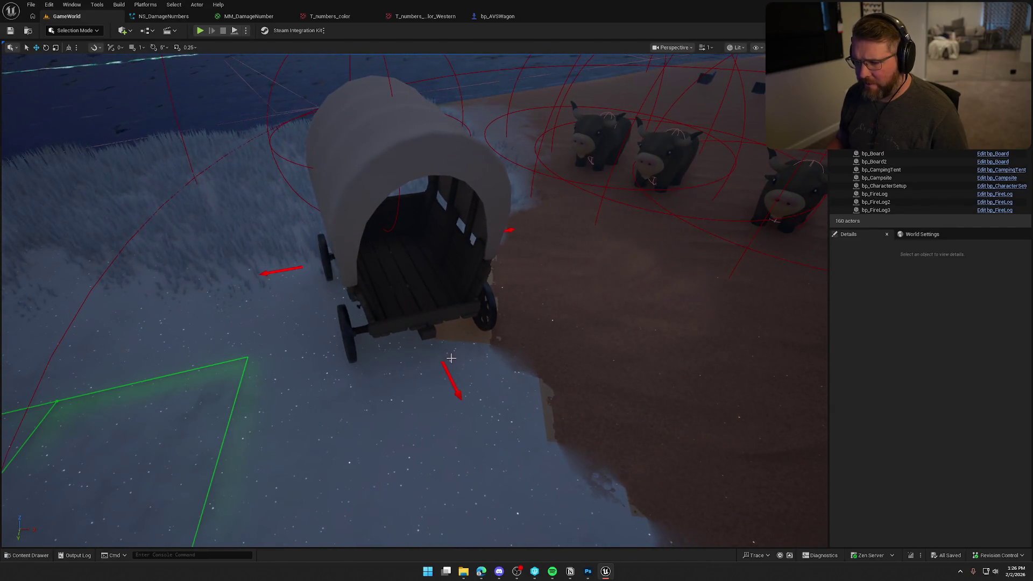
{"action": "left_click_drag", "start_coordinate": [386, 94], "coordinate": [395, 192]}
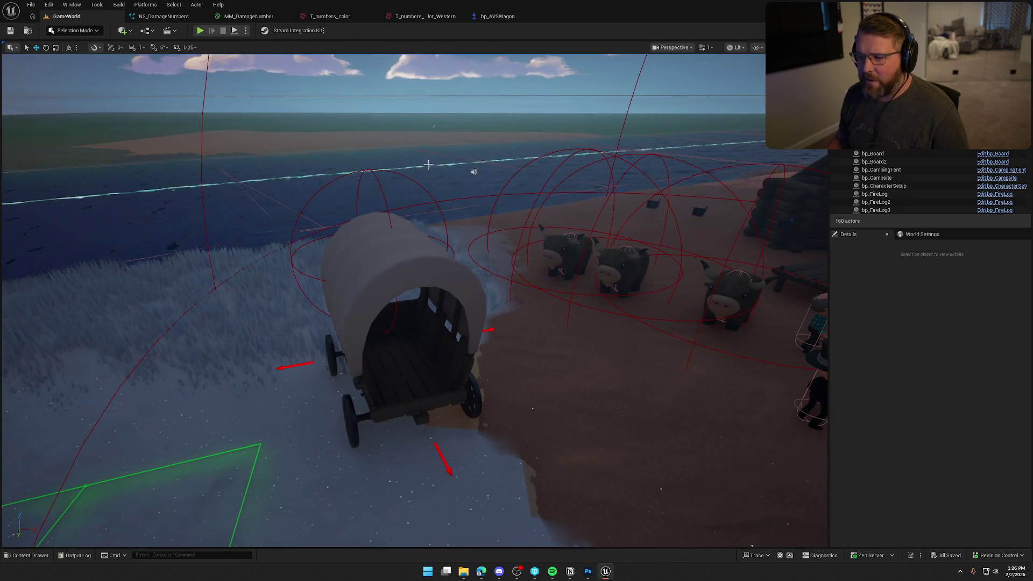
{"action": "left_click", "coordinate": [413, 301]}
{"action": "key", "text": "f"}
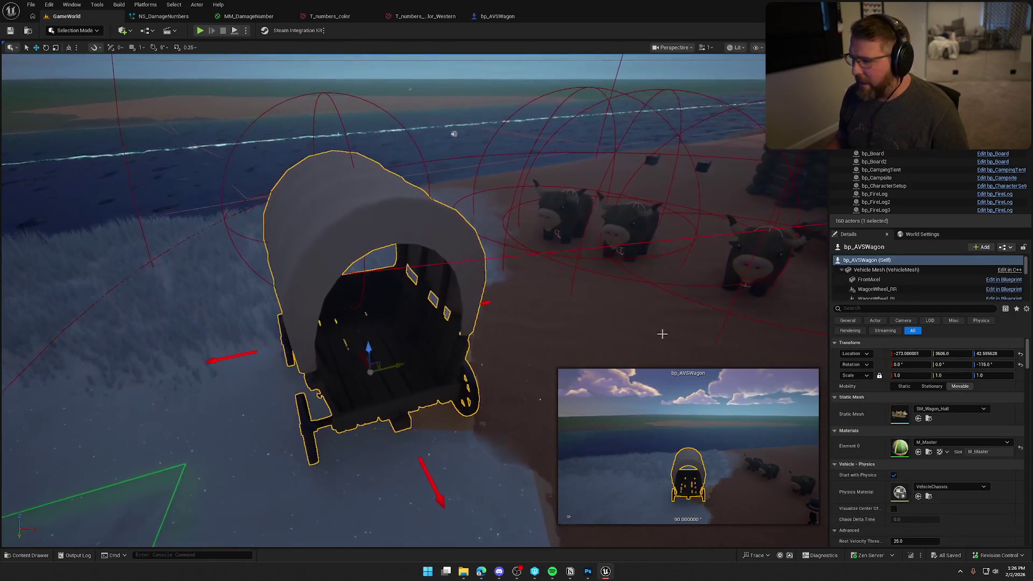
Inspect the FrontAxel and Roof component transforms, deselect, and go to bp_AVSWagon
{"action": "left_click", "coordinate": [879, 280]}
{"action": "scroll", "coordinate": [906, 283], "scroll_direction": "down", "scroll_amount": 1}
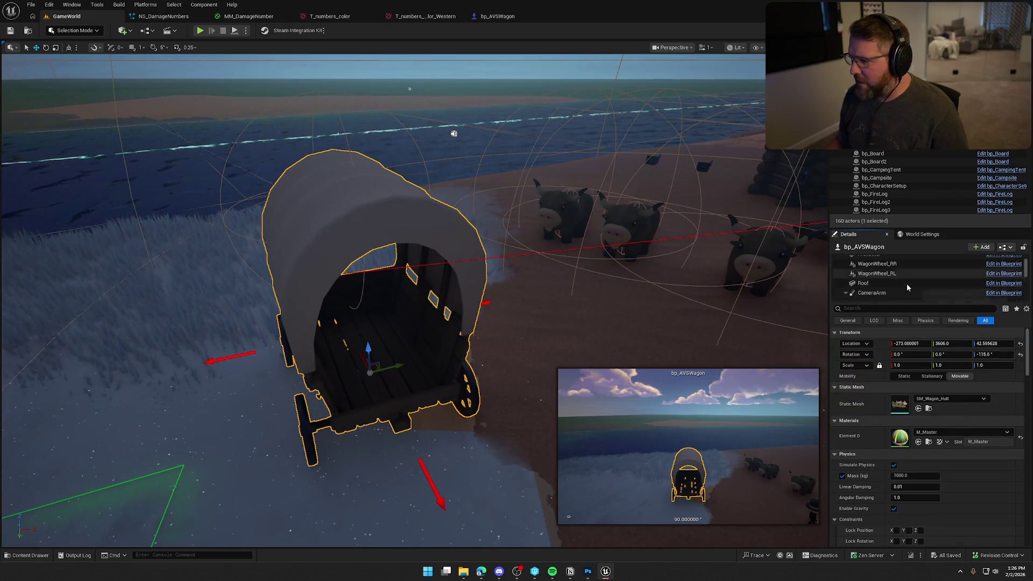
{"action": "left_click", "coordinate": [907, 283]}
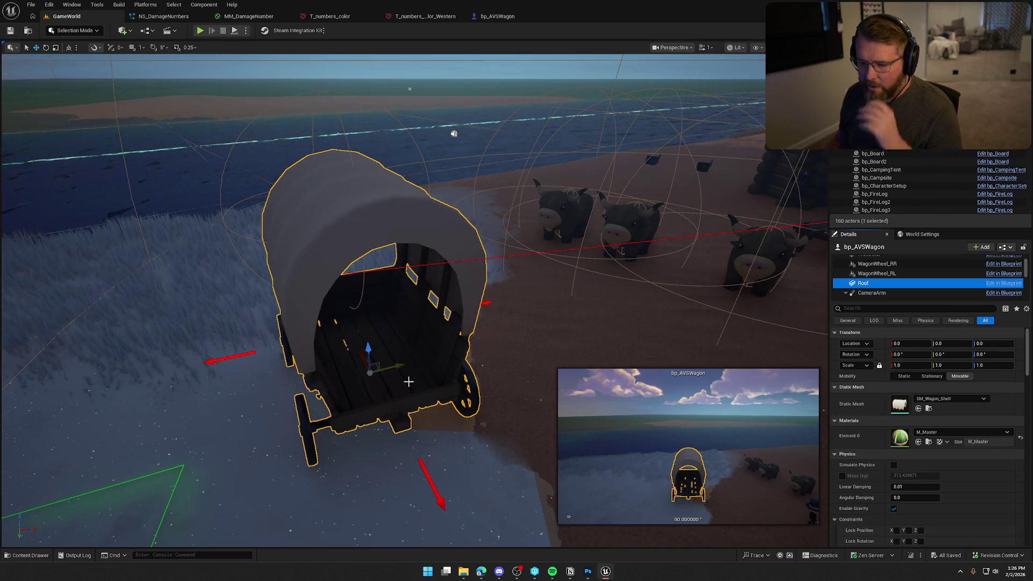
{"action": "key", "text": "Escape"}
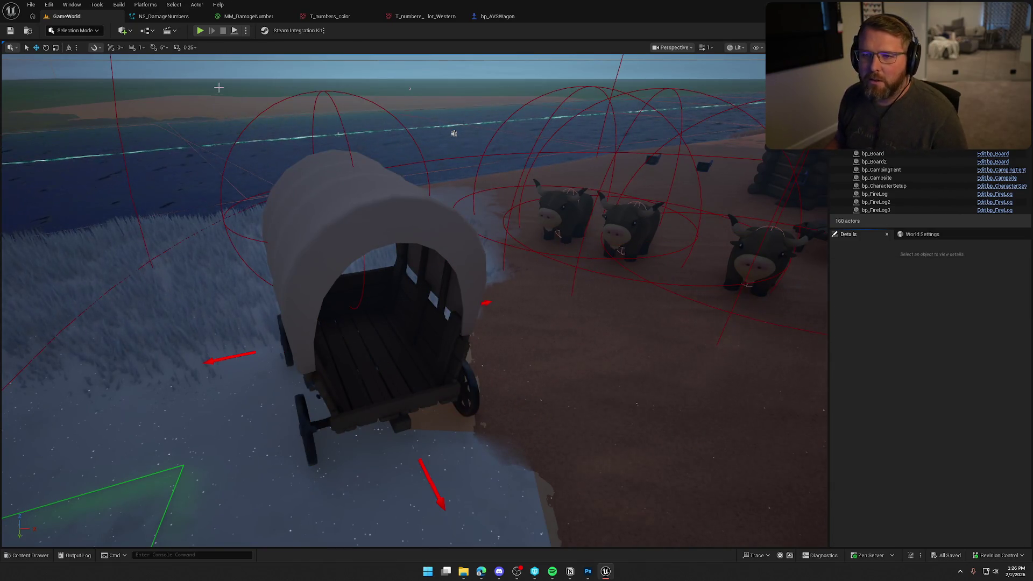
{"action": "key", "text": "ctrl+Tab"}
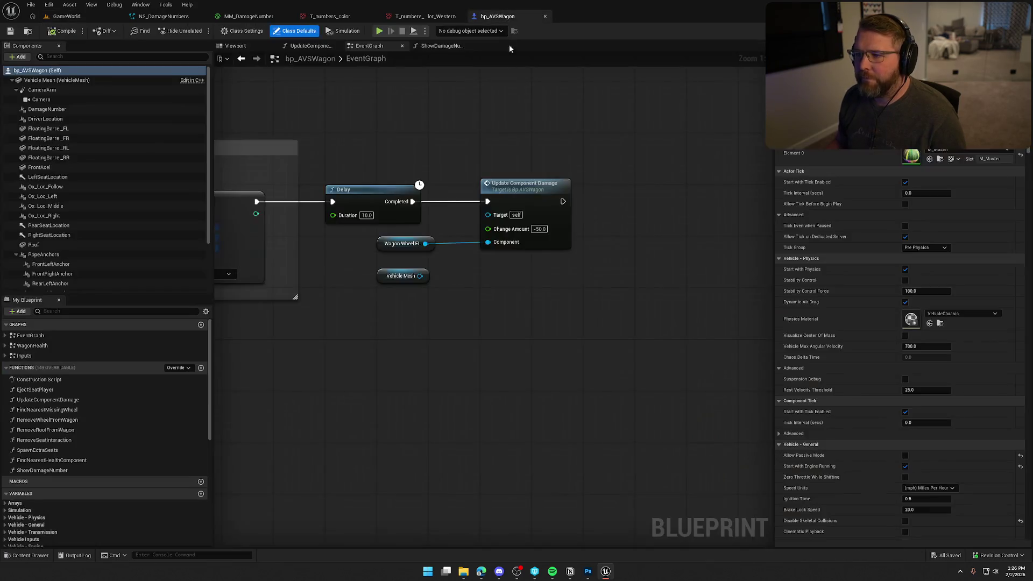
Review the UpdateComponentDamage and ShowDamageNumber graphs and their Niagara vector nodes, then return to GameWorld
{"action": "double_click", "coordinate": [545, 183]}
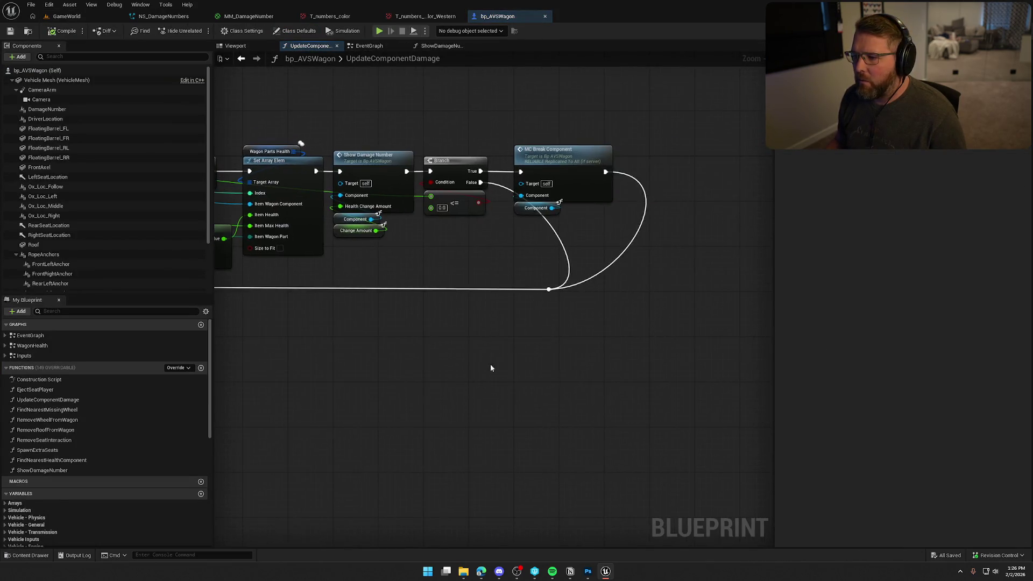
{"action": "double_click", "coordinate": [566, 165]}
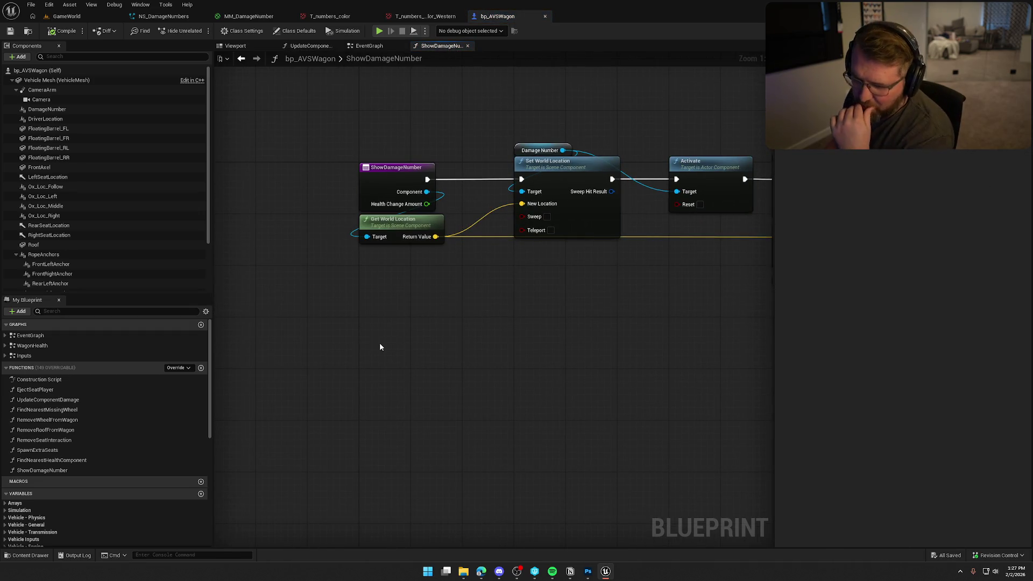
{"action": "scroll", "coordinate": [492, 328], "scroll_direction": "down", "scroll_amount": 1}
{"action": "mouse_move", "coordinate": [491, 327]}
{"action": "left_mouse_down"}
{"action": "mouse_move", "coordinate": [362, 327]}
{"action": "mouse_move", "coordinate": [405, 324]}
{"action": "left_mouse_up"}
{"action": "scroll", "coordinate": [362, 328], "scroll_direction": "up", "scroll_amount": 1}
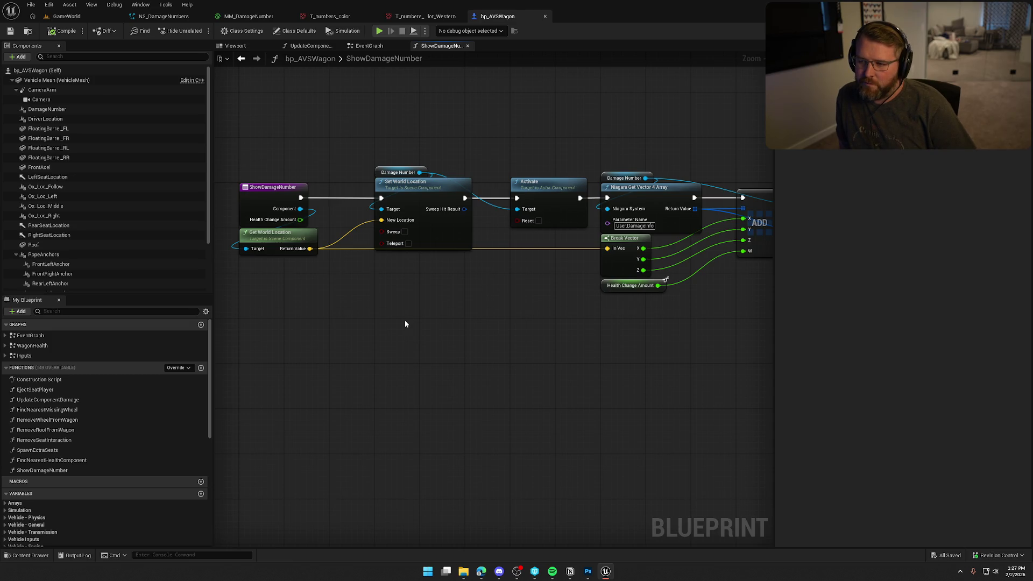
{"action": "left_click", "coordinate": [66, 17]}
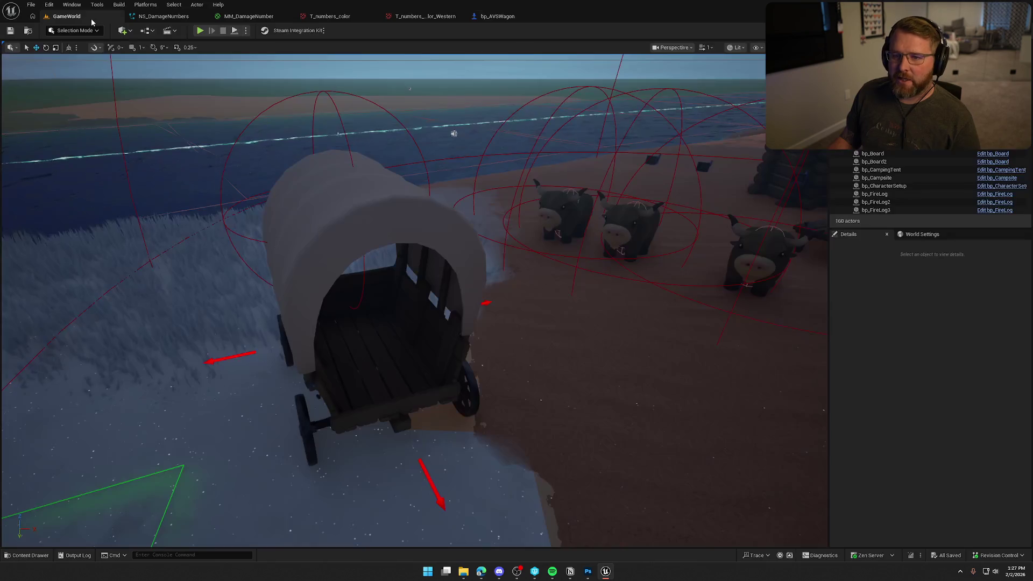
Start a play session, run from the trading post and get off the wagon on foot
{"action": "left_click", "coordinate": [211, 26]}
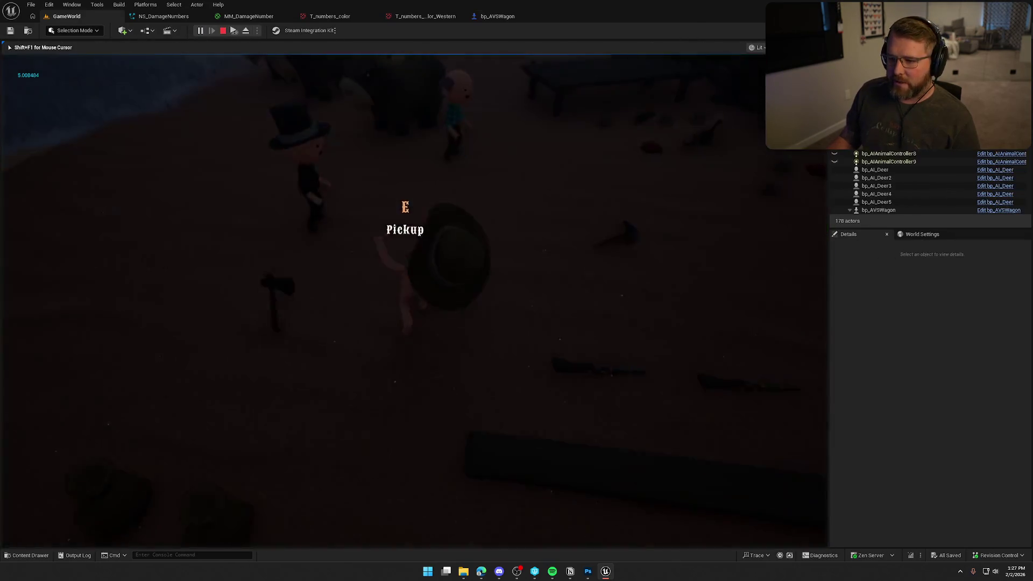
{"action": "key", "text": "shift+w"}
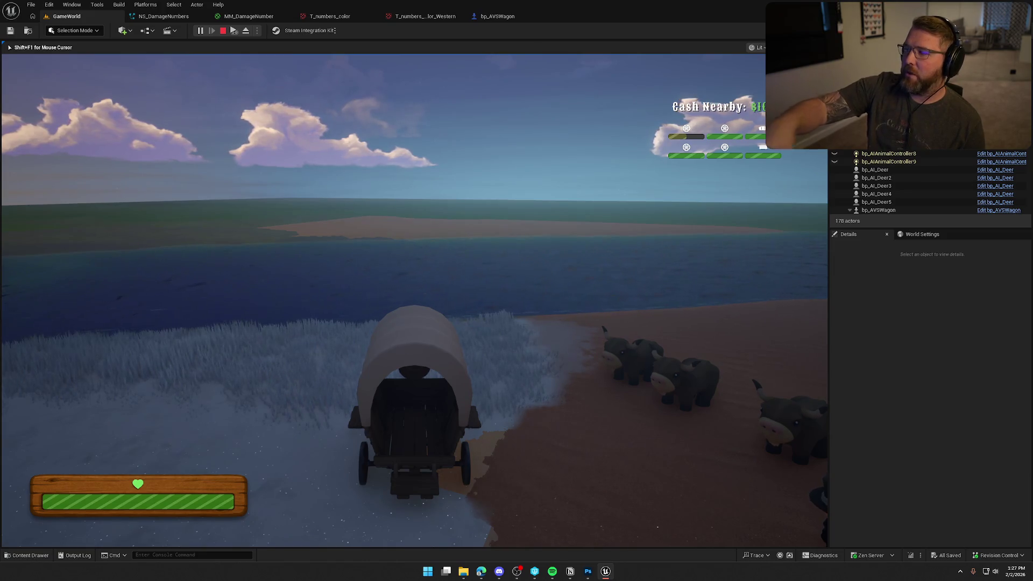
{"action": "key", "text": "e"}
{"action": "key", "text": "s"}
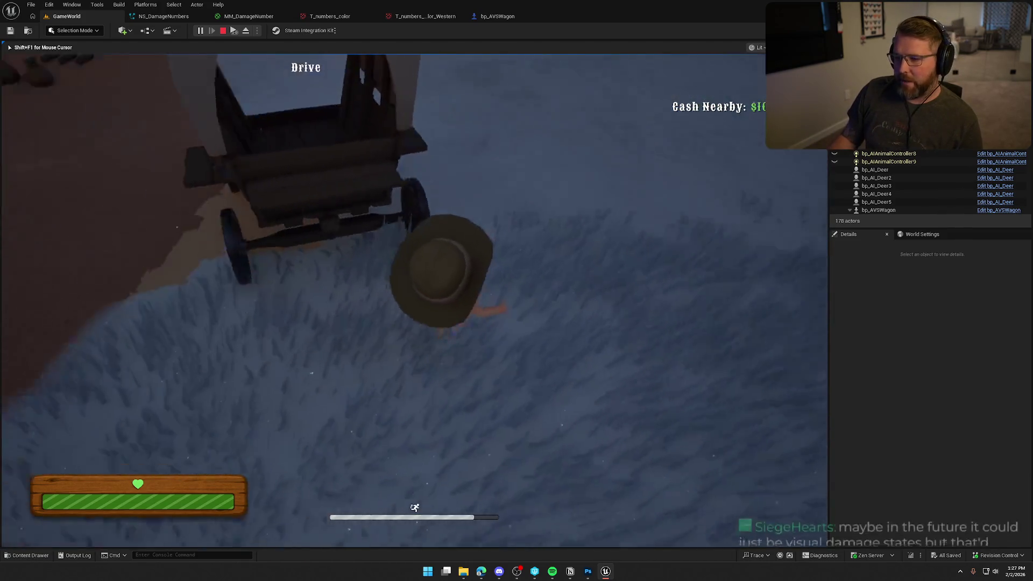
{"action": "key", "text": "a"}
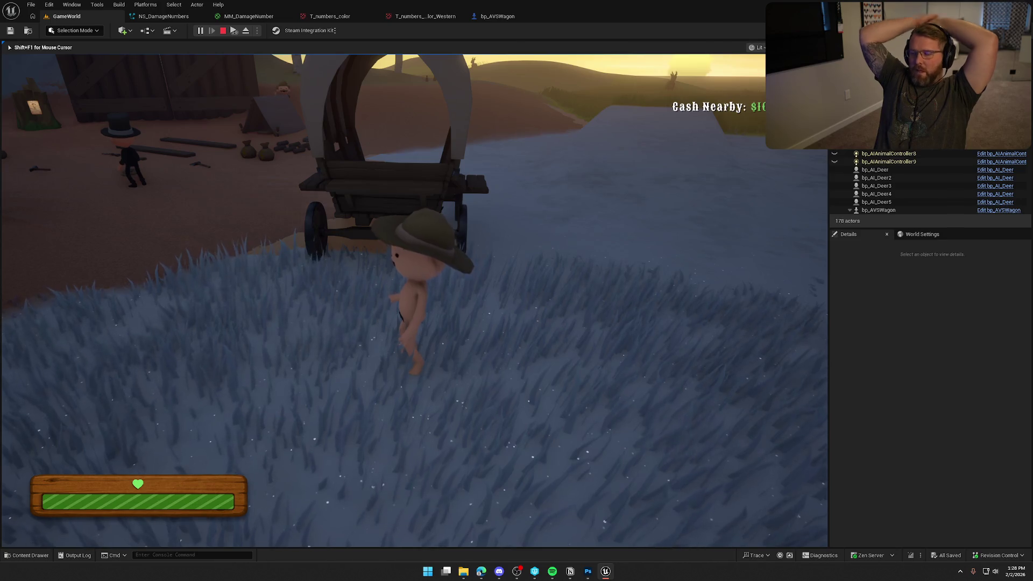
Walk around the wagon checking the E Drive and E Sit prompts, then stop playing
{"action": "key", "text": "w"}
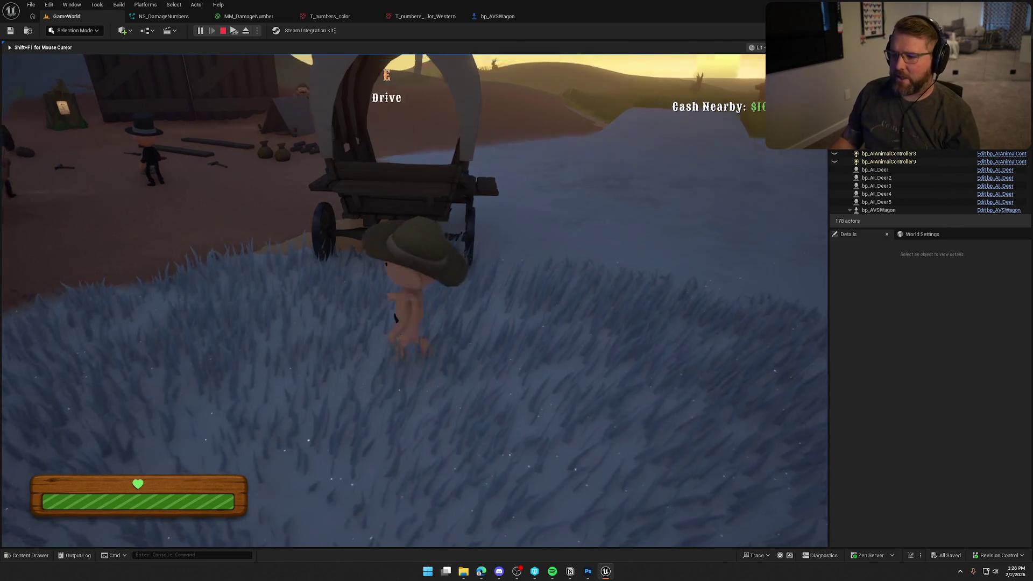
{"action": "key", "text": "s"}
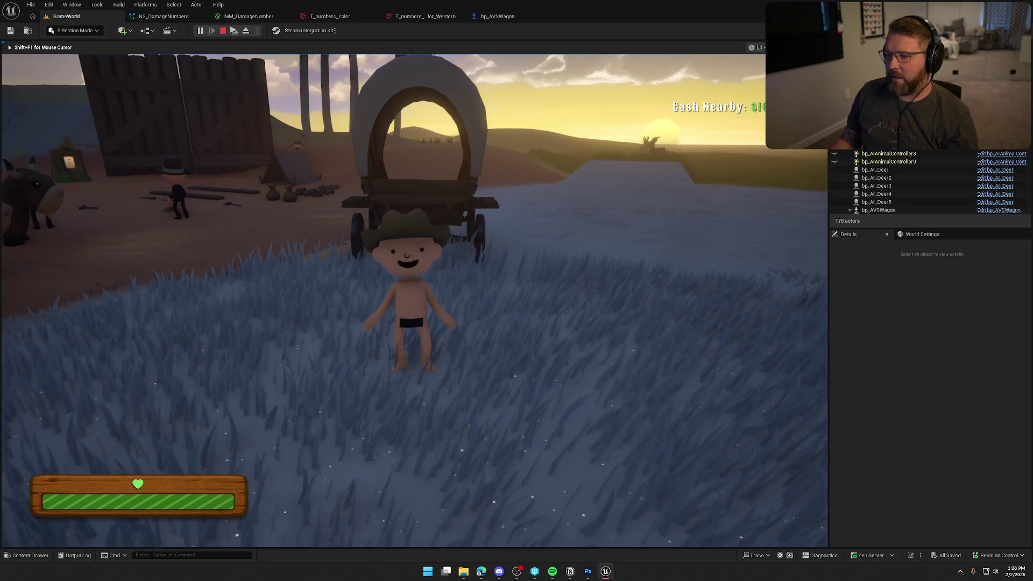
{"action": "key", "text": "w"}
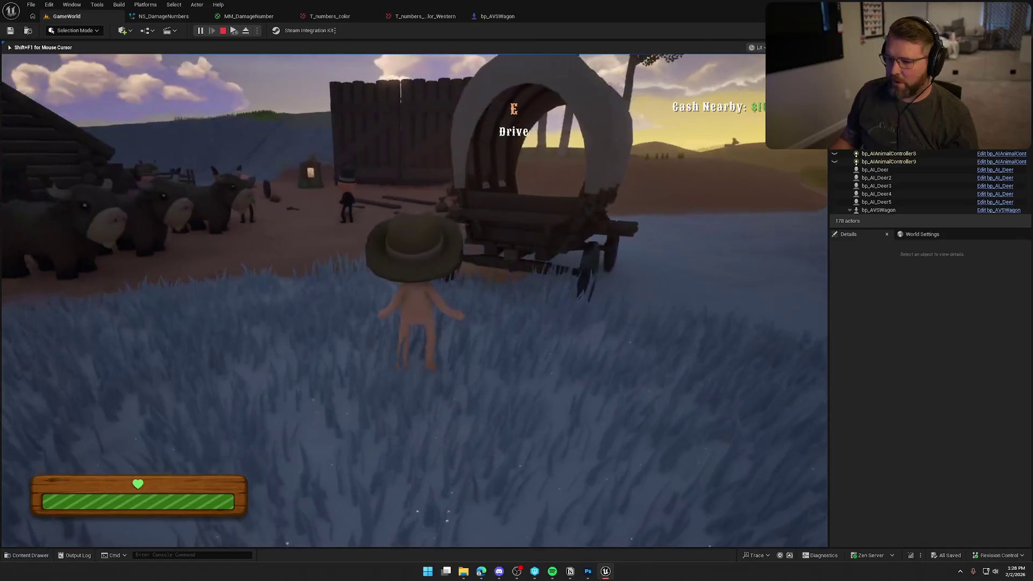
{"action": "key", "text": "s"}
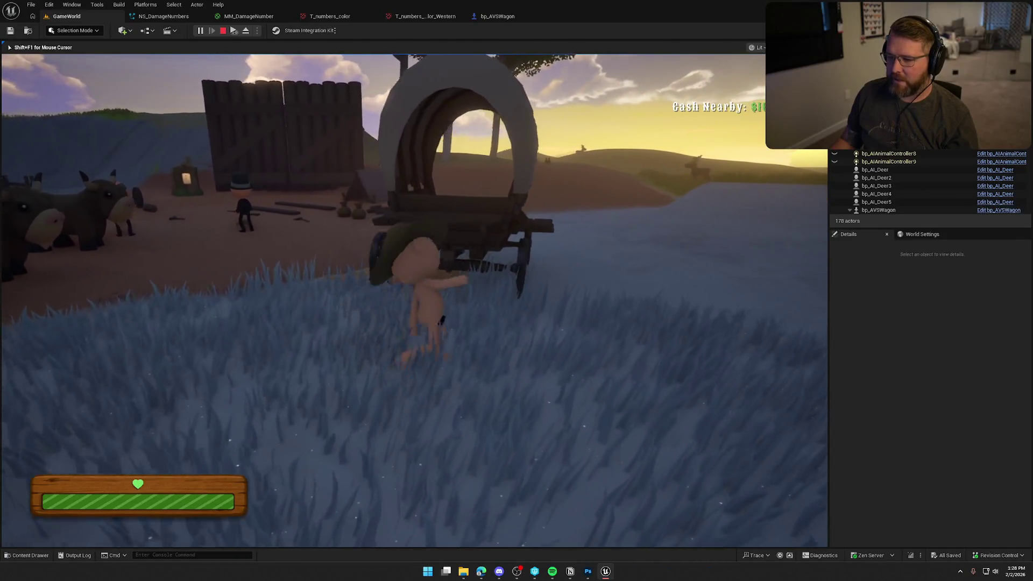
{"action": "key", "text": "s"}
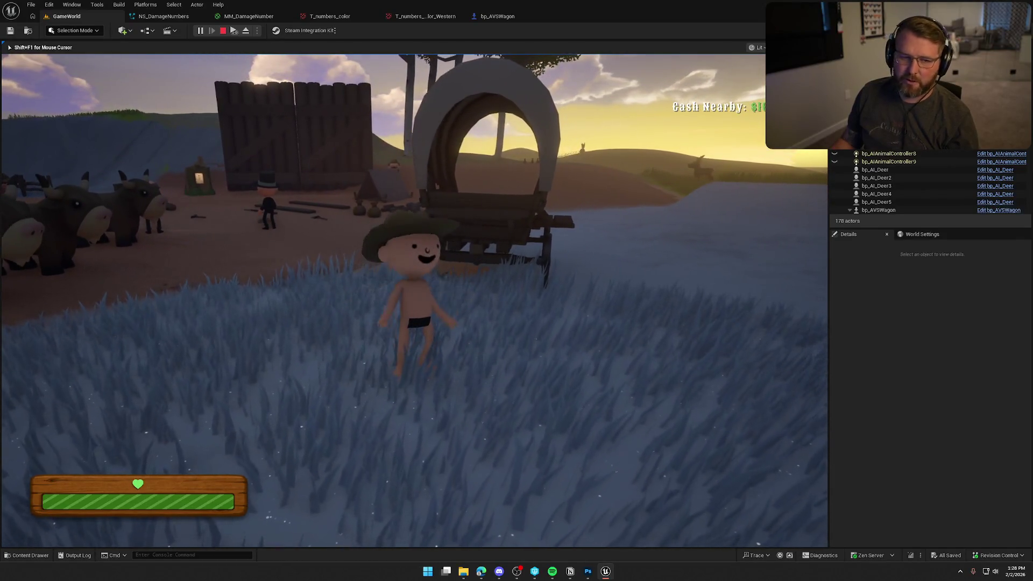
{"action": "key", "text": "s"}
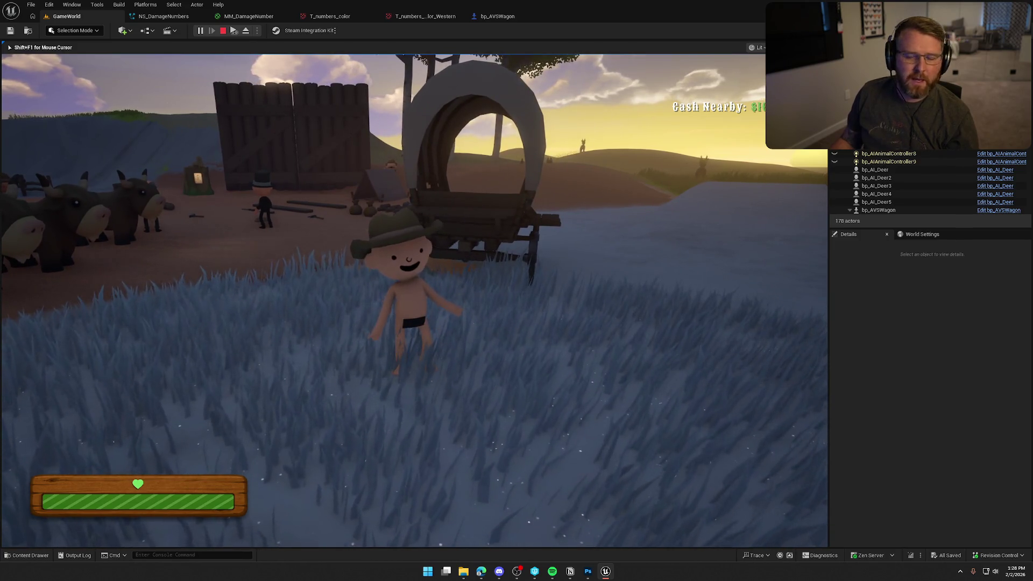
{"action": "key", "text": "w"}
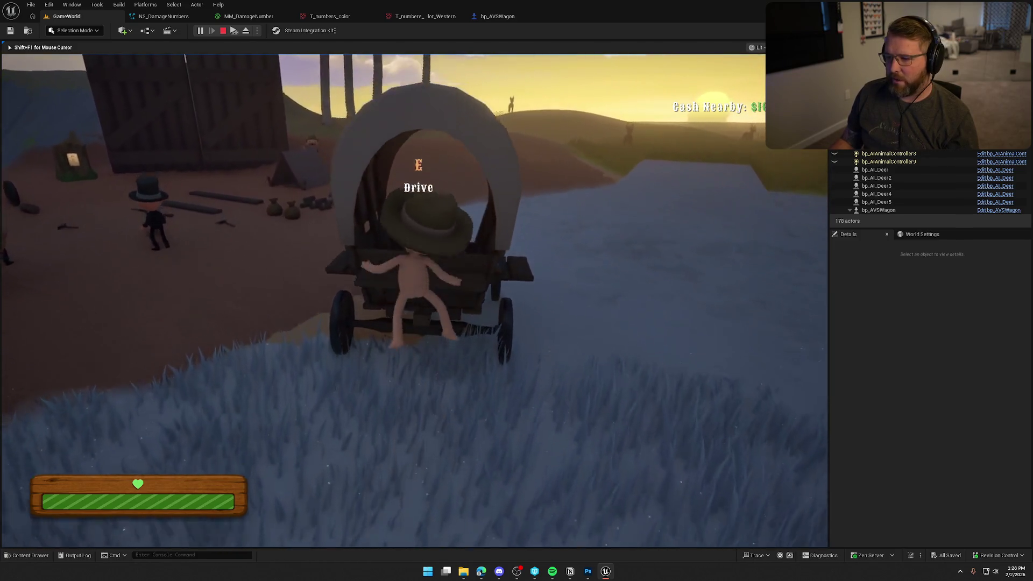
{"action": "key", "text": "s"}
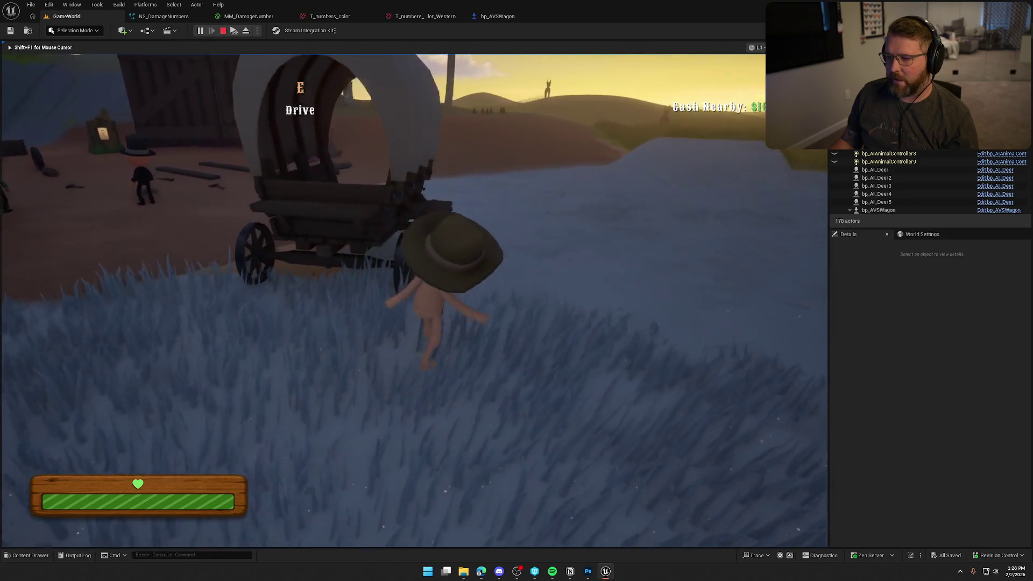
{"action": "key", "text": "w"}
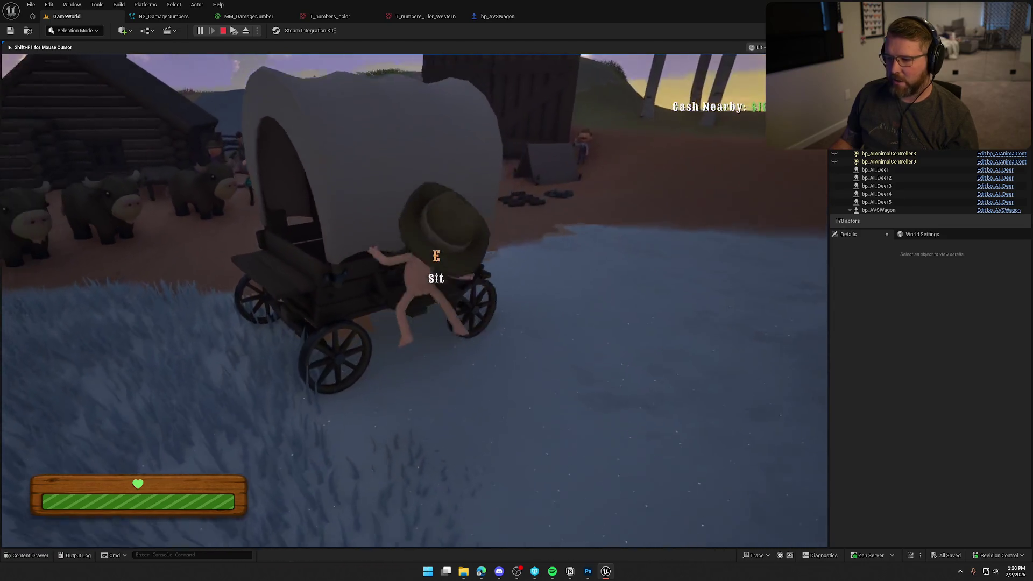
{"action": "key", "text": "w"}
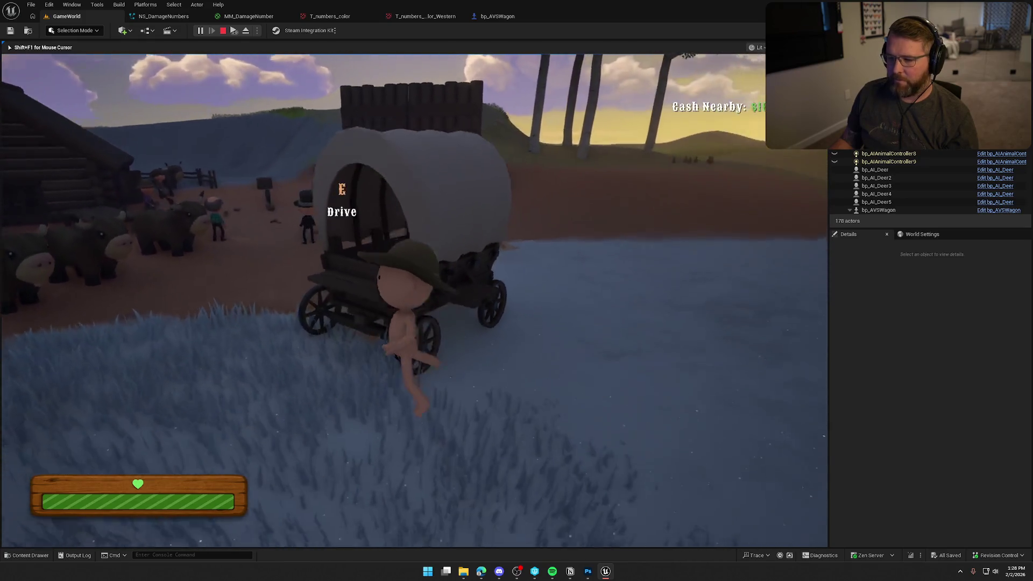
{"action": "key", "text": "w"}
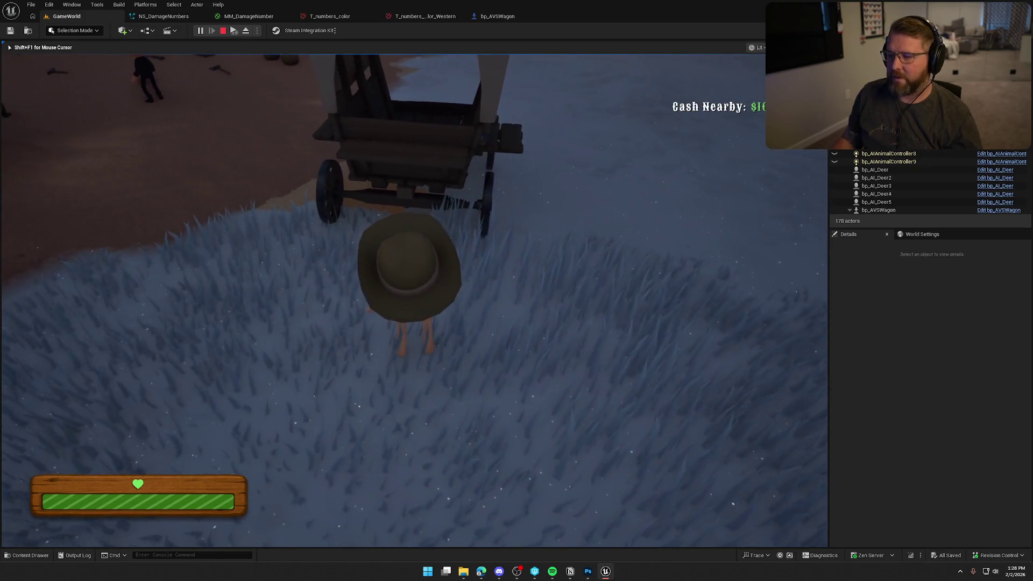
{"action": "key", "text": "d"}
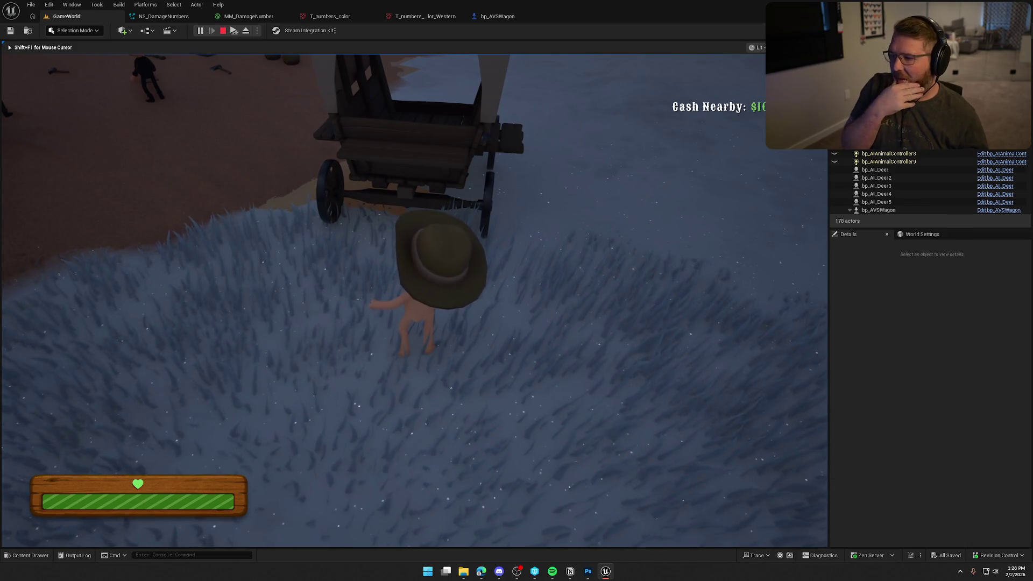
{"action": "key", "text": "a"}
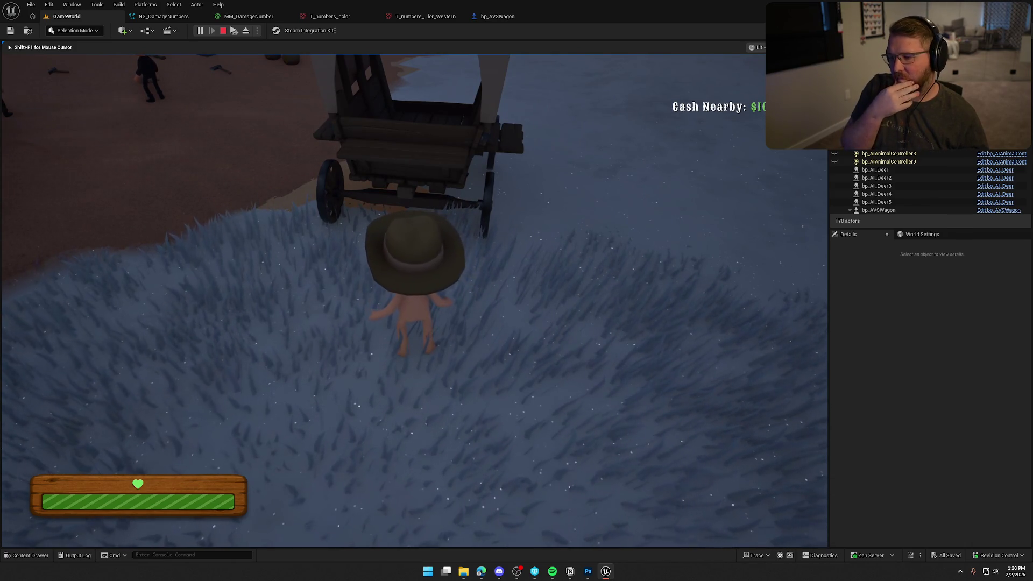
{"action": "key", "text": "d"}
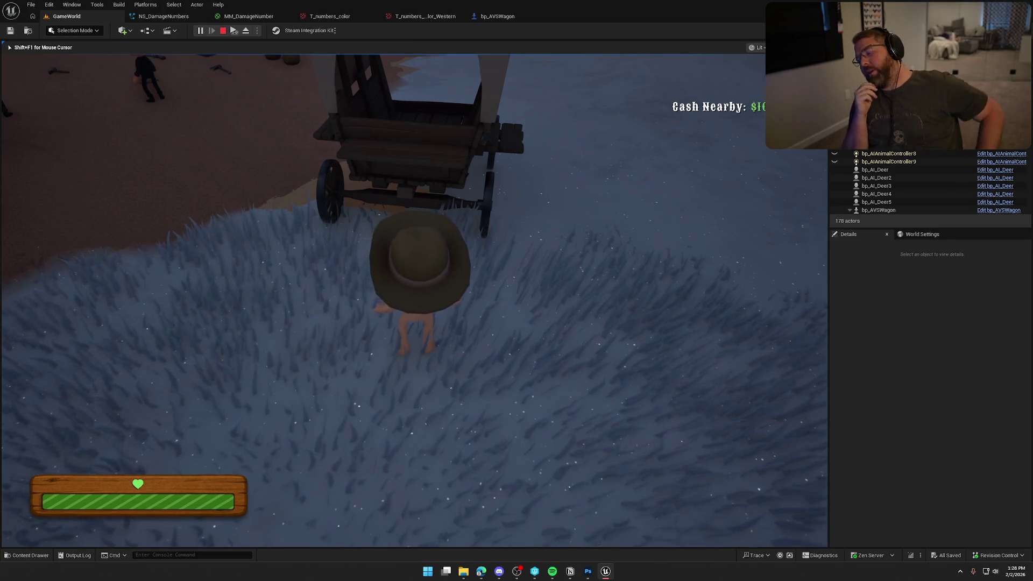
{"action": "key", "text": "d"}
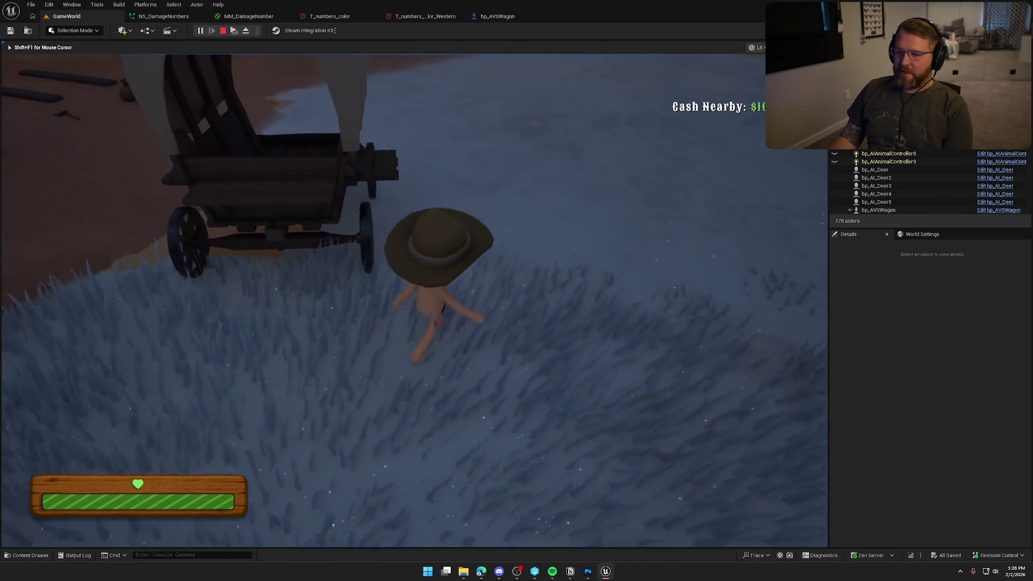
{"action": "key", "text": "w"}
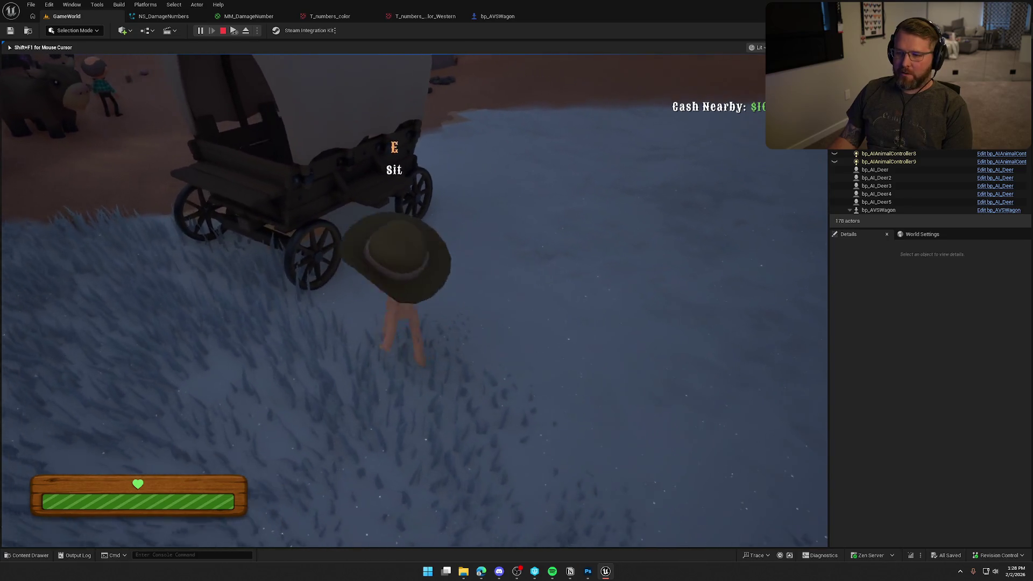
{"action": "key", "text": "s"}
{"action": "key", "text": "s"}
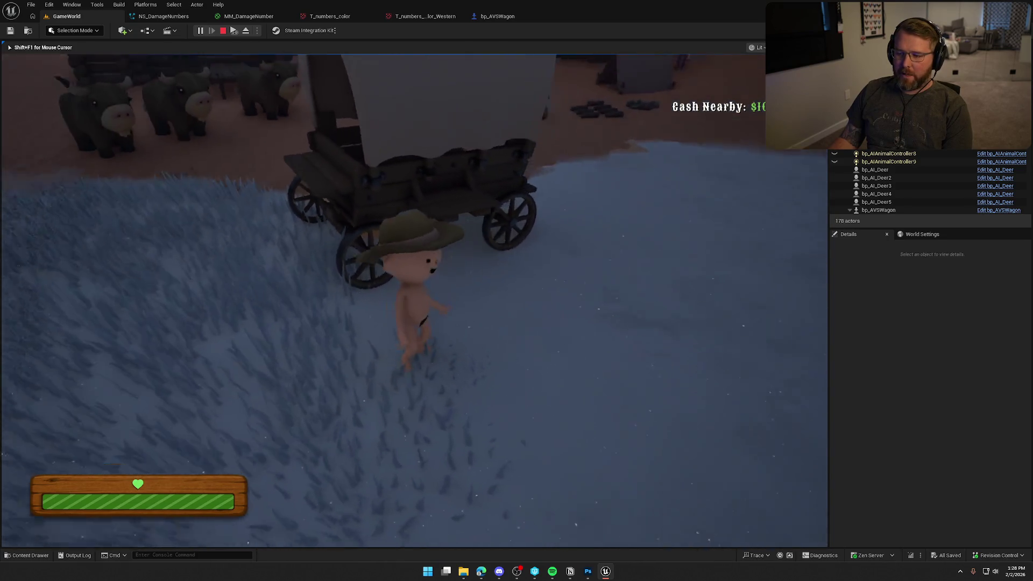
{"action": "key", "text": "w"}
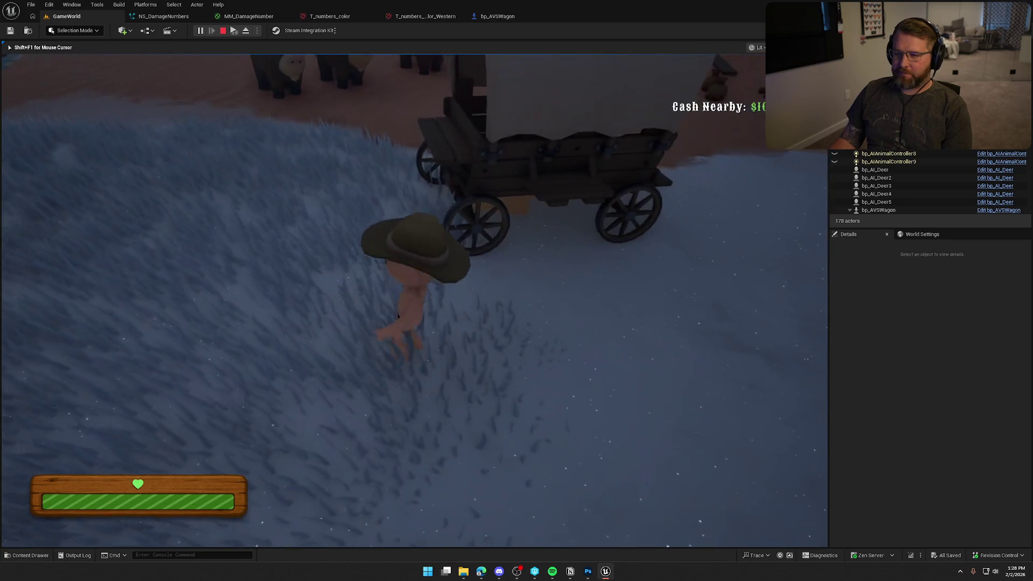
{"action": "key", "text": "Escape"}
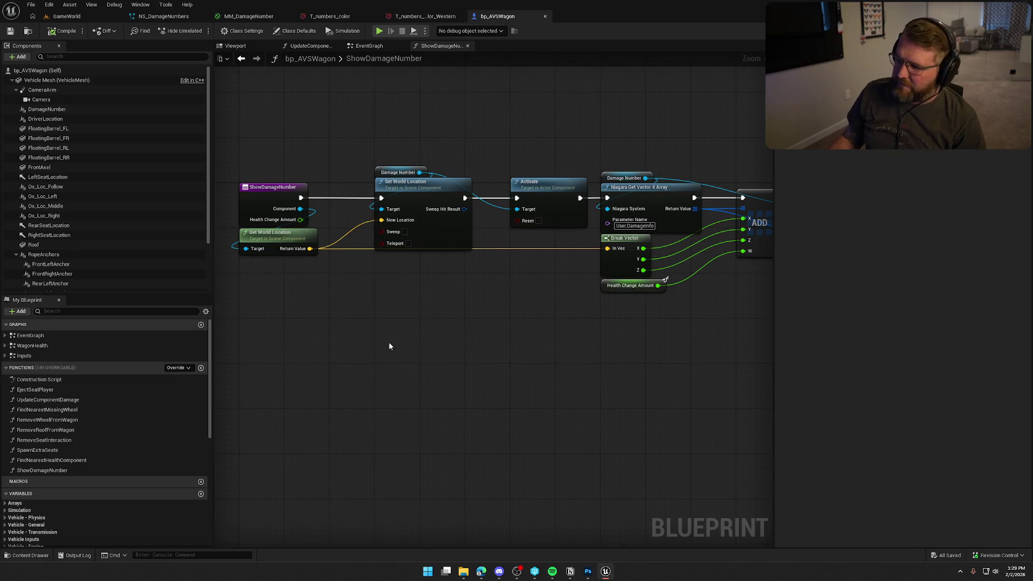
Leave bp_AVSWagon's ShowDamageNumber graph and return to the GameWorld level viewport
{"action": "left_click", "coordinate": [116, 16]}
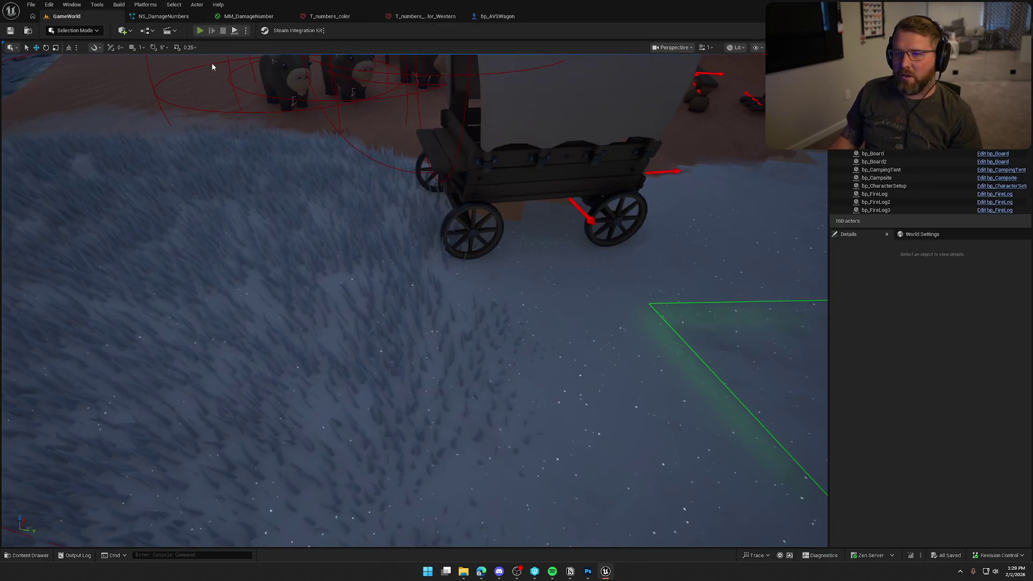
Play-test picking up the hammer and striking the wagon, seeing damage numbers like 20
{"action": "left_click", "coordinate": [200, 30]}
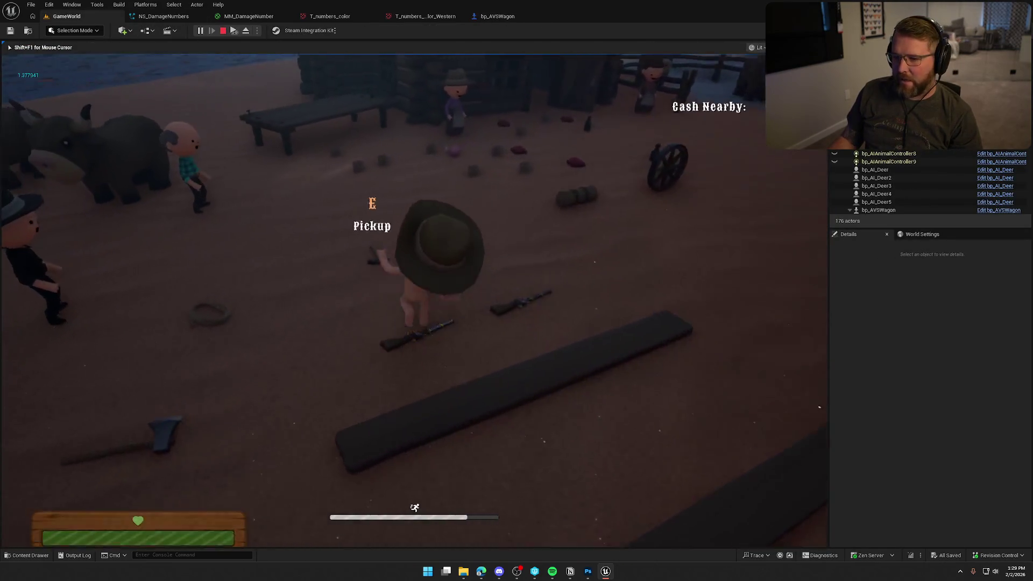
{"action": "key", "text": "e"}
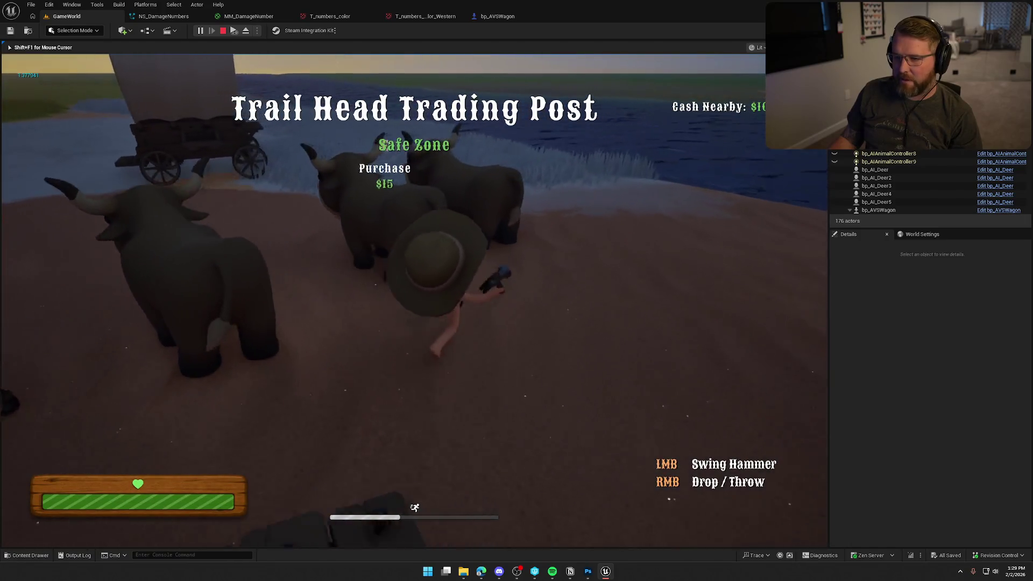
{"action": "key", "text": "shift+w"}
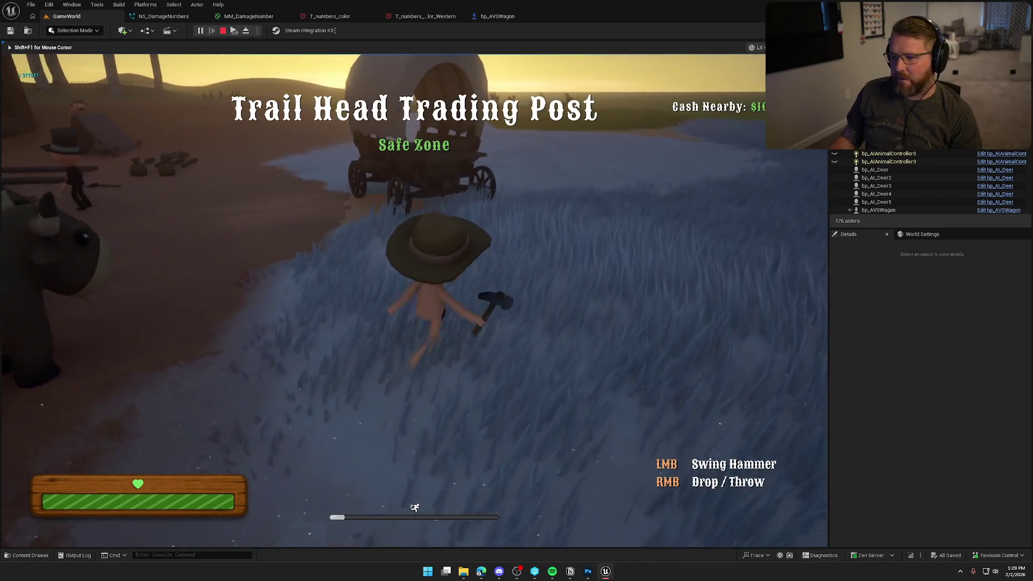
{"action": "key", "text": "w"}
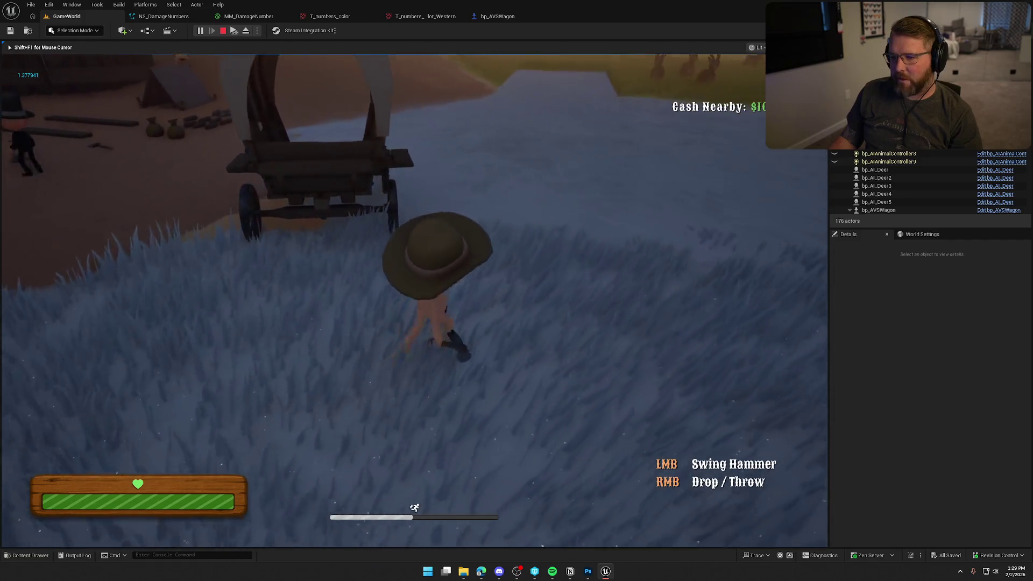
{"action": "key", "text": "w"}
{"action": "left_click", "coordinate": [414, 300]}
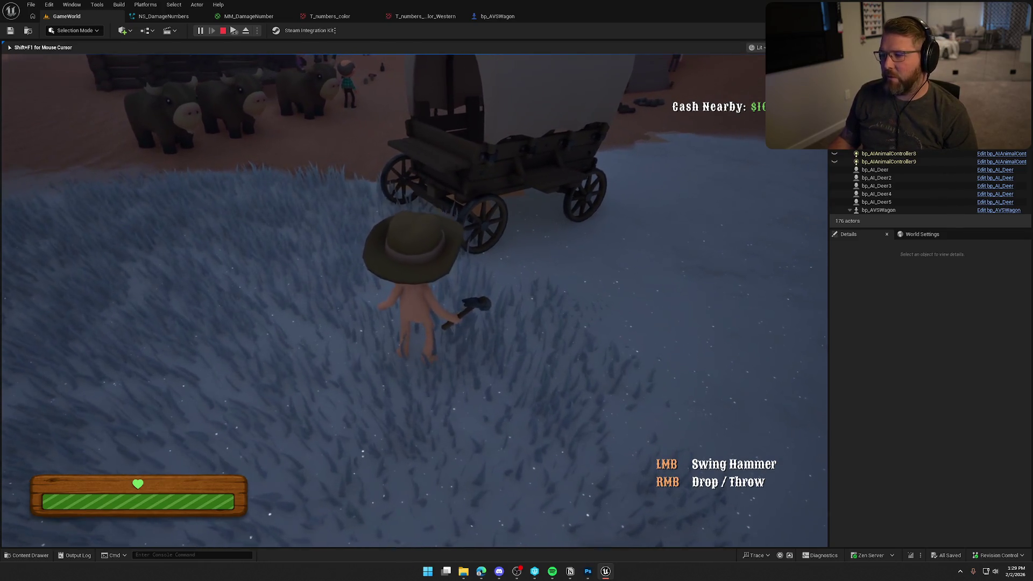
{"action": "key", "text": "w"}
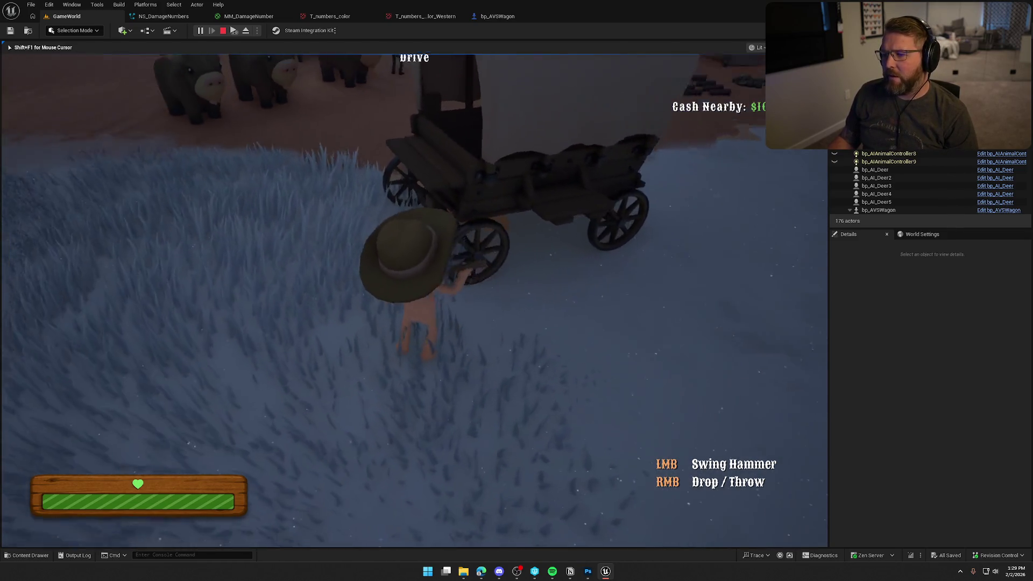
{"action": "left_click", "coordinate": [415, 300]}
{"action": "left_click", "coordinate": [415, 300]}
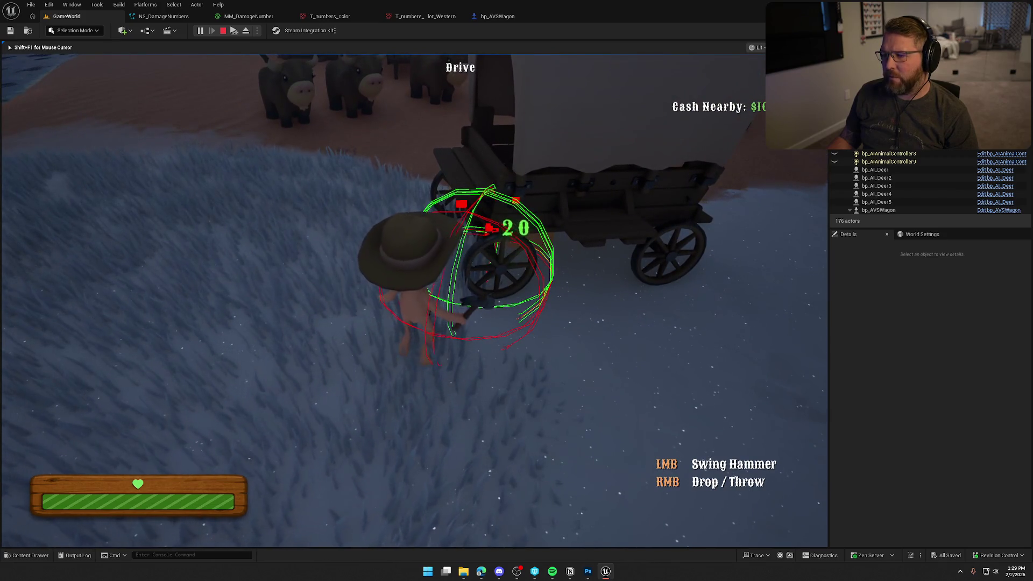
{"action": "key", "text": "shift+w"}
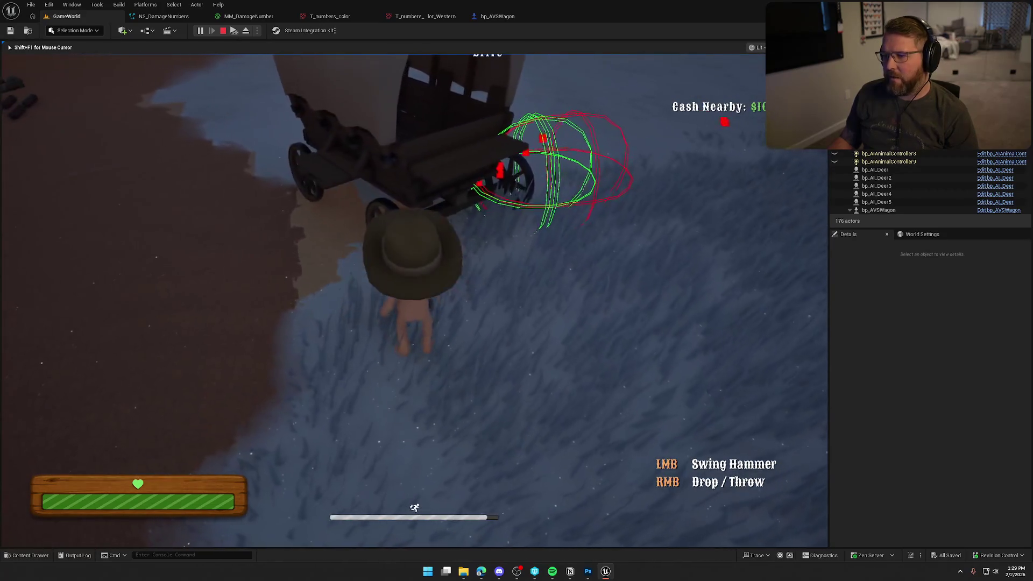
{"action": "left_click", "coordinate": [414, 300]}
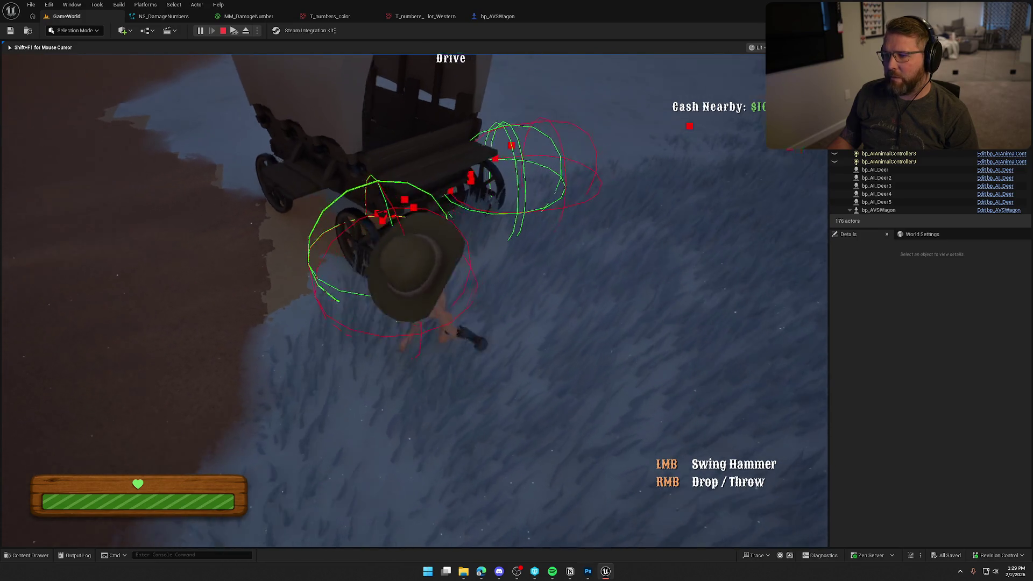
{"action": "key", "text": "Escape"}
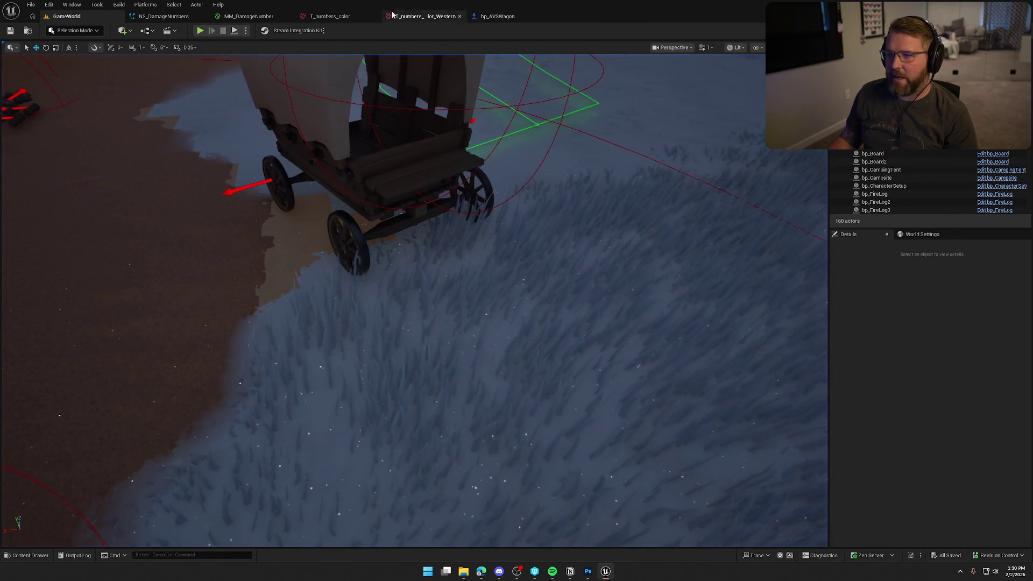
Select the hammer actor in the level and locate its bp_Hammer Blueprint asset
{"action": "key", "text": "ctrl+space"}
{"action": "left_click", "coordinate": [520, 216]}
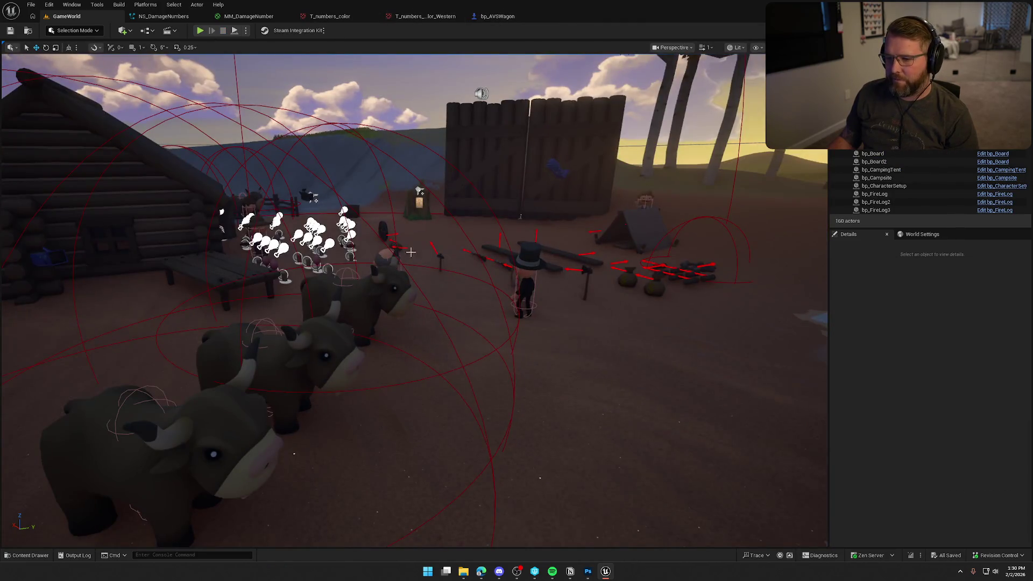
{"action": "left_click", "coordinate": [440, 260]}
{"action": "key", "text": "ctrl+b"}
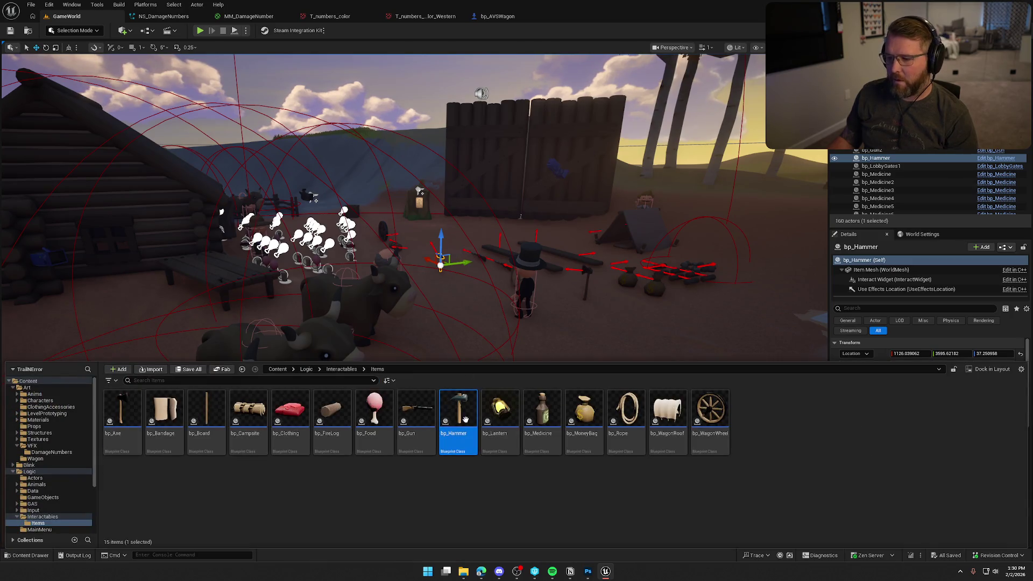
Set Server_ApplyHit's Multi Sphere Trace Draw Debug Type to None in bp_Hammer, then resume playing
{"action": "key", "text": "ctrl+e"}
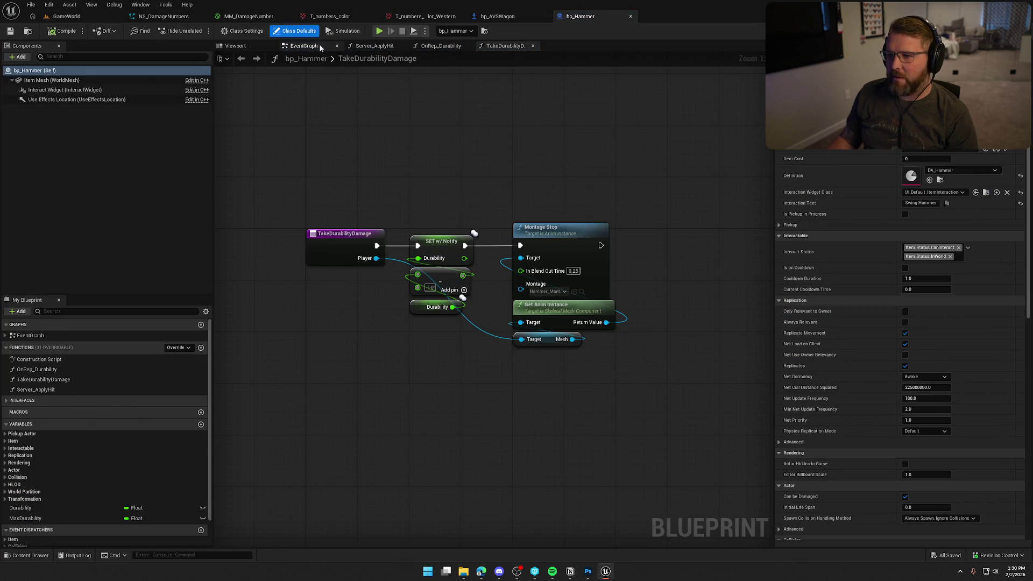
{"action": "left_click", "coordinate": [375, 46]}
{"action": "scroll", "coordinate": [463, 186], "scroll_direction": "up", "scroll_amount": 3}
{"action": "left_click", "coordinate": [444, 240]}
{"action": "left_click", "coordinate": [425, 250]}
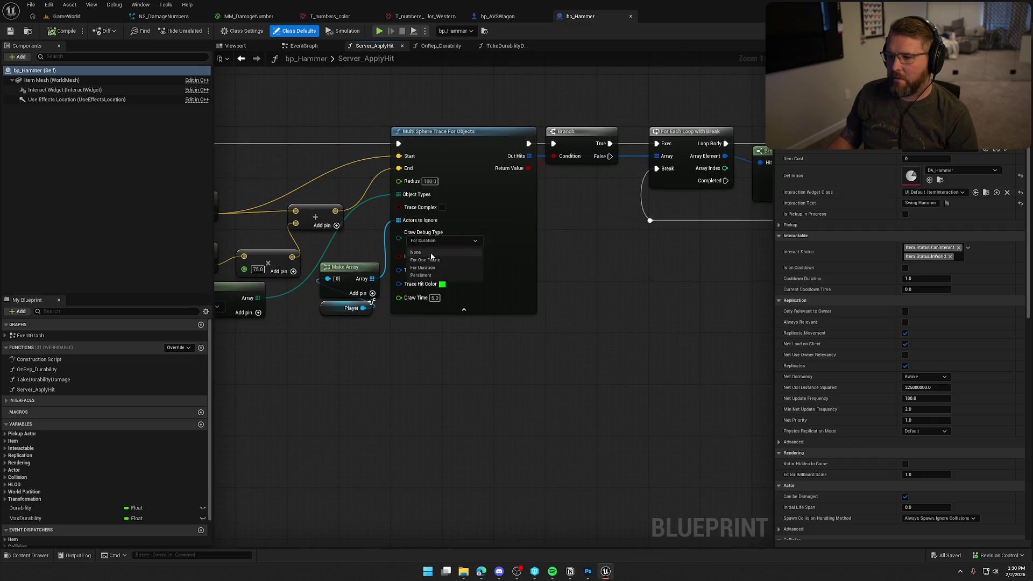
{"action": "left_click", "coordinate": [67, 17]}
{"action": "left_click", "coordinate": [233, 30]}
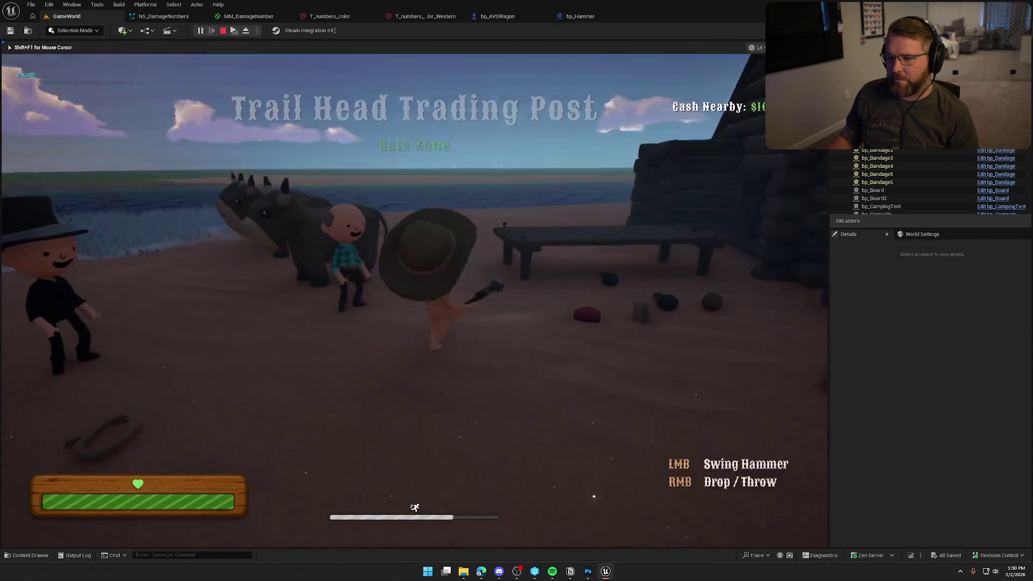
Hit the wagon wheel three times with the hammer in game, then stop and view ShowDamageNumber
{"action": "key", "text": "w"}
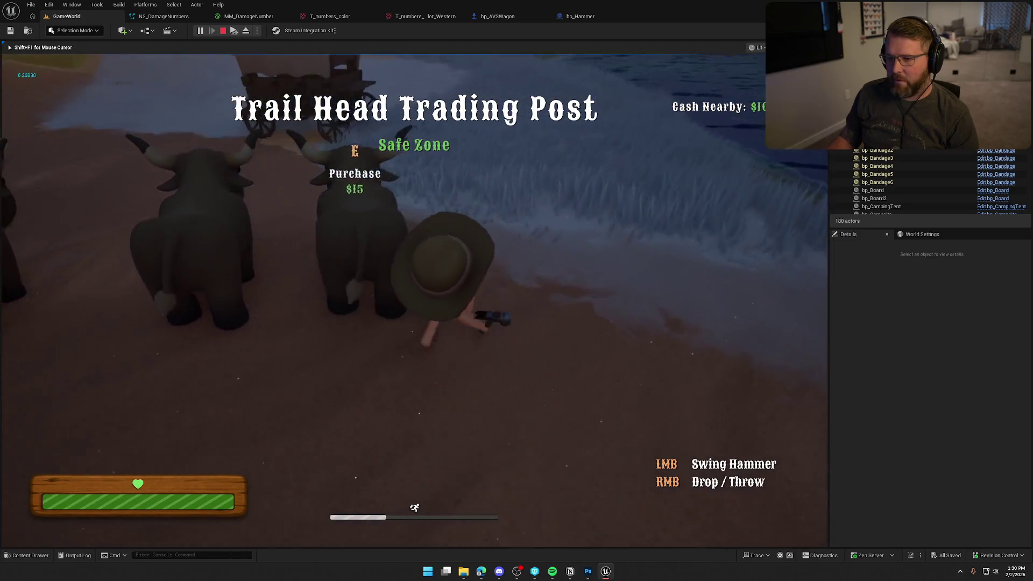
{"action": "key", "text": "w"}
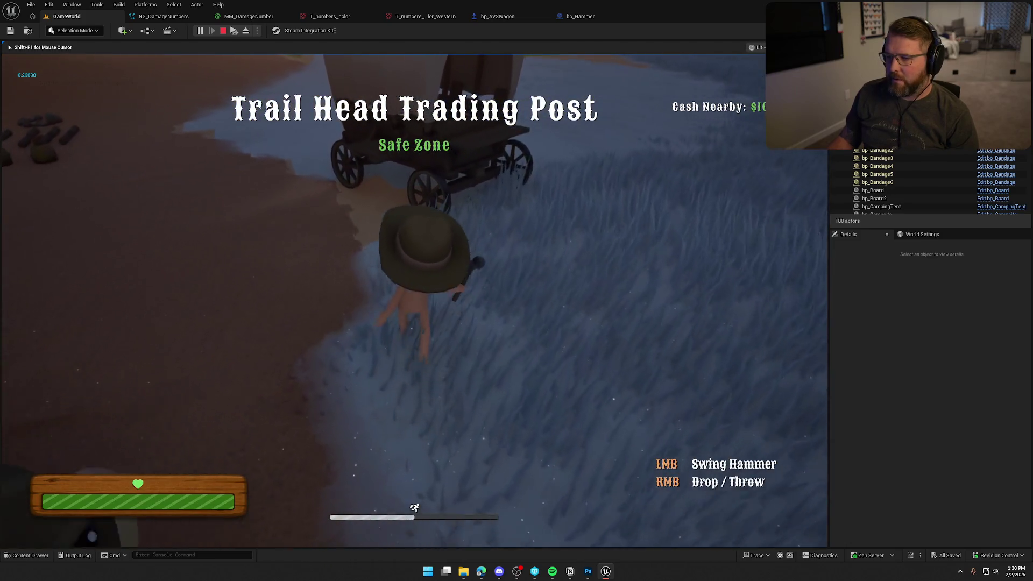
{"action": "left_click", "coordinate": [414, 300]}
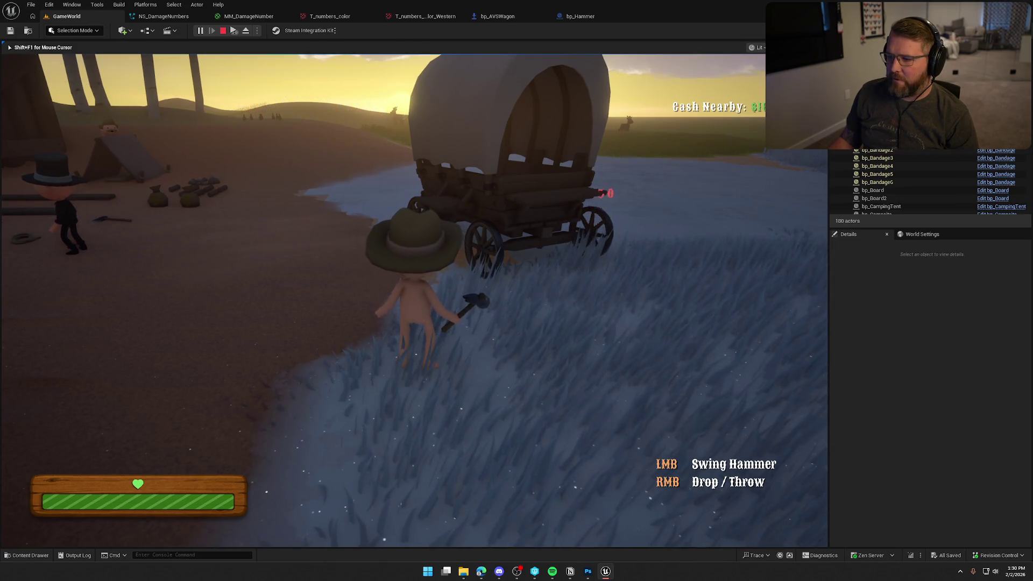
{"action": "key", "text": "w"}
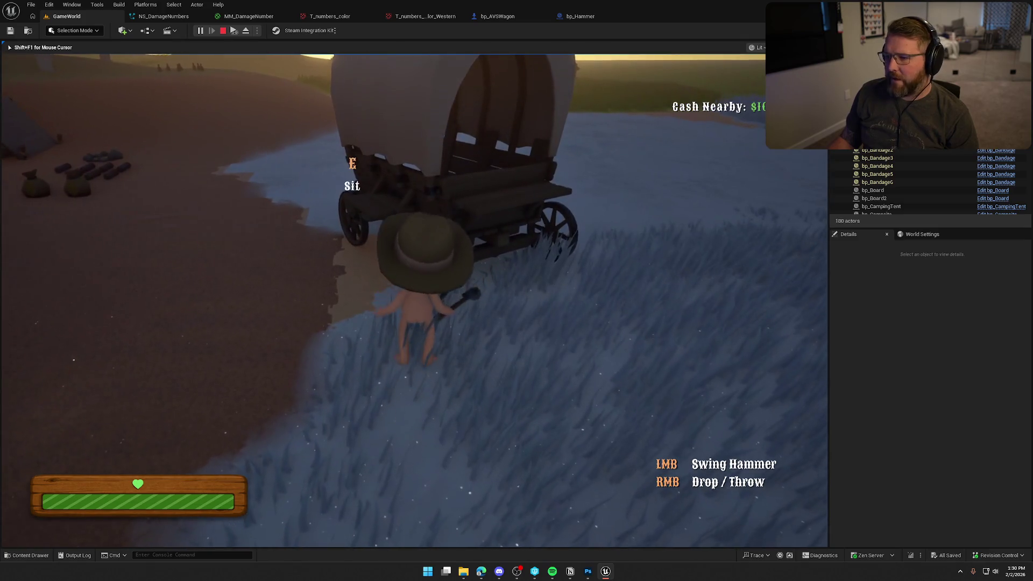
{"action": "left_click", "coordinate": [414, 300]}
{"action": "left_click", "coordinate": [414, 300]}
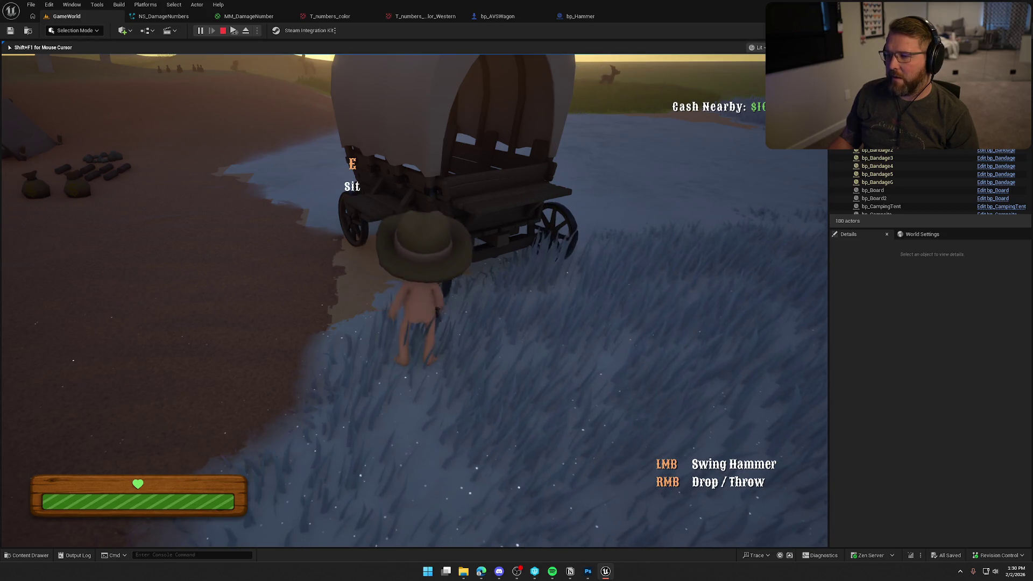
{"action": "key", "text": "w"}
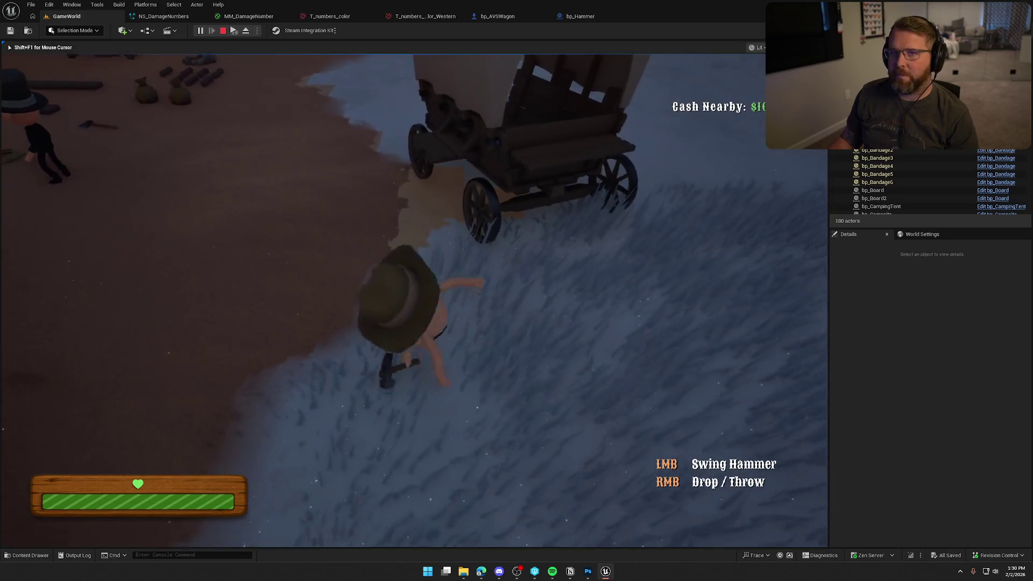
{"action": "key", "text": "w"}
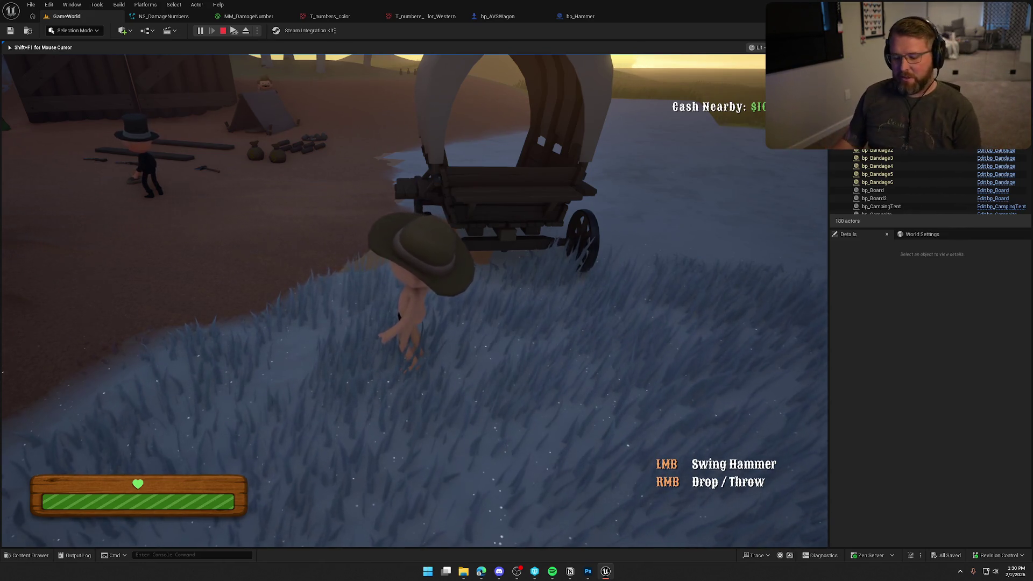
{"action": "key", "text": "Escape"}
{"action": "left_click", "coordinate": [513, 17]}
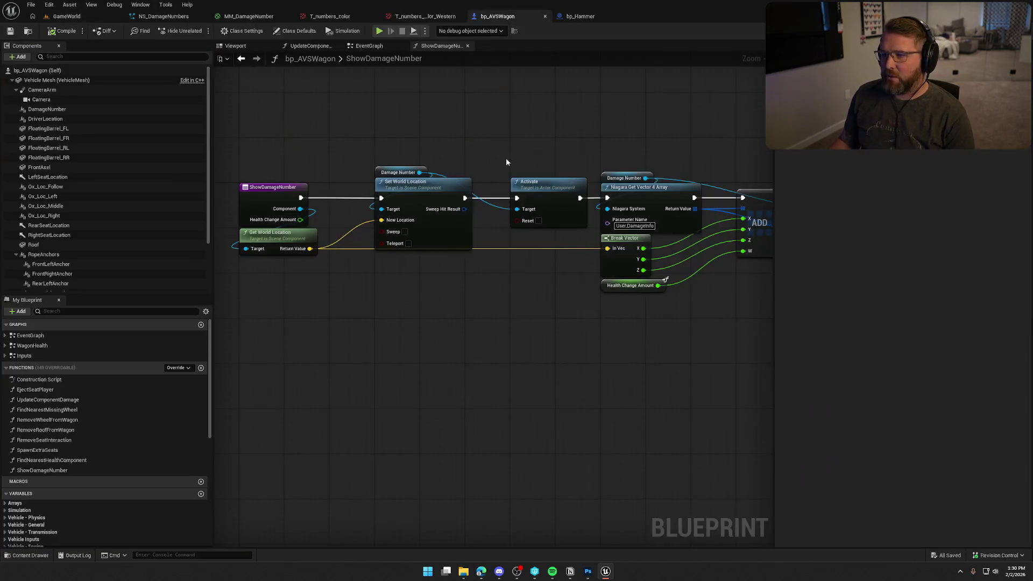
Add a Scene component under Vehicle Mesh in bp_AVSWagon and name it Hull_DamageText
{"action": "left_click", "coordinate": [235, 46]}
{"action": "scroll", "coordinate": [107, 174], "scroll_direction": "down", "scroll_amount": 3}
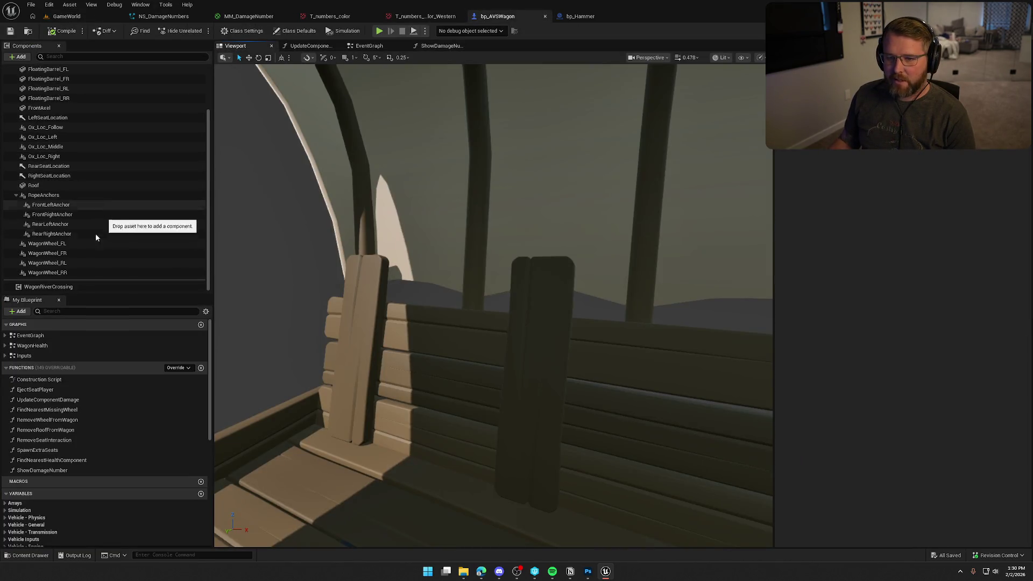
{"action": "left_click", "coordinate": [16, 195]}
{"action": "scroll", "coordinate": [76, 247], "scroll_direction": "up", "scroll_amount": 3}
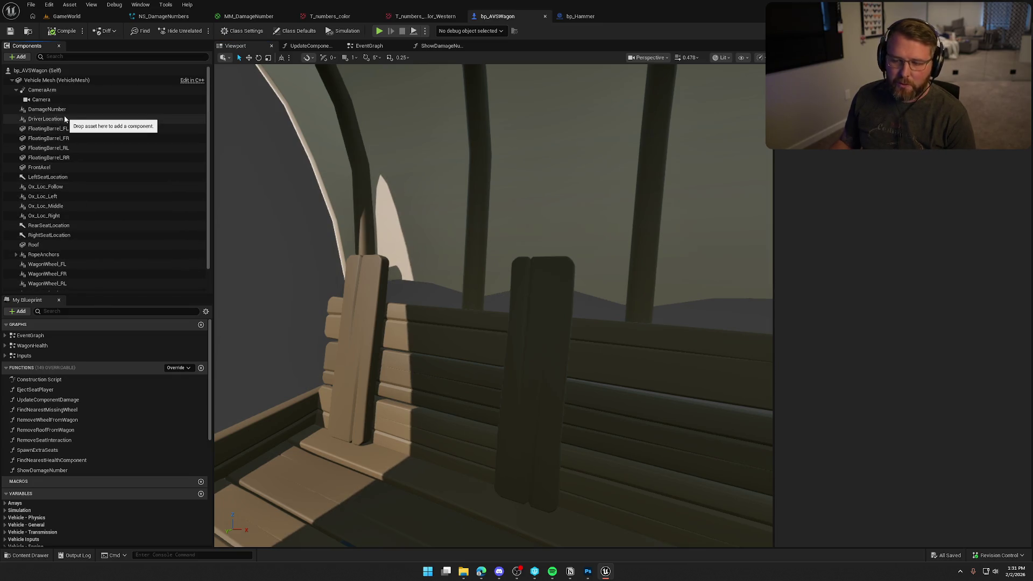
{"action": "left_click", "coordinate": [35, 80]}
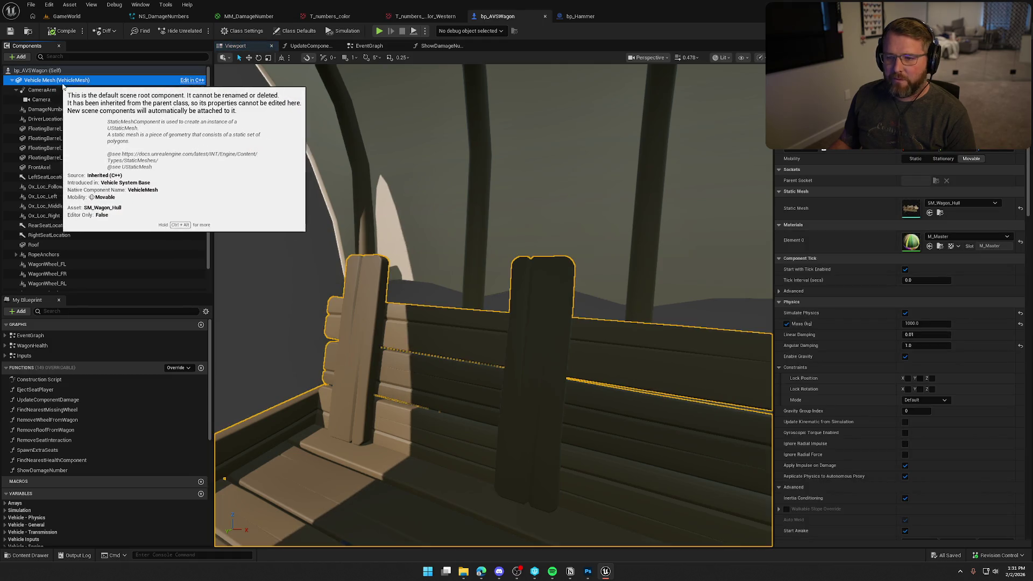
{"action": "left_click", "coordinate": [18, 57]}
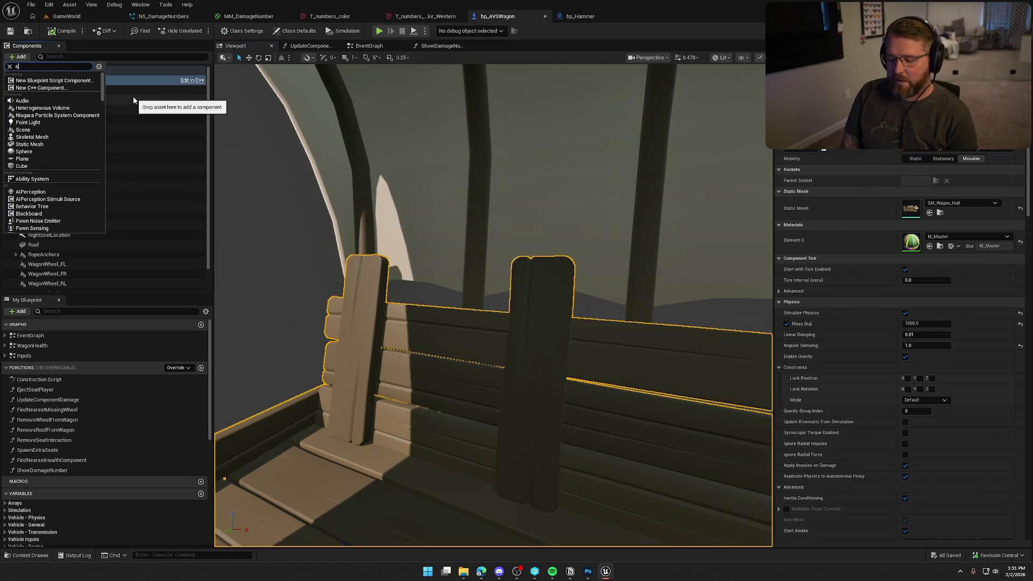
{"action": "type", "text": "ce"}
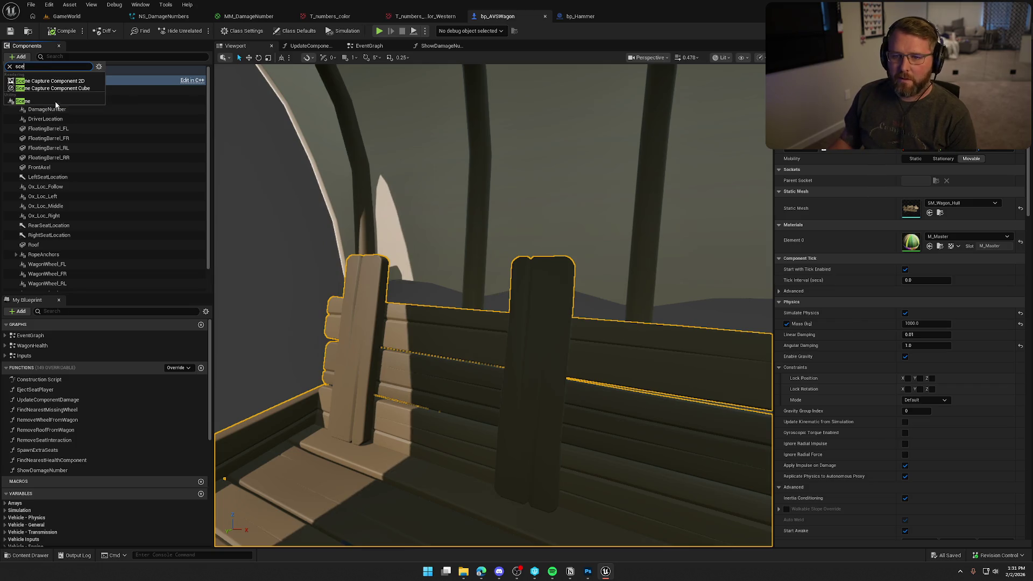
{"action": "left_click", "coordinate": [56, 102]}
{"action": "type", "text": "Hull_Dam"}
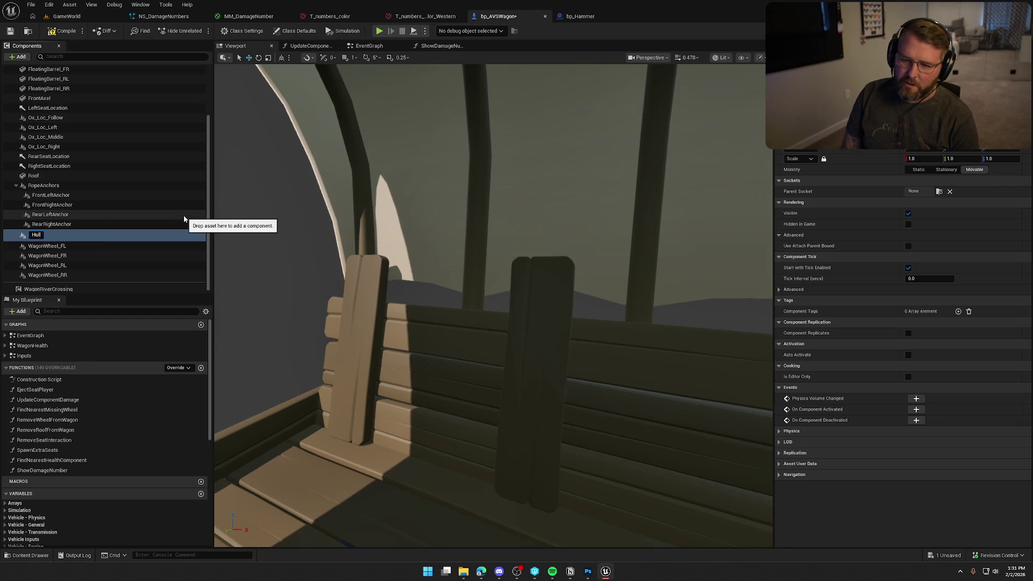
{"action": "type", "text": "ageTe"}
{"action": "type", "text": "xt"}
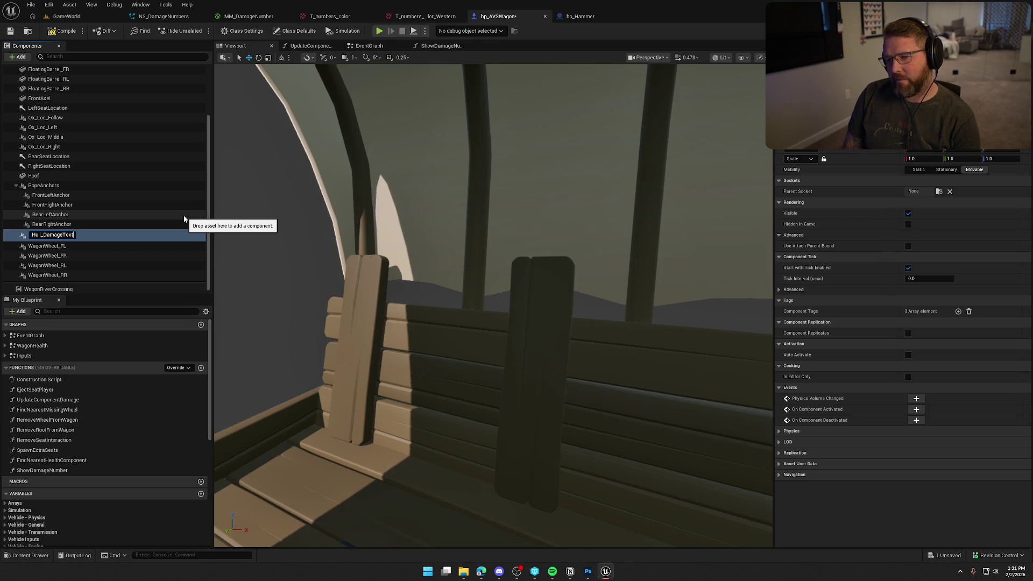
{"action": "key", "text": "Return"}
{"action": "key", "text": "f"}
{"action": "mouse_move", "coordinate": [414, 290]}
{"action": "left_mouse_down"}
{"action": "mouse_move", "coordinate": [595, 276]}
{"action": "mouse_move", "coordinate": [449, 349]}
{"action": "mouse_move", "coordinate": [472, 350]}
{"action": "mouse_move", "coordinate": [461, 349]}
{"action": "mouse_move", "coordinate": [474, 307]}
{"action": "mouse_move", "coordinate": [581, 305]}
{"action": "left_mouse_up"}
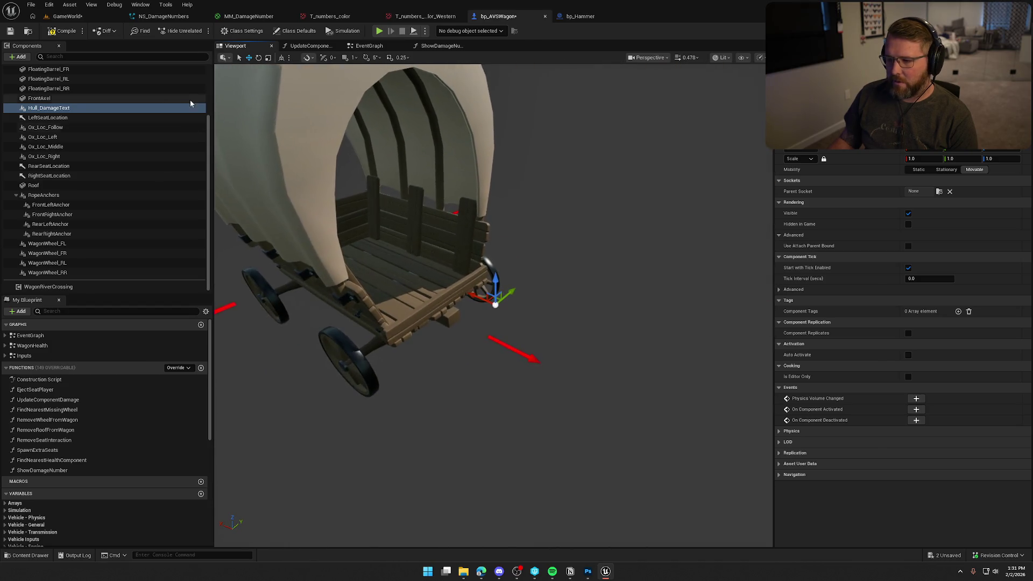
Save the wagon Blueprint and collapse the CameraArm branch in the Components list
{"action": "key", "text": "ctrl+s"}
{"action": "scroll", "coordinate": [94, 146], "scroll_direction": "up", "scroll_amount": 5}
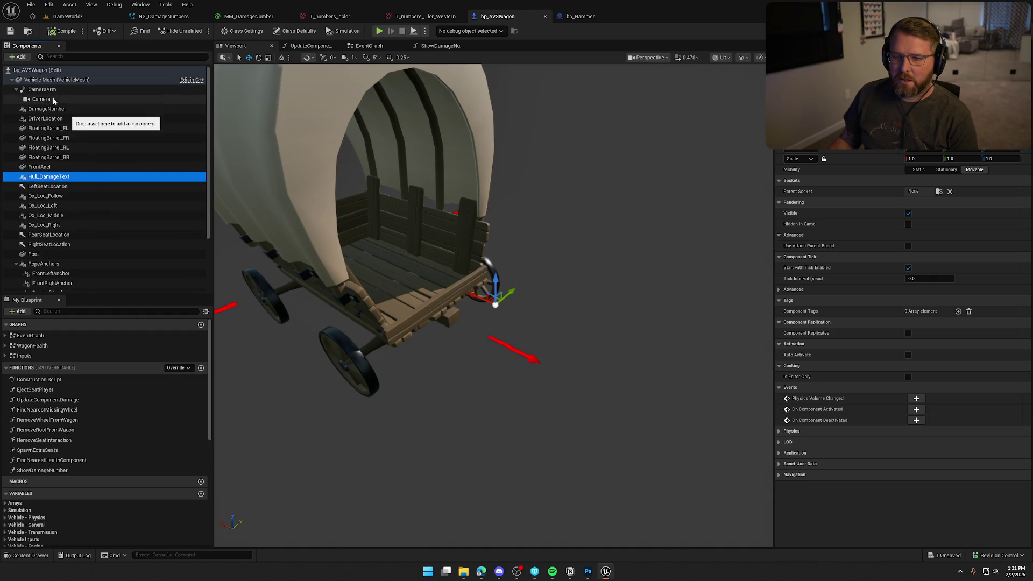
{"action": "left_click", "coordinate": [16, 89]}
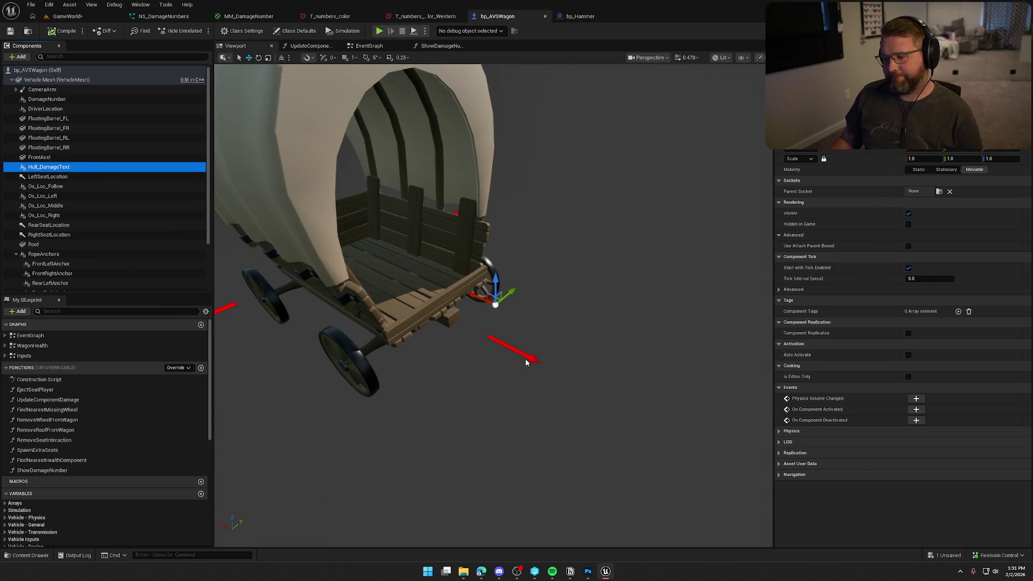
{"action": "mouse_move", "coordinate": [281, 318]}
{"action": "left_mouse_down"}
{"action": "mouse_move", "coordinate": [323, 296]}
{"action": "mouse_move", "coordinate": [376, 302]}
{"action": "left_mouse_up"}
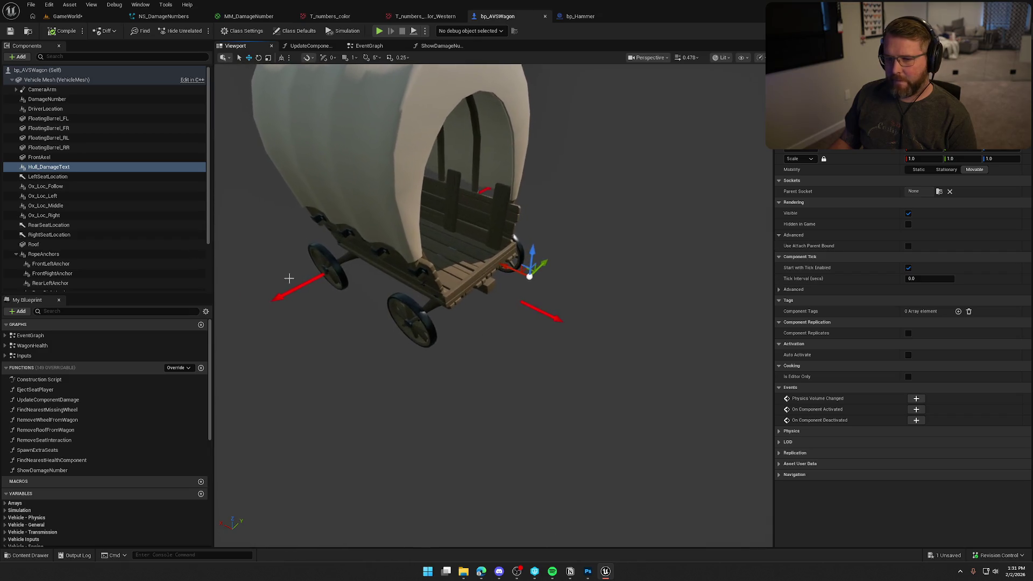
{"action": "scroll", "coordinate": [82, 274], "scroll_direction": "down", "scroll_amount": 3}
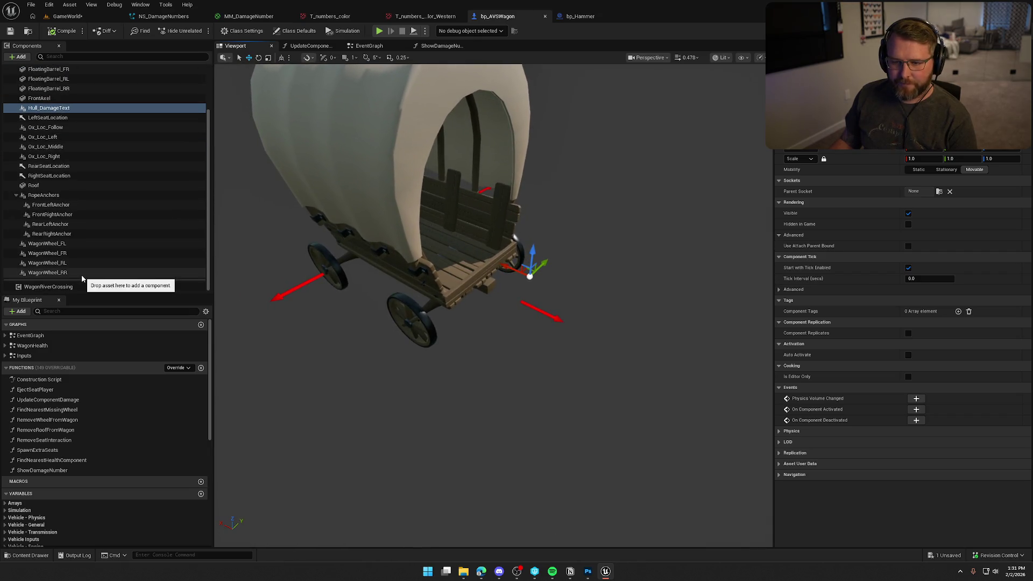
Add a Scene component under the front-left wheel, then undo it
{"action": "left_click", "coordinate": [76, 243]}
{"action": "left_click", "coordinate": [21, 57]}
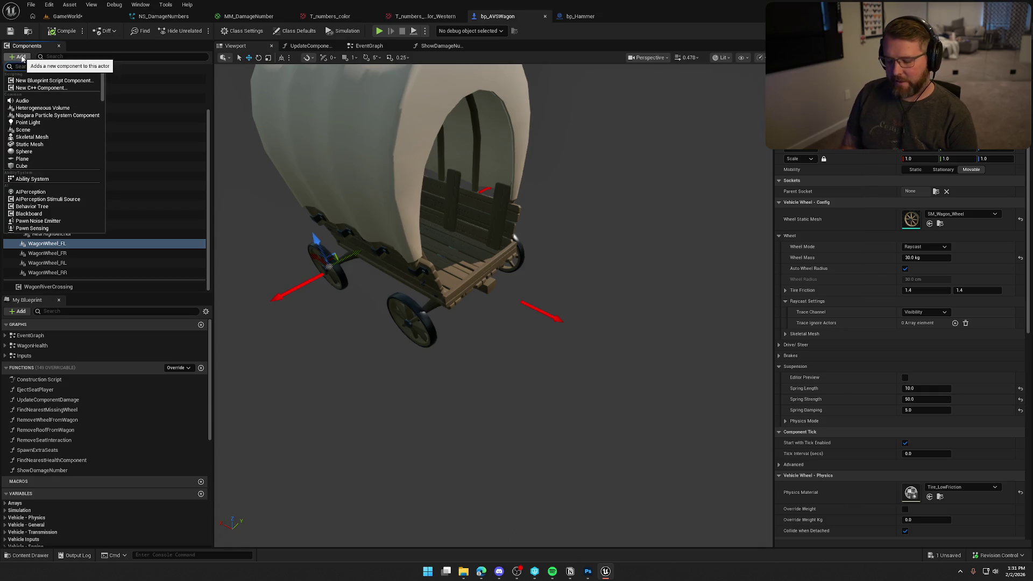
{"action": "type", "text": "scene"}
{"action": "left_click", "coordinate": [39, 101]}
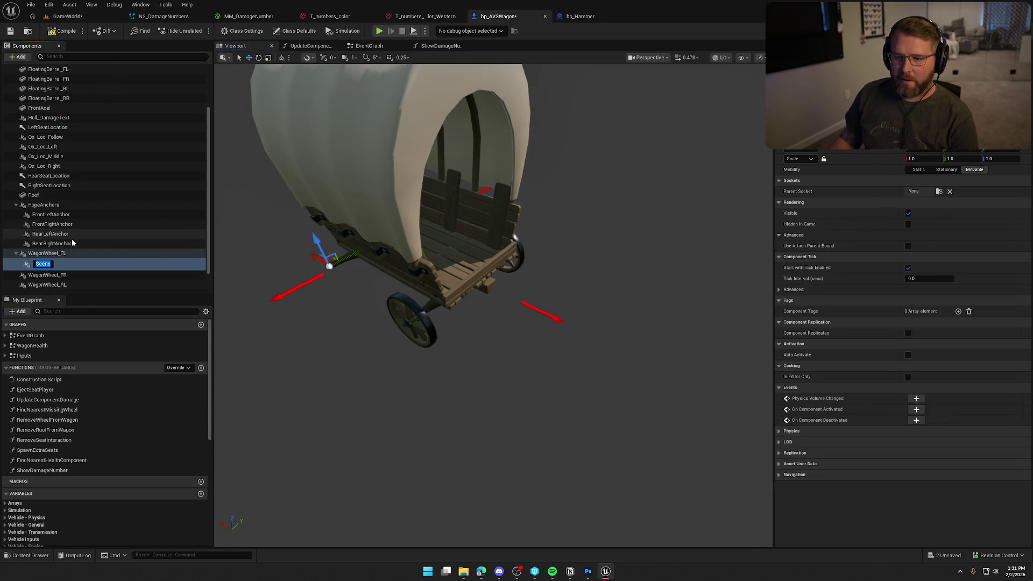
{"action": "left_click_drag", "start_coordinate": [324, 307], "coordinate": [382, 313]}
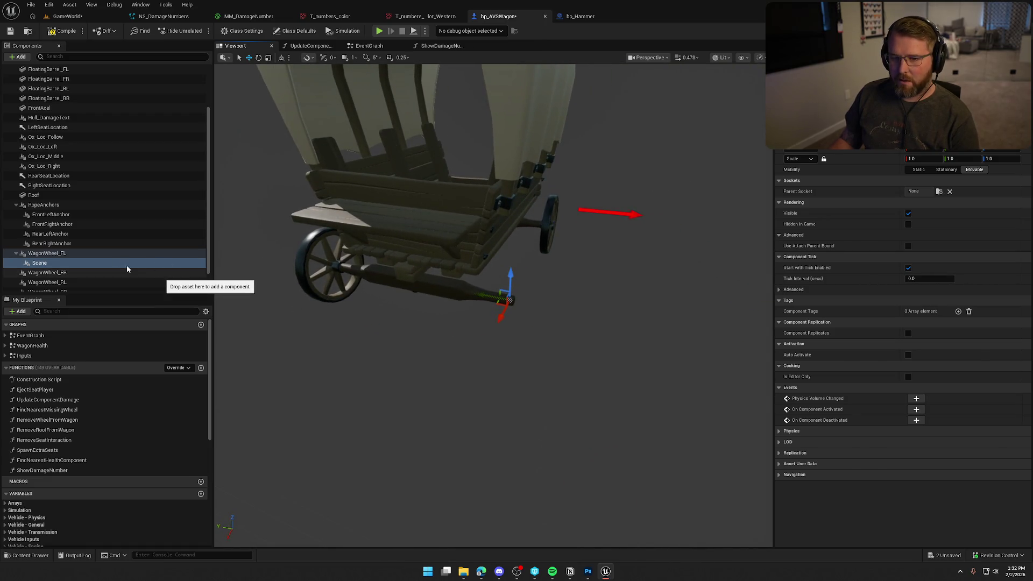
{"action": "key", "text": "ctrl+z"}
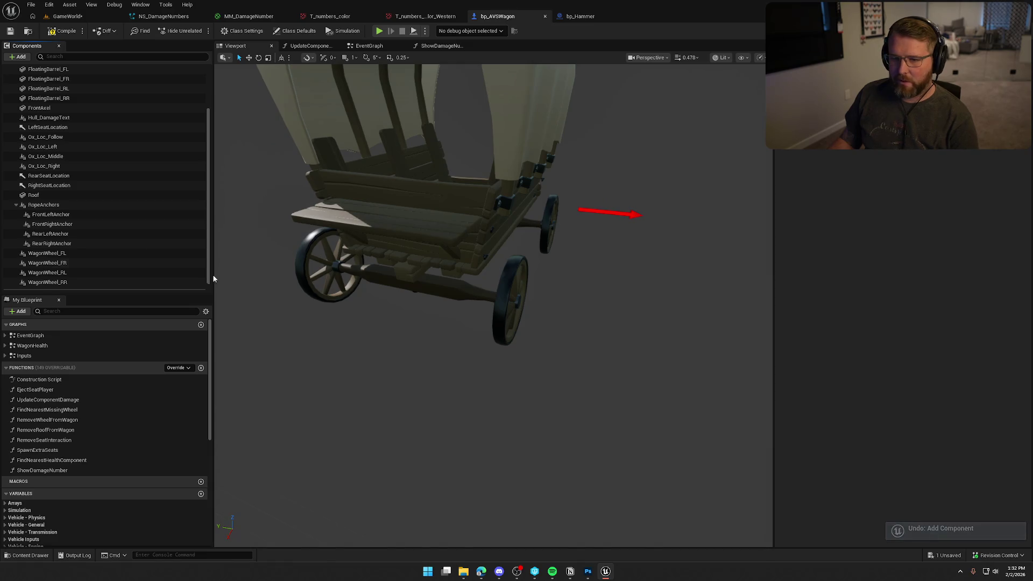
Delete the Hull_DamageText component, compile the wagon Blueprint and collapse the RopeAnchors group
{"action": "scroll", "coordinate": [129, 233], "scroll_direction": "up", "scroll_amount": 2}
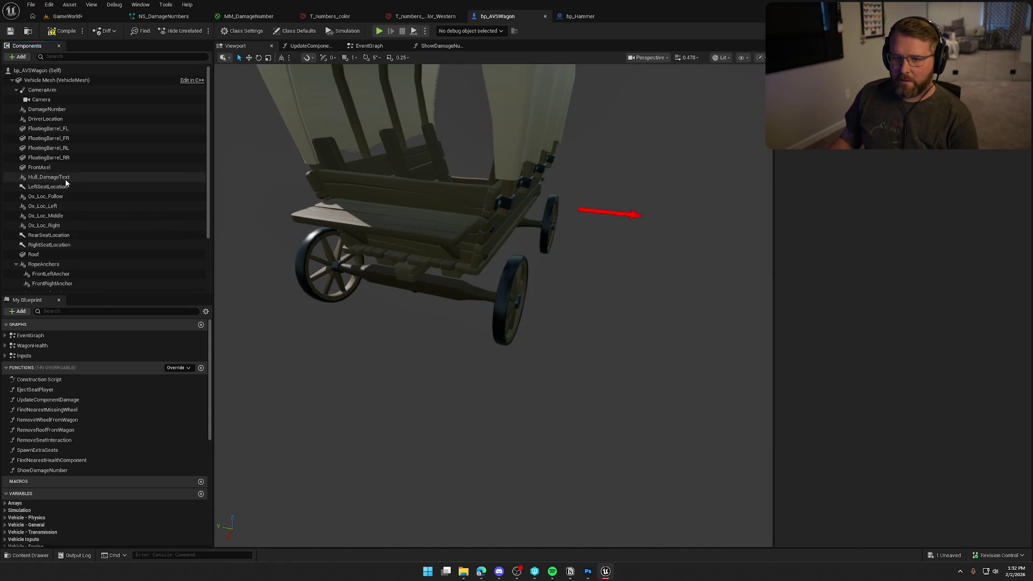
{"action": "left_click", "coordinate": [66, 179]}
{"action": "key", "text": "Delete"}
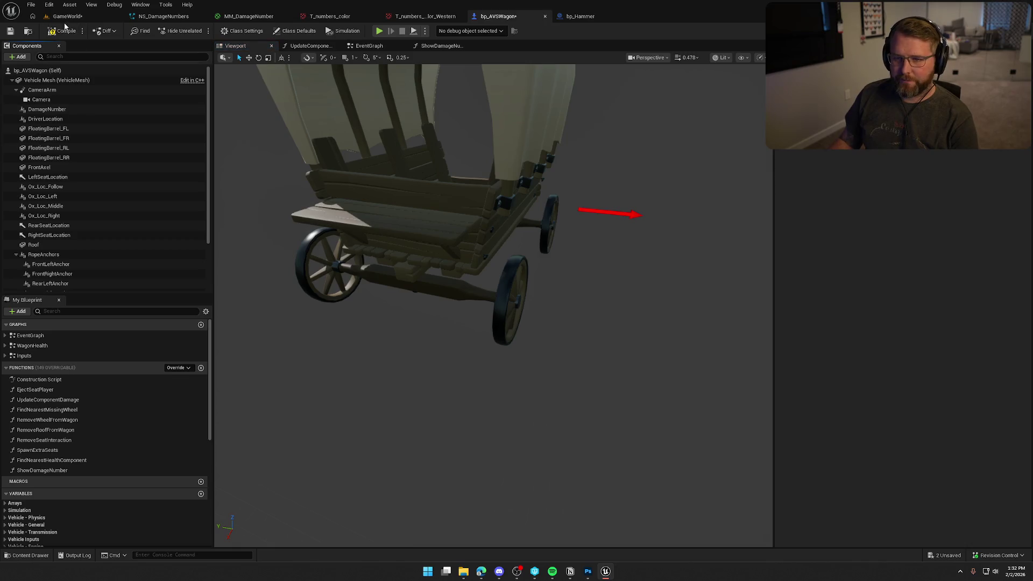
{"action": "key", "text": "ctrl+s"}
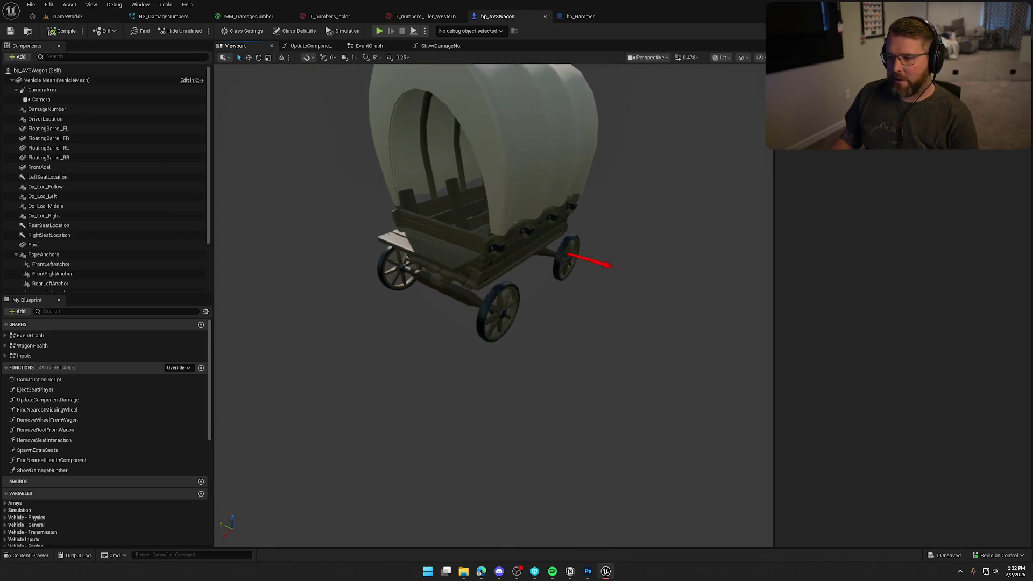
{"action": "scroll", "coordinate": [120, 275], "scroll_direction": "down", "scroll_amount": 3}
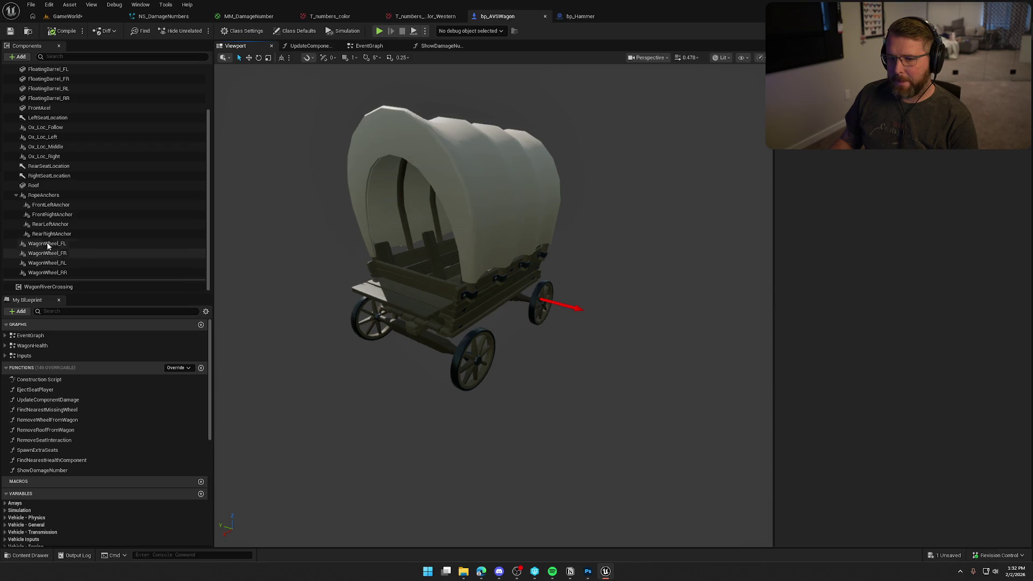
{"action": "left_click", "coordinate": [18, 198]}
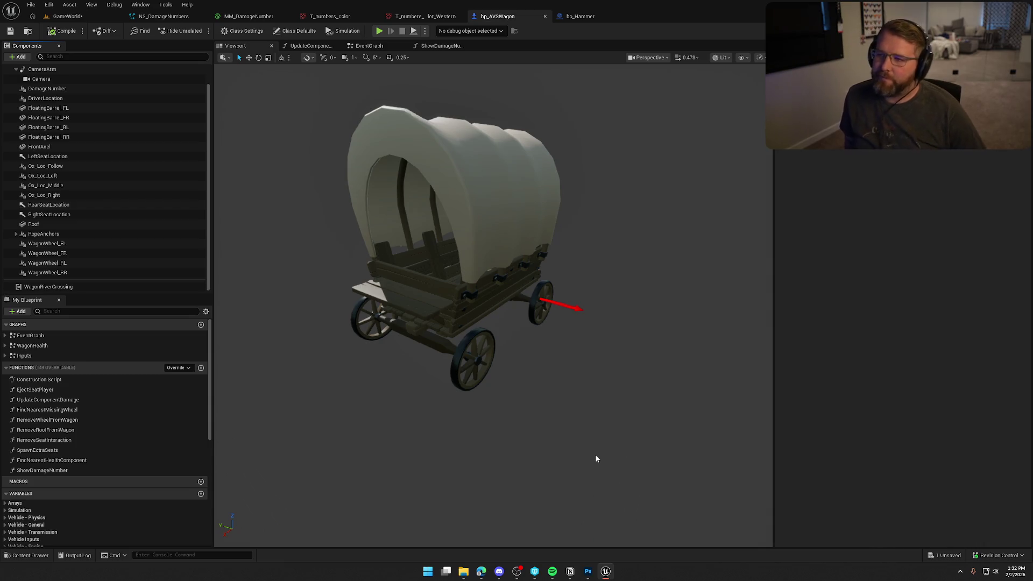
Open the ShowDamageNumber graph and pull a connection from the world location output, then dismiss the list
{"action": "left_click", "coordinate": [440, 46]}
{"action": "mouse_move", "coordinate": [310, 249]}
{"action": "left_mouse_down"}
{"action": "mouse_move", "coordinate": [413, 323]}
{"action": "mouse_move", "coordinate": [454, 302]}
{"action": "mouse_move", "coordinate": [424, 284]}
{"action": "left_mouse_up"}
{"action": "left_click", "coordinate": [349, 297]}
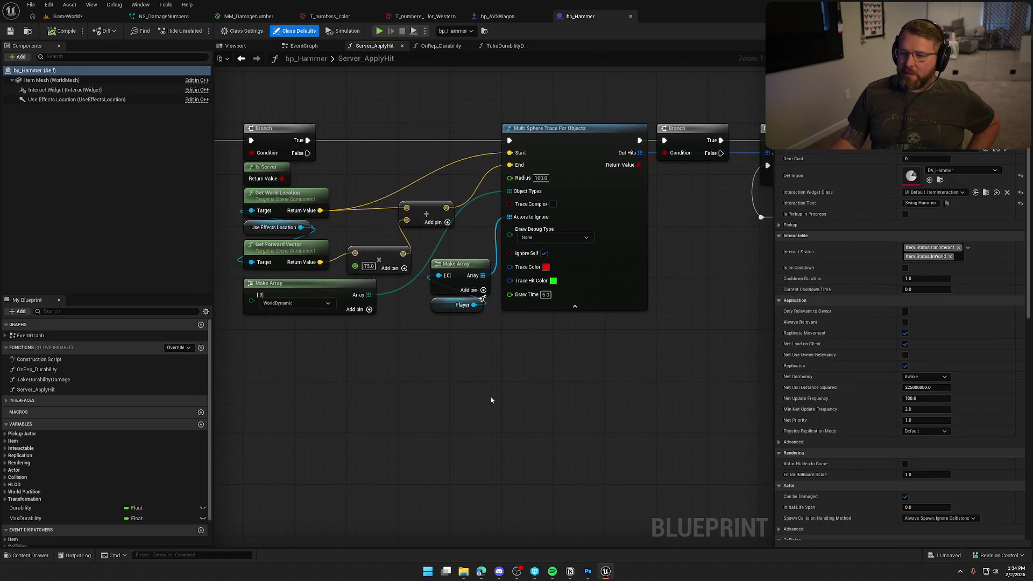
{"action": "left_click_drag", "start_coordinate": [345, 351], "coordinate": [243, 313]}
{"action": "left_click", "coordinate": [331, 387]}
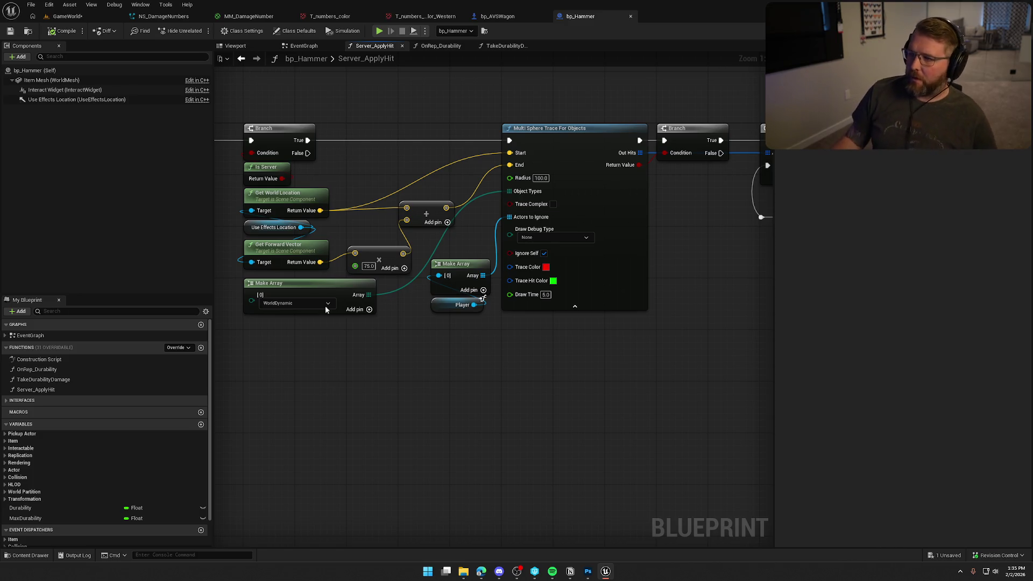
{"action": "left_click", "coordinate": [498, 16]}
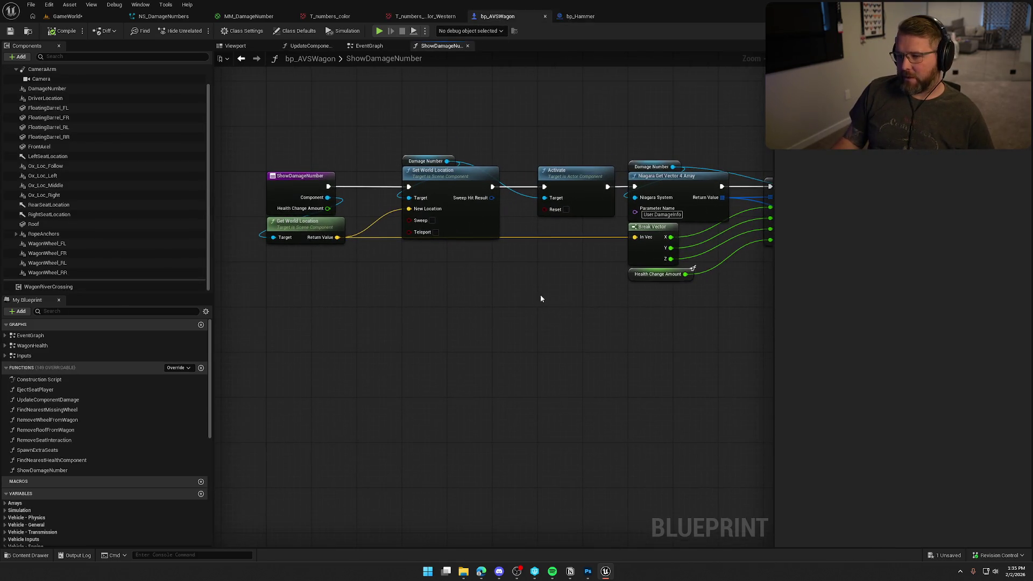
List the nodes that accept Get World Location's Return Value vector, then dismiss the list
{"action": "left_click_drag", "start_coordinate": [335, 240], "coordinate": [389, 285]}
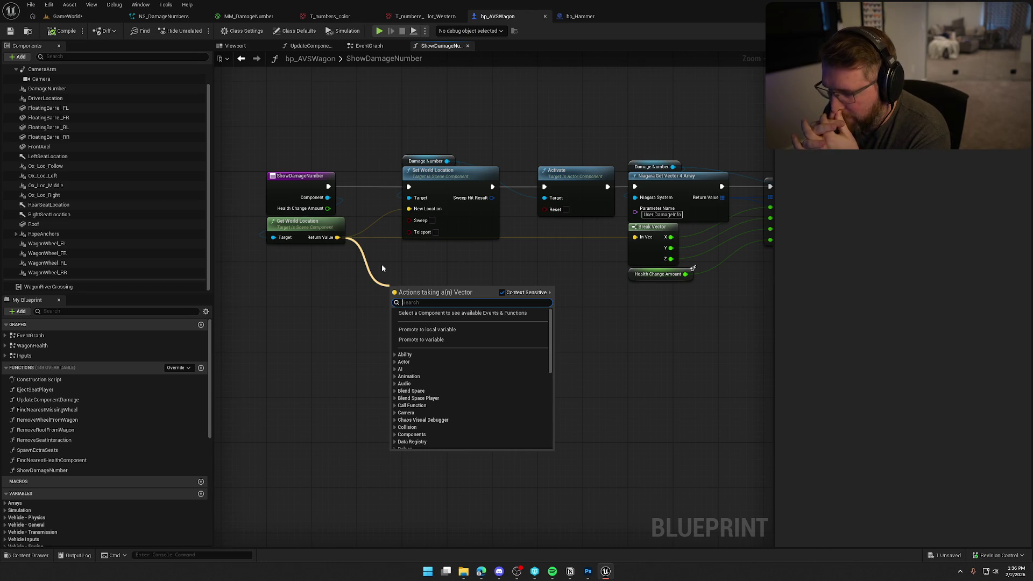
{"action": "left_click", "coordinate": [296, 139]}
Compile and play in editor, walk the character toward the wagon, then stop with Esc
{"action": "key", "text": "alt+p"}
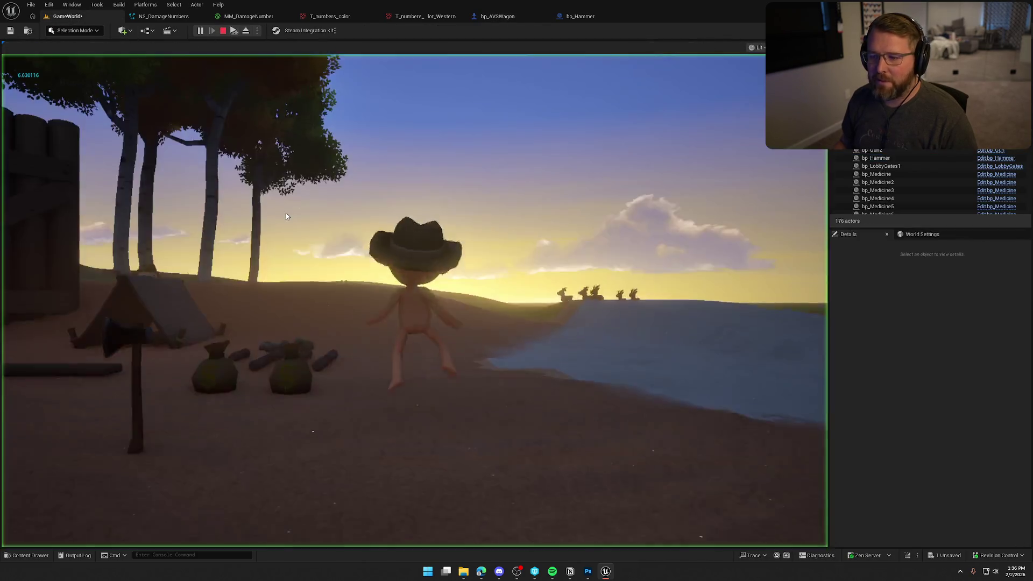
{"action": "key", "text": "super"}
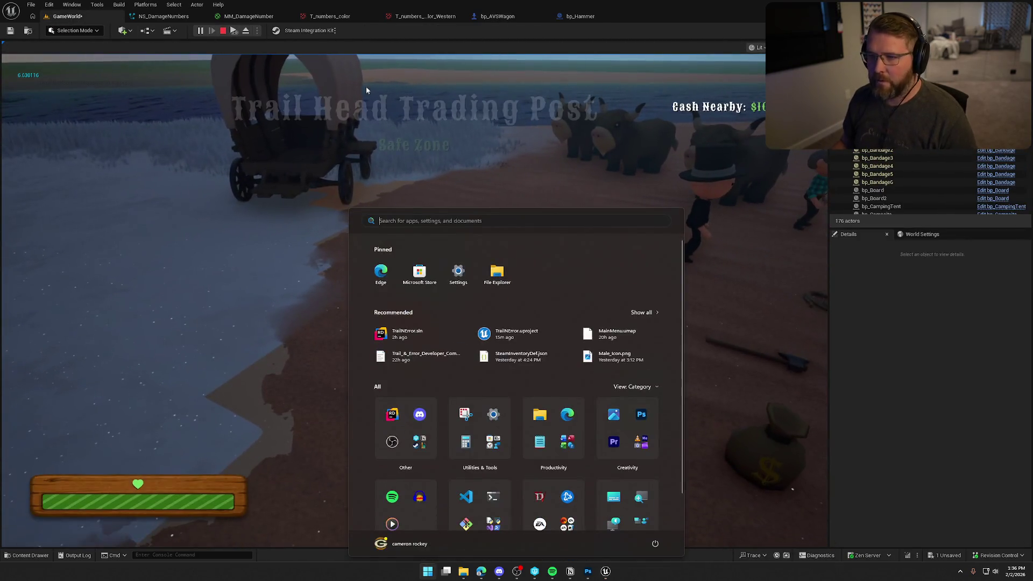
{"action": "left_click", "coordinate": [379, 97]}
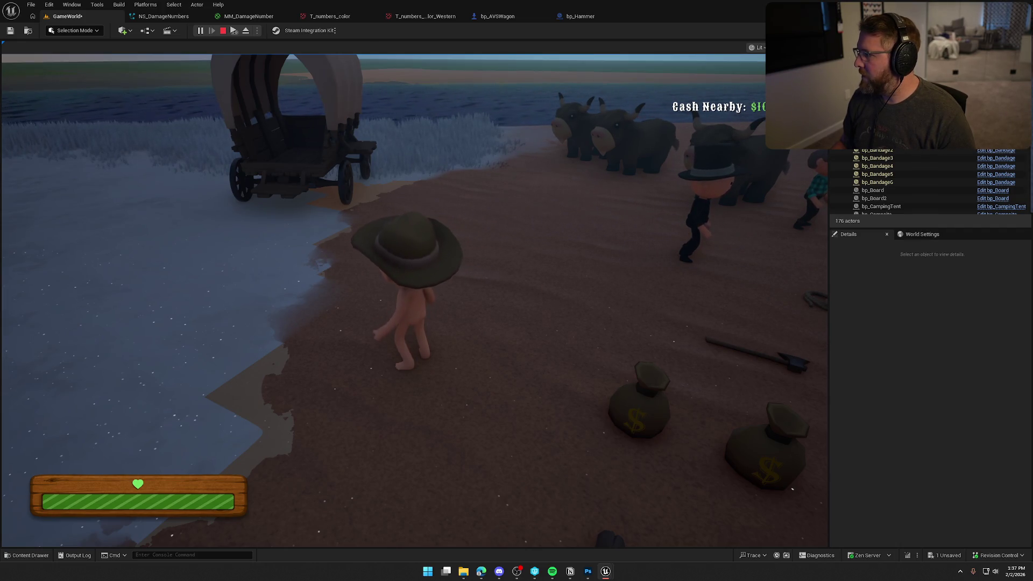
{"action": "key", "text": "super"}
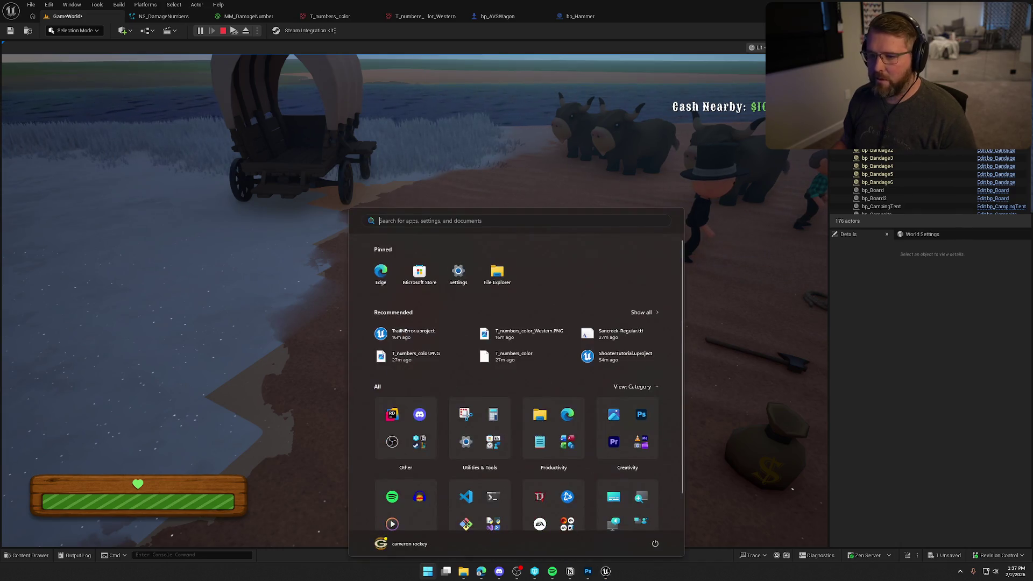
{"action": "key", "text": "super"}
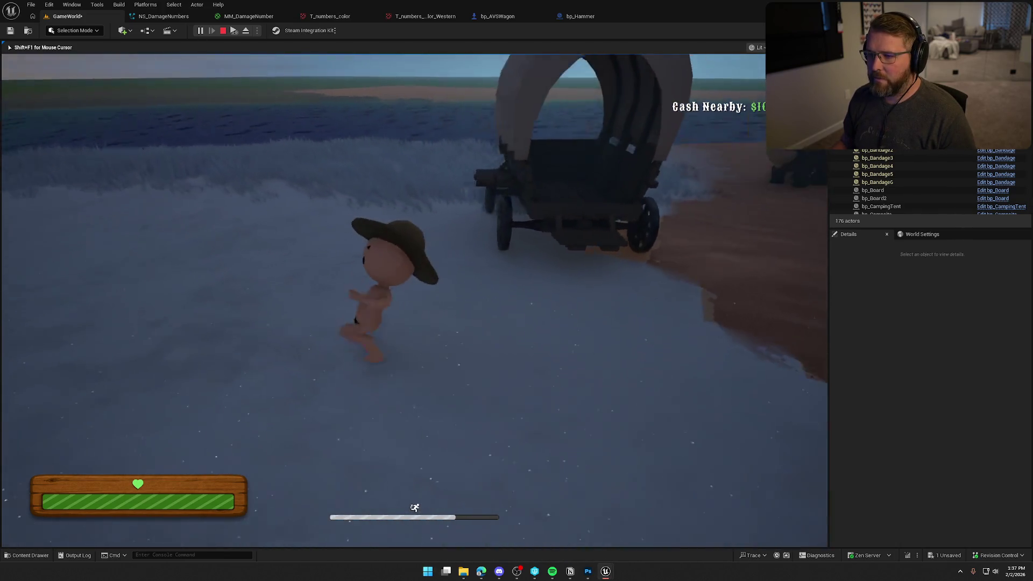
{"action": "key", "text": "Escape"}
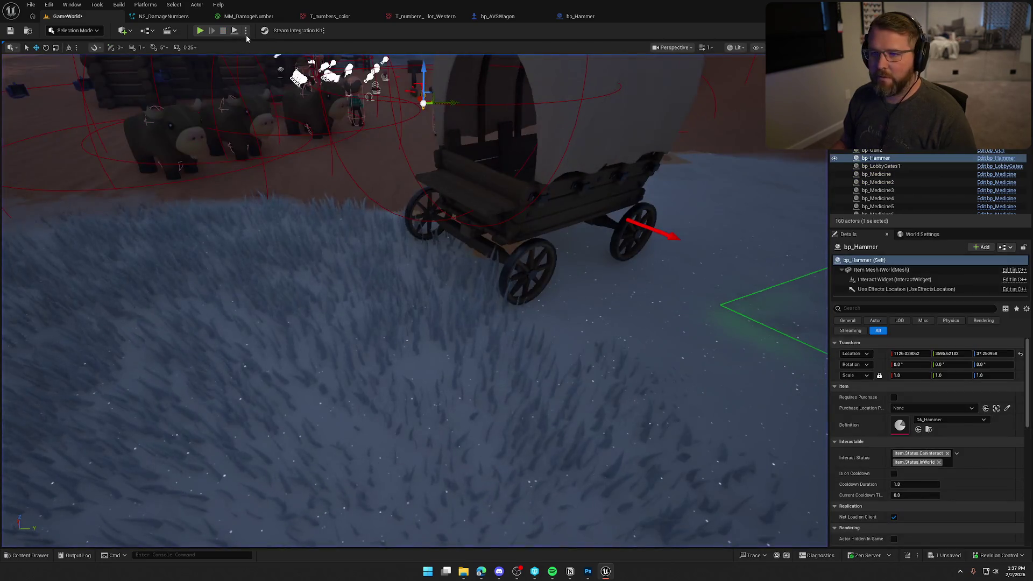
Set the play options and start a play session in the level
{"action": "left_click", "coordinate": [246, 30]}
{"action": "mouse_move", "coordinate": [315, 195]}
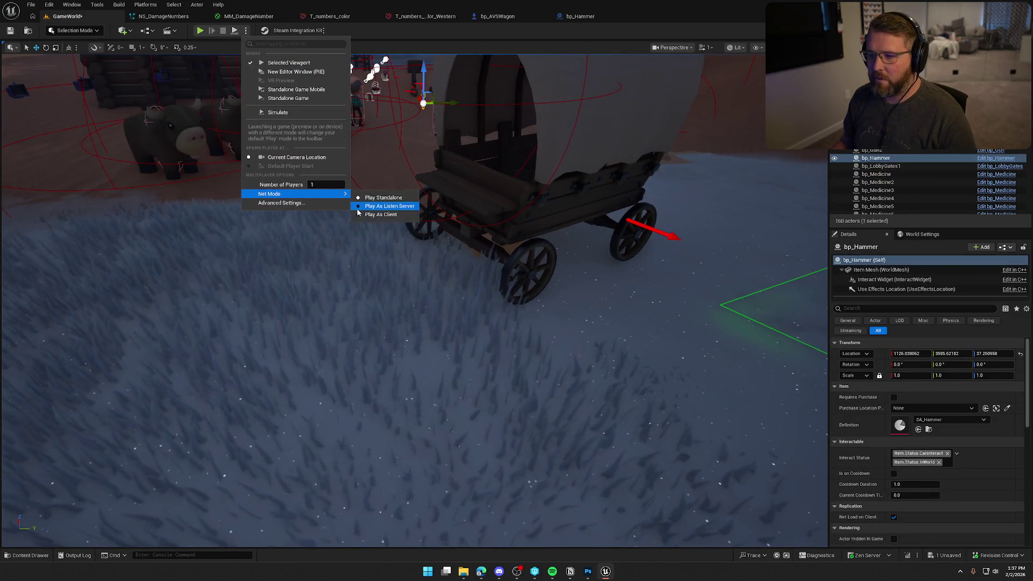
{"action": "left_click", "coordinate": [285, 62]}
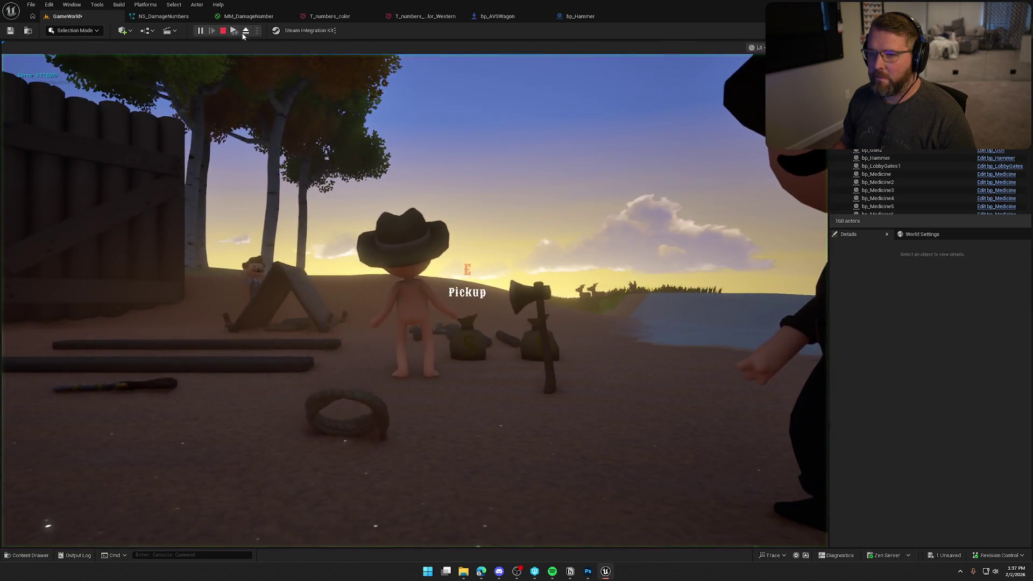
{"action": "left_click", "coordinate": [396, 106]}
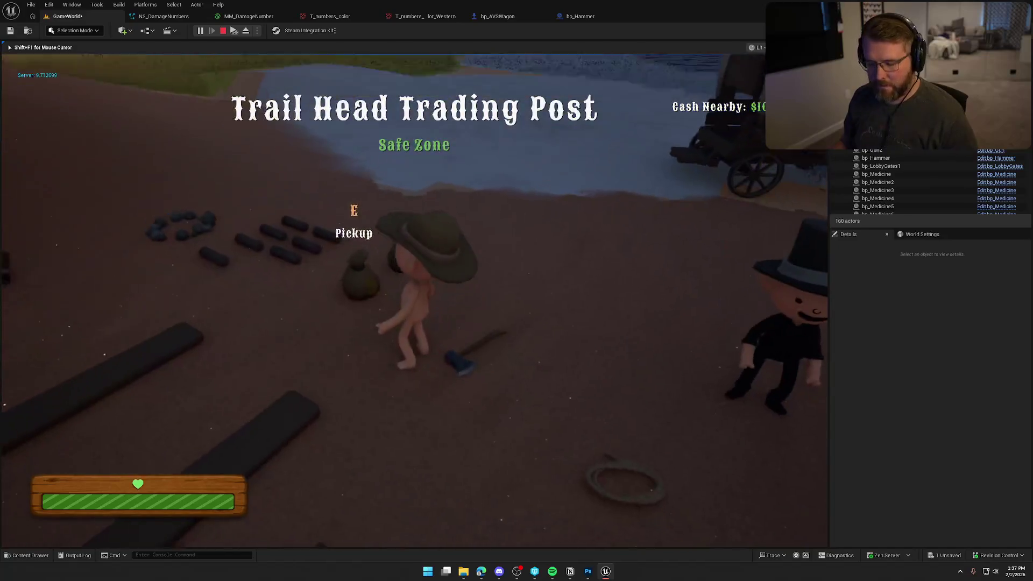
Run the character across the snow to the wagon to check the damage number, then stop
{"action": "key", "text": "super"}
{"action": "key", "text": "super"}
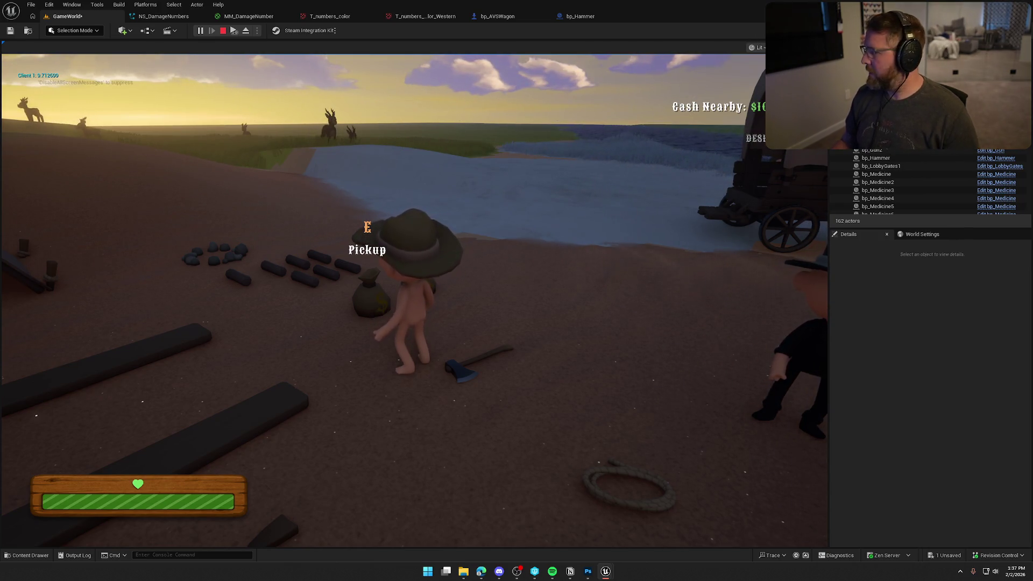
{"action": "key", "text": "super"}
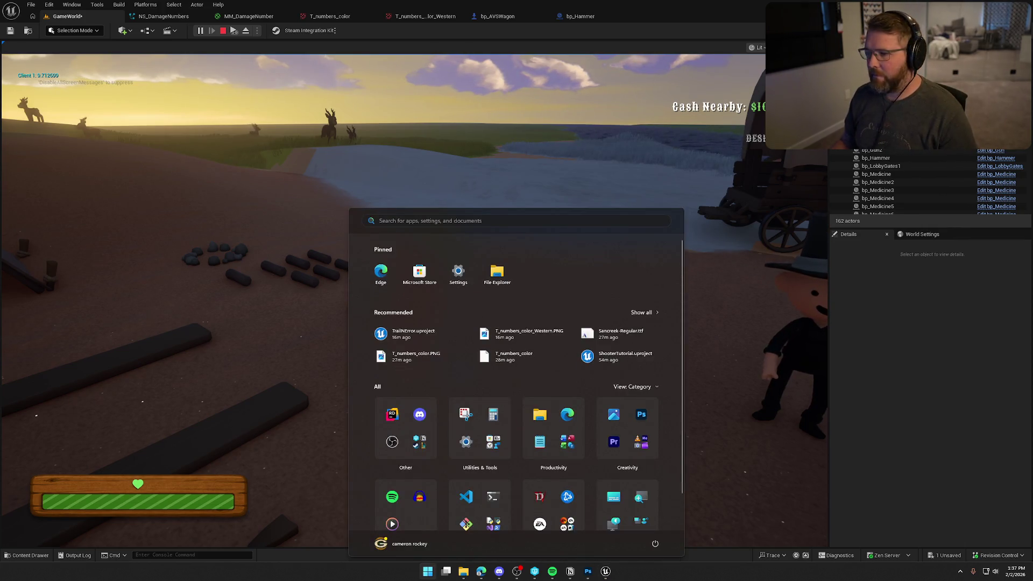
{"action": "key", "text": "Escape"}
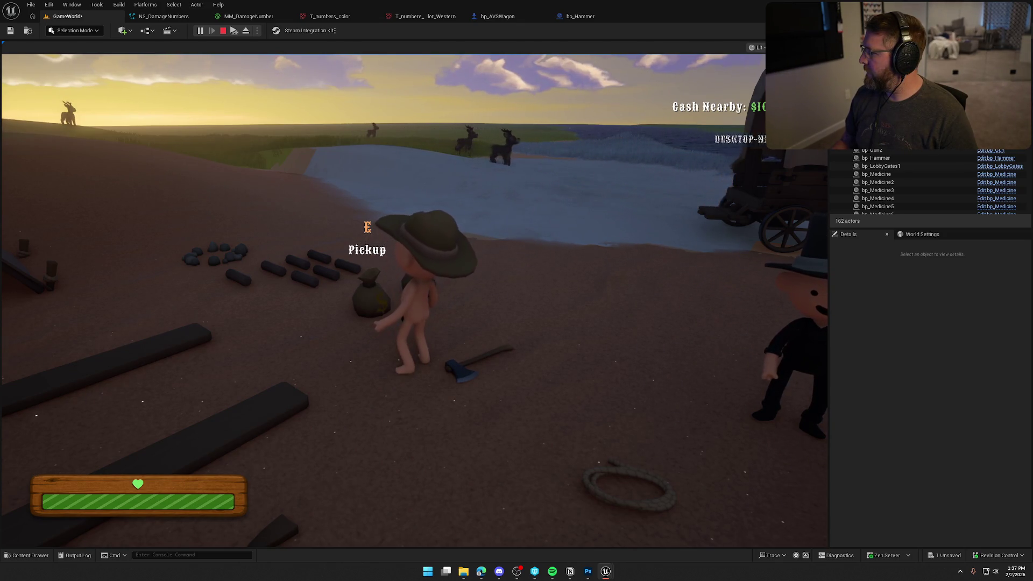
{"action": "key", "text": "super"}
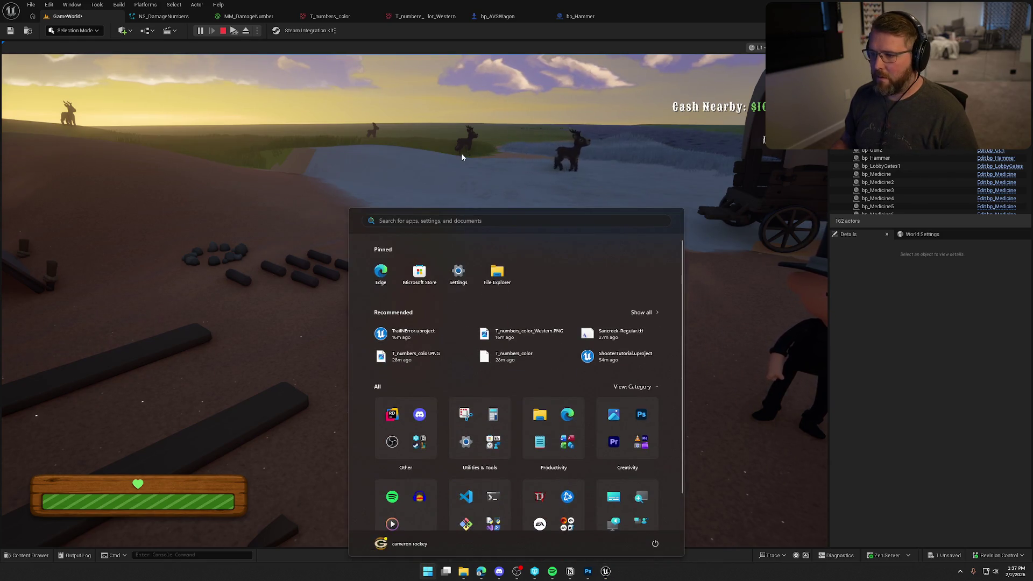
{"action": "left_click", "coordinate": [764, 139]}
{"action": "key", "text": "shift+w"}
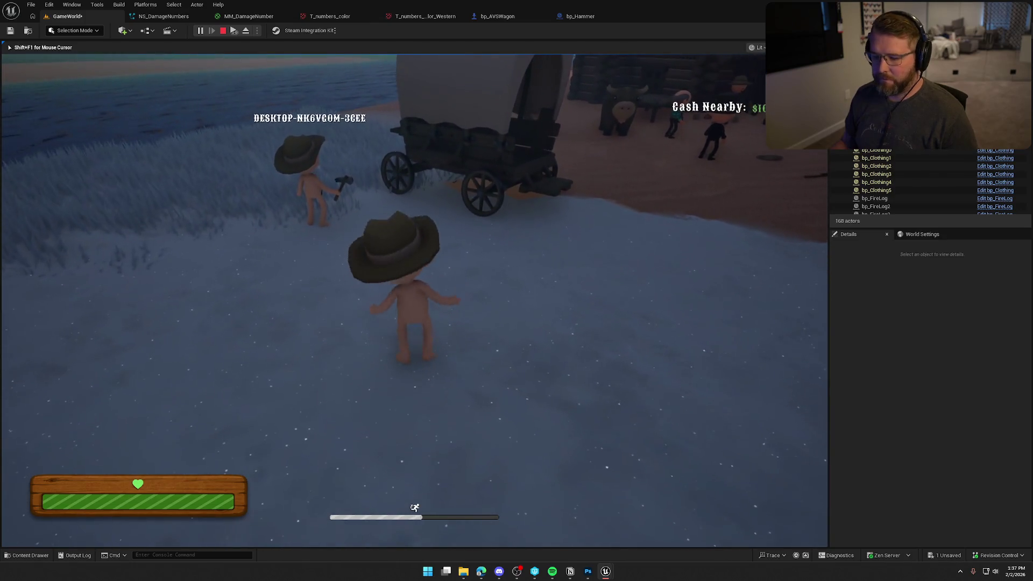
{"action": "key", "text": "super"}
{"action": "left_click", "coordinate": [670, 168]}
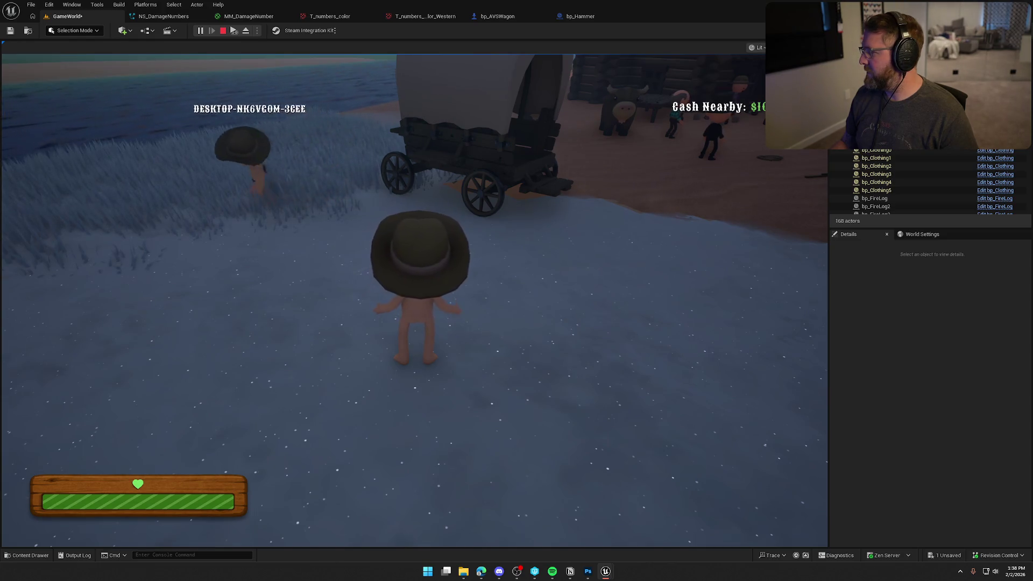
{"action": "key", "text": "Escape"}
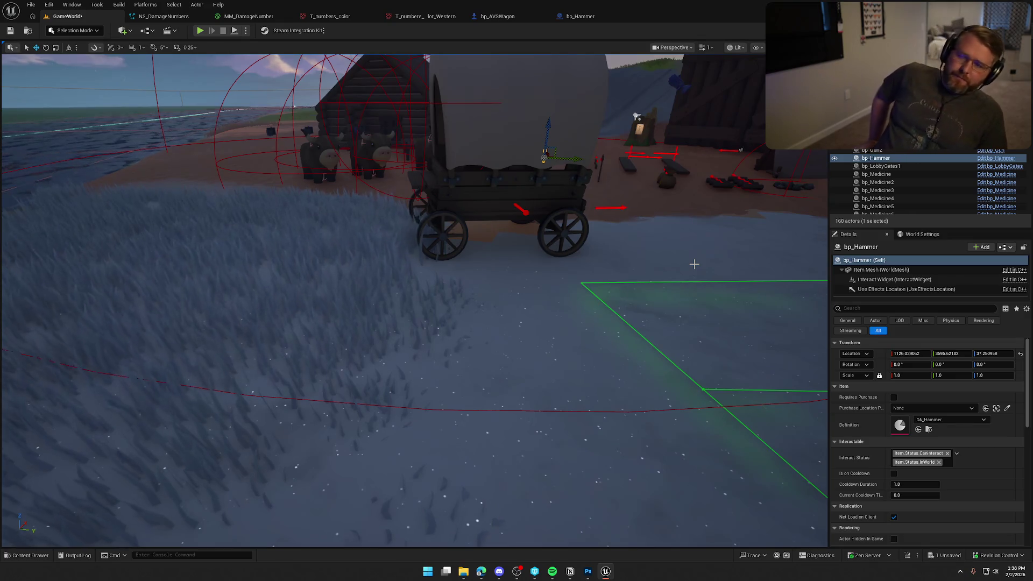
Inspect the Show Damage Number call in UpdateComponentDamage, then open ShowDamageNumber and select its entry node
{"action": "left_click", "coordinate": [511, 16]}
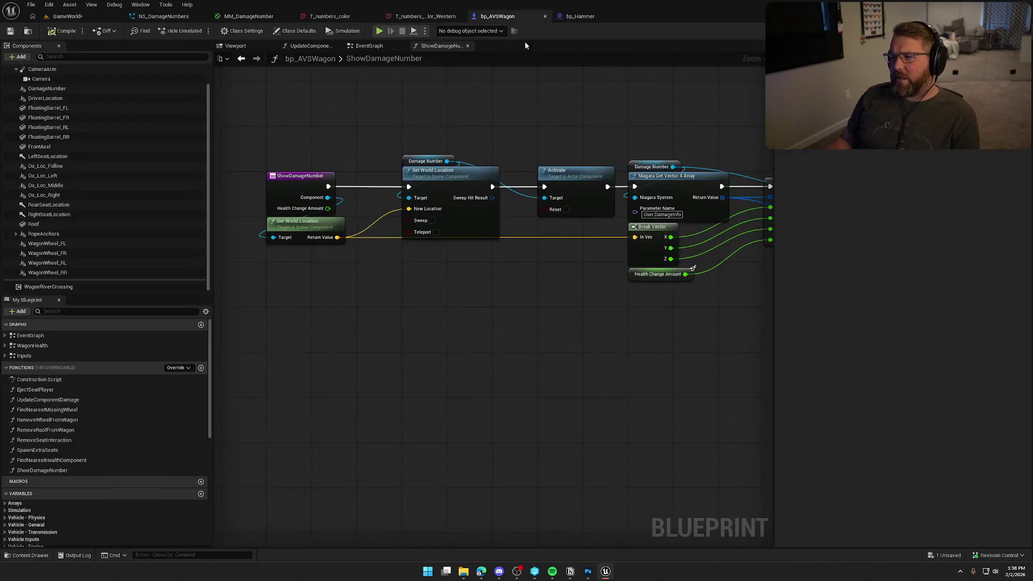
{"action": "left_click", "coordinate": [369, 45]}
{"action": "left_click", "coordinate": [430, 47]}
{"action": "left_click", "coordinate": [311, 45]}
{"action": "scroll", "coordinate": [611, 320], "scroll_direction": "up", "scroll_amount": 1}
{"action": "left_click_drag", "start_coordinate": [611, 320], "coordinate": [752, 318]}
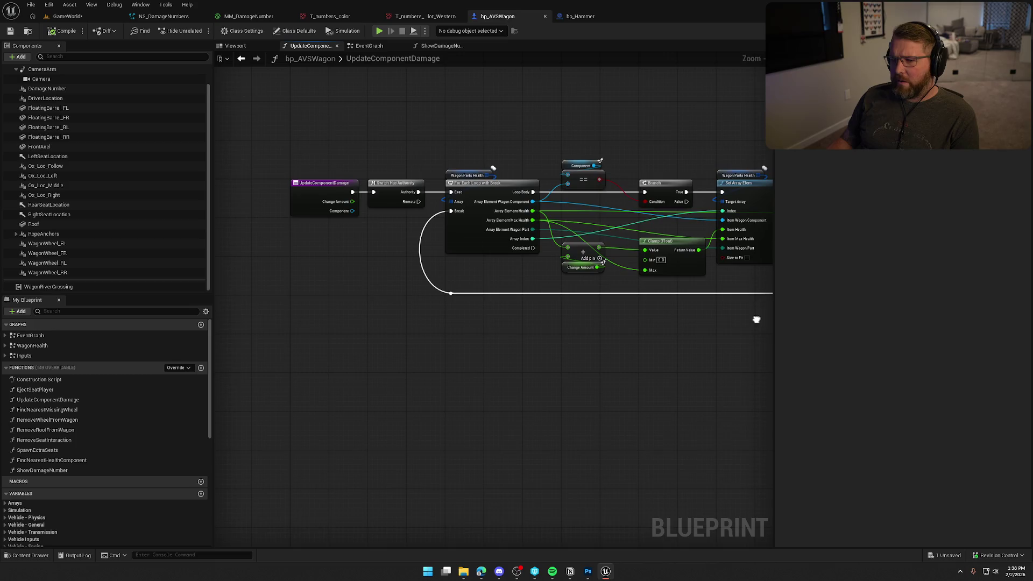
{"action": "mouse_move", "coordinate": [740, 366]}
{"action": "left_mouse_down"}
{"action": "mouse_move", "coordinate": [424, 366]}
{"action": "mouse_move", "coordinate": [406, 133]}
{"action": "left_mouse_up"}
{"action": "scroll", "coordinate": [424, 366], "scroll_direction": "up", "scroll_amount": 2}
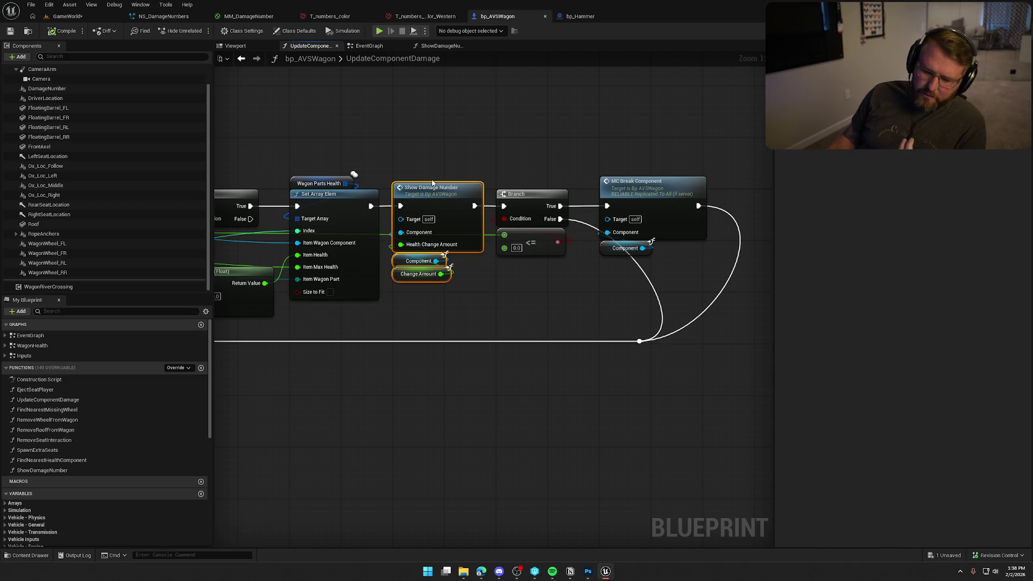
{"action": "left_click", "coordinate": [472, 301]}
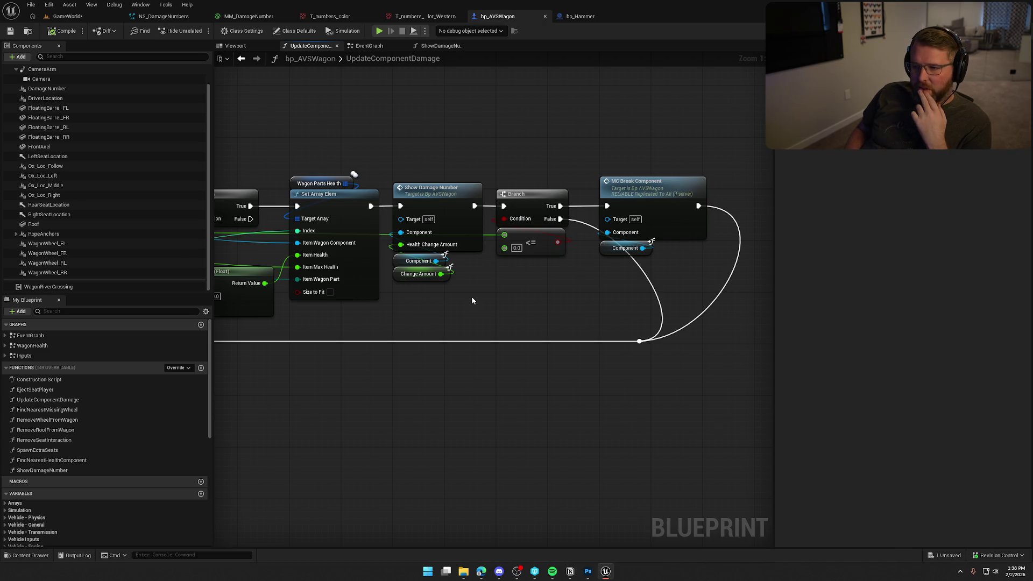
{"action": "left_click", "coordinate": [438, 46]}
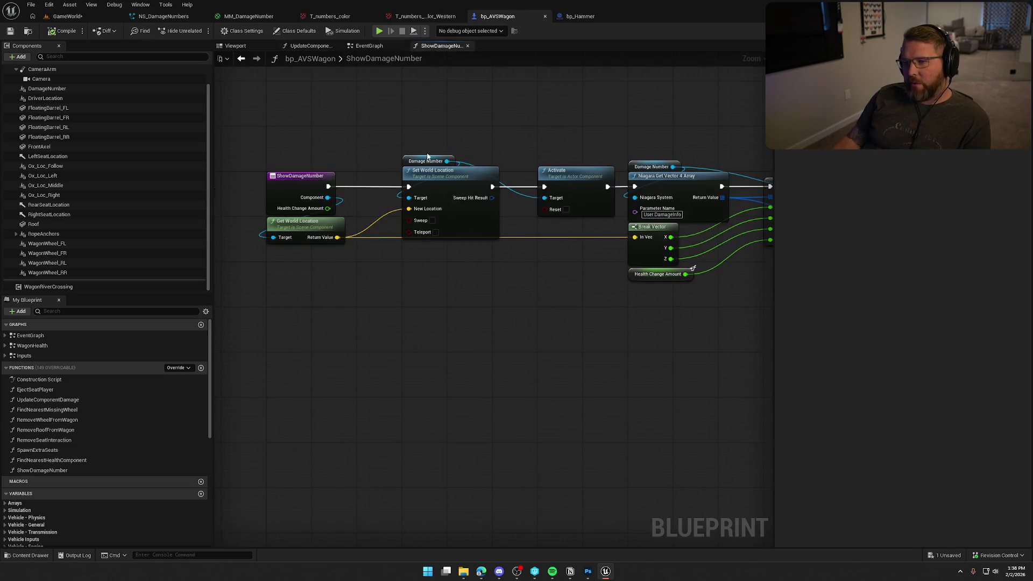
{"action": "left_click", "coordinate": [308, 182]}
Convert the ShowDamageNumber function into a custom event and select its whole node chain
{"action": "right_click", "coordinate": [308, 181]}
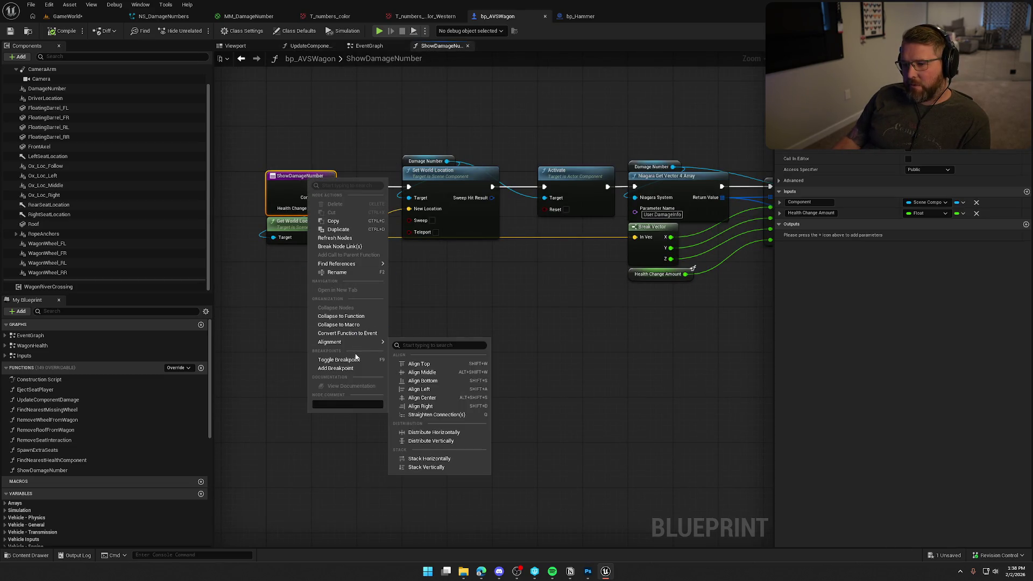
{"action": "left_click", "coordinate": [360, 333]}
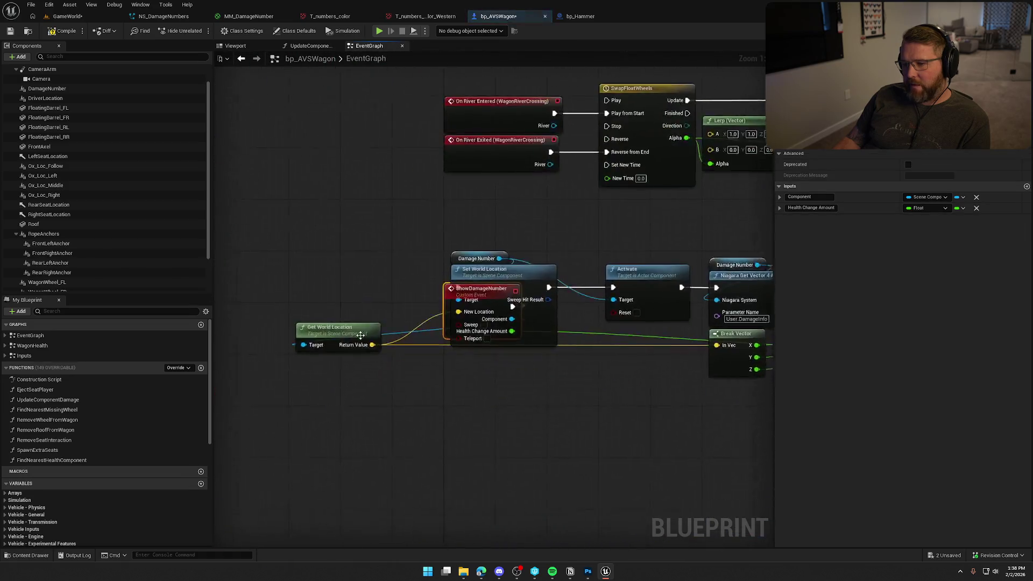
{"action": "left_click_drag", "start_coordinate": [459, 281], "coordinate": [307, 264]}
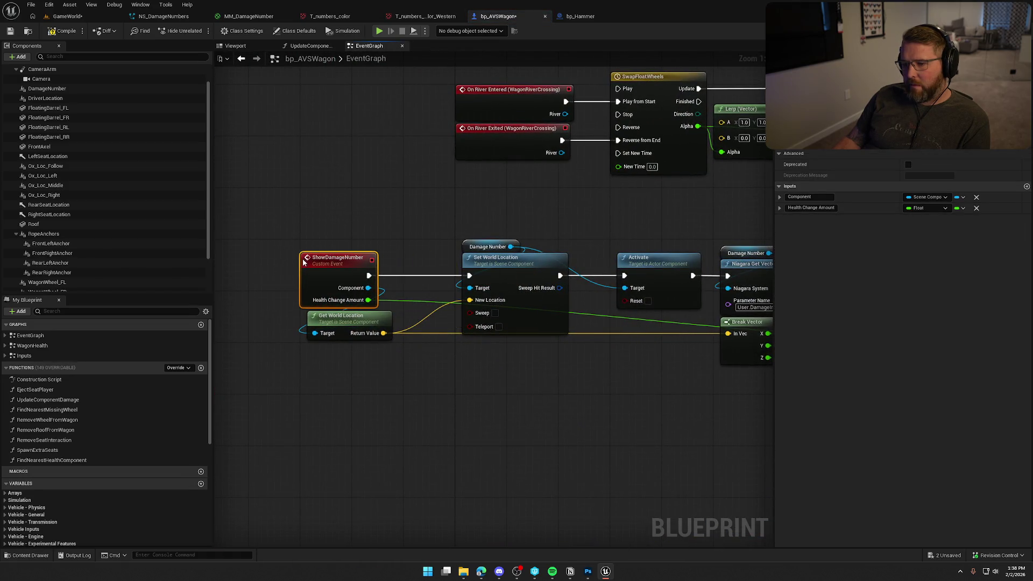
{"action": "scroll", "coordinate": [295, 241], "scroll_direction": "down", "scroll_amount": 3}
{"action": "left_click_drag", "start_coordinate": [290, 233], "coordinate": [712, 348]}
{"action": "scroll", "coordinate": [414, 282], "scroll_direction": "up", "scroll_amount": 3}
{"action": "mouse_move", "coordinate": [228, 211]}
{"action": "left_mouse_down"}
{"action": "mouse_move", "coordinate": [389, 260]}
{"action": "mouse_move", "coordinate": [377, 250]}
{"action": "left_mouse_up"}
Cut the damage-number chain from the EventGraph and paste it into the WagonHealth graph
{"action": "key", "text": "ctrl+x"}
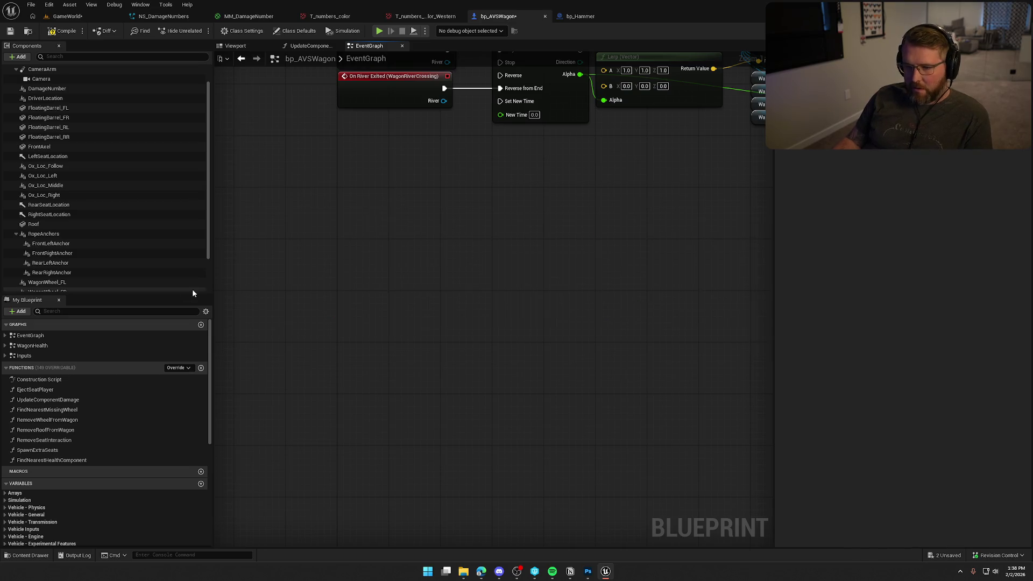
{"action": "left_click", "coordinate": [56, 345]}
{"action": "double_click", "coordinate": [57, 345]}
{"action": "scroll", "coordinate": [377, 353], "scroll_direction": "up", "scroll_amount": 5}
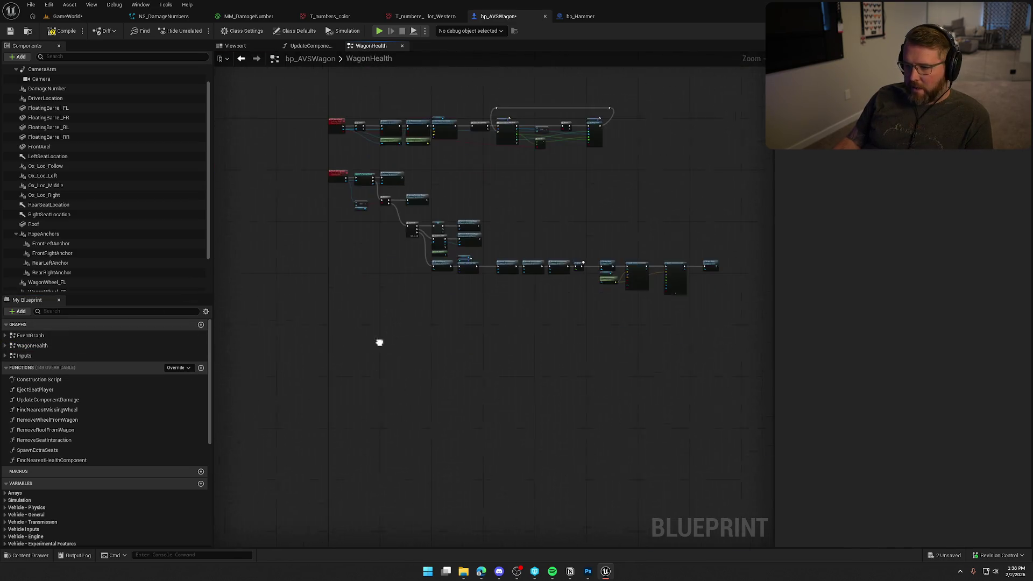
{"action": "key", "text": "ctrl+v"}
{"action": "left_click_drag", "start_coordinate": [485, 218], "coordinate": [559, 238]}
Set the ShowDamageNumber event's Replicates to Multicast so it runs on all clients
{"action": "left_click", "coordinate": [323, 238]}
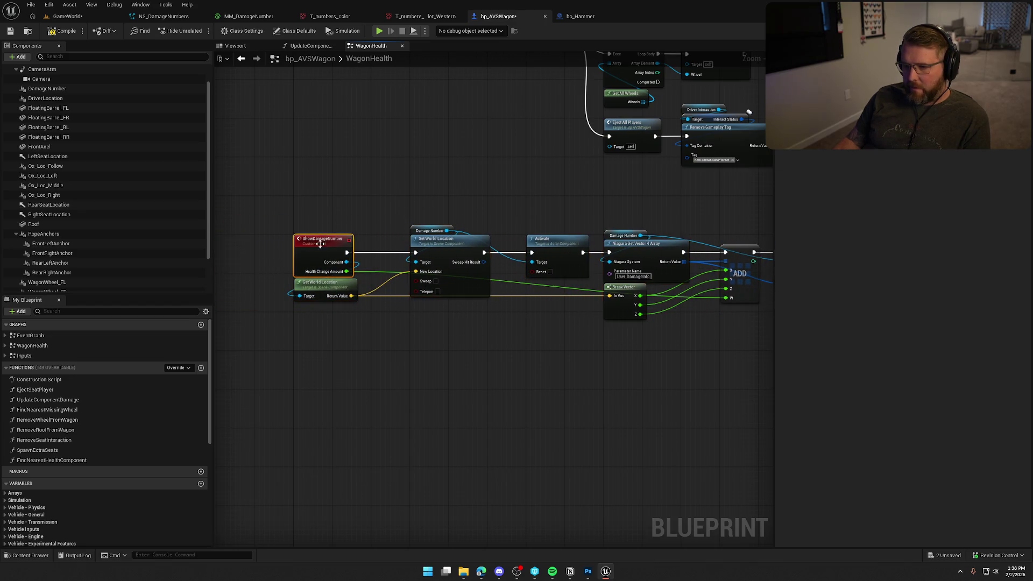
{"action": "left_click", "coordinate": [939, 132]}
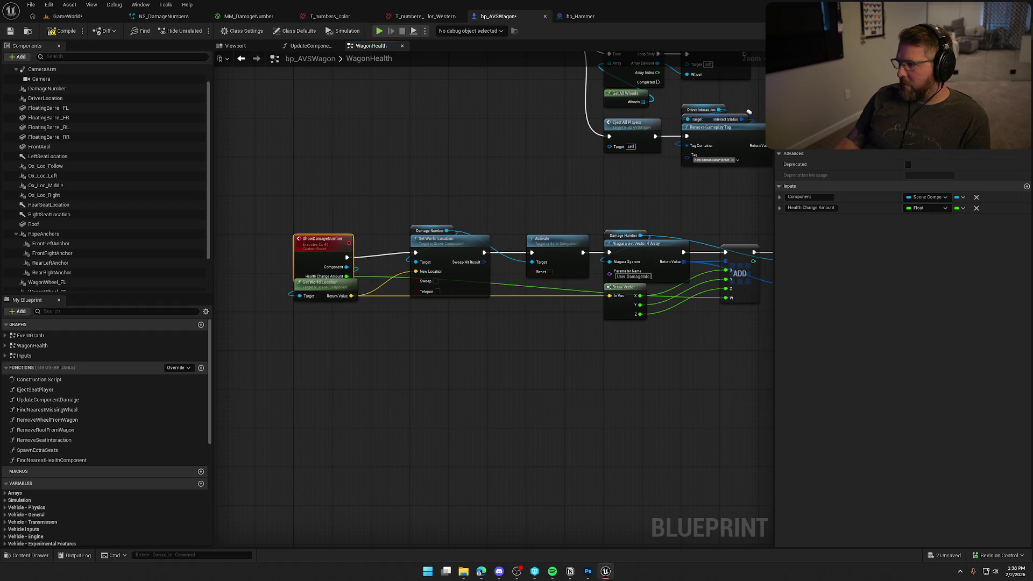
{"action": "left_click_drag", "start_coordinate": [331, 242], "coordinate": [330, 237]}
{"action": "scroll", "coordinate": [418, 226], "scroll_direction": "up", "scroll_amount": 2}
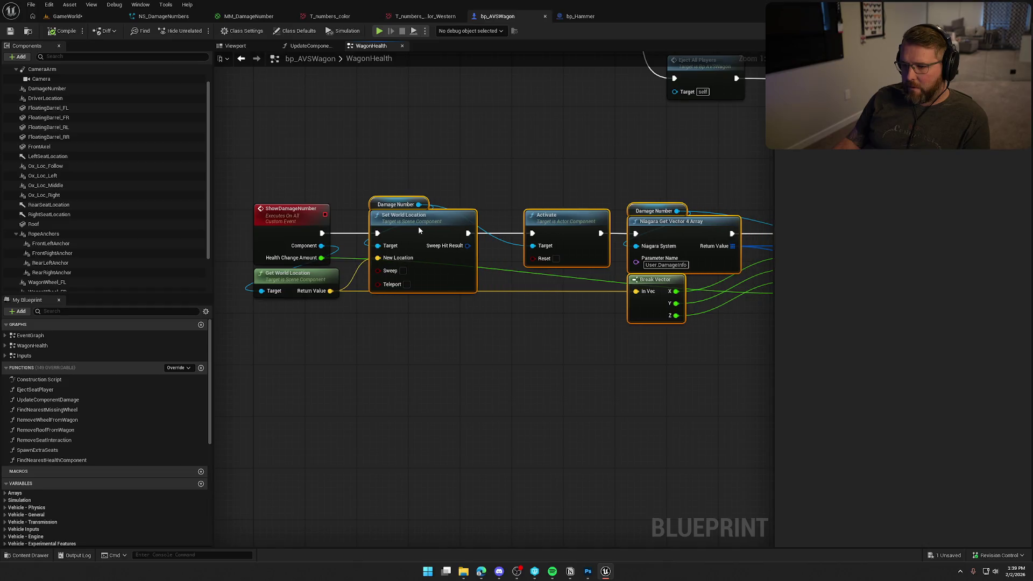
{"action": "scroll", "coordinate": [344, 183], "scroll_direction": "down", "scroll_amount": 2}
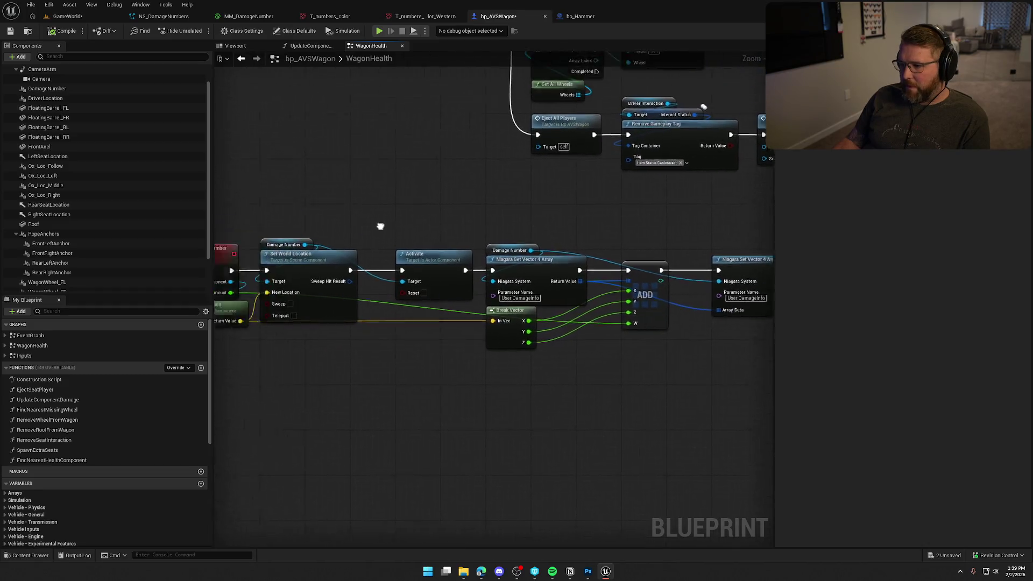
{"action": "scroll", "coordinate": [420, 248], "scroll_direction": "up", "scroll_amount": 1}
{"action": "left_click", "coordinate": [66, 16]}
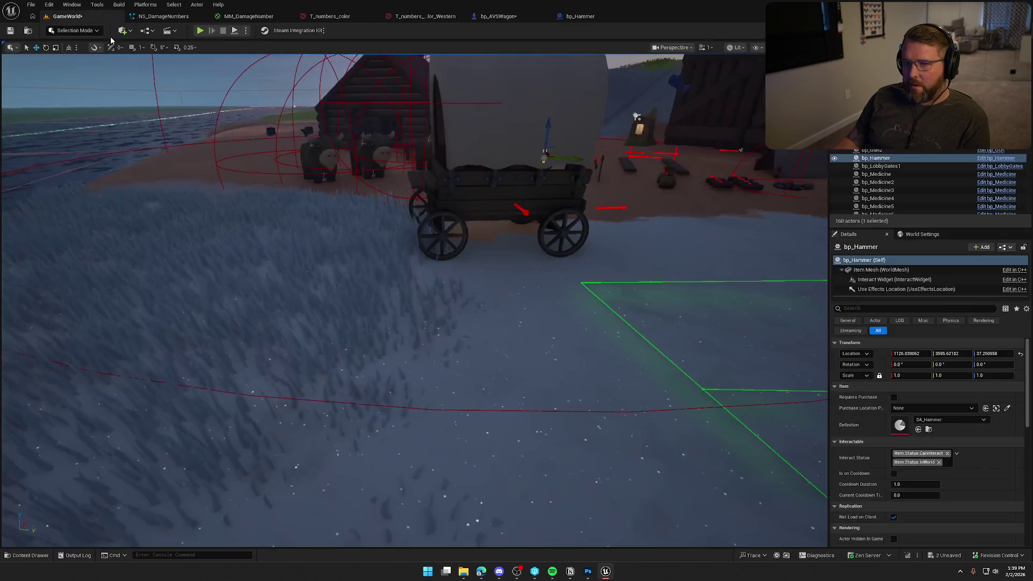
{"action": "left_click", "coordinate": [200, 30]}
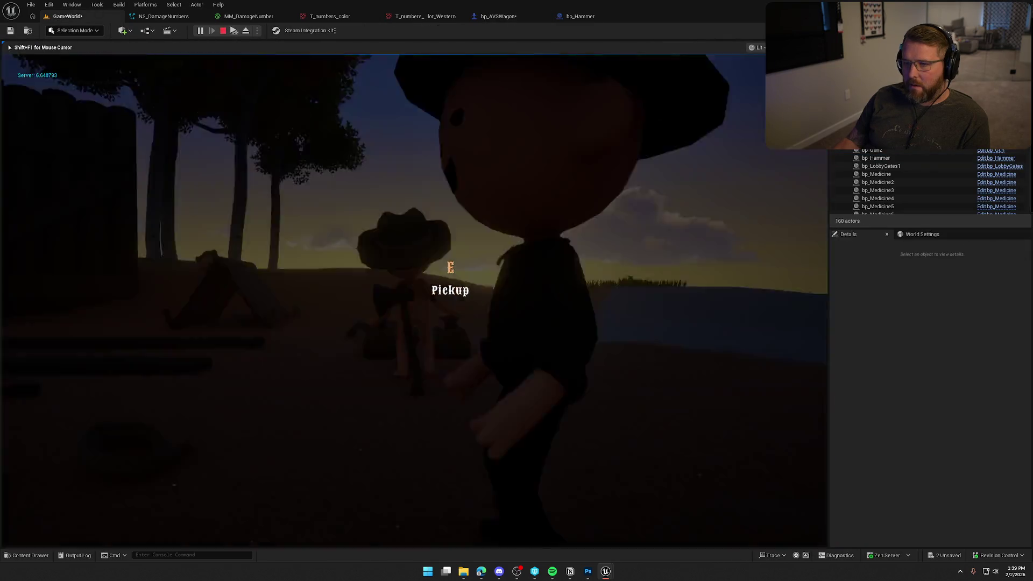
{"action": "key", "text": "super"}
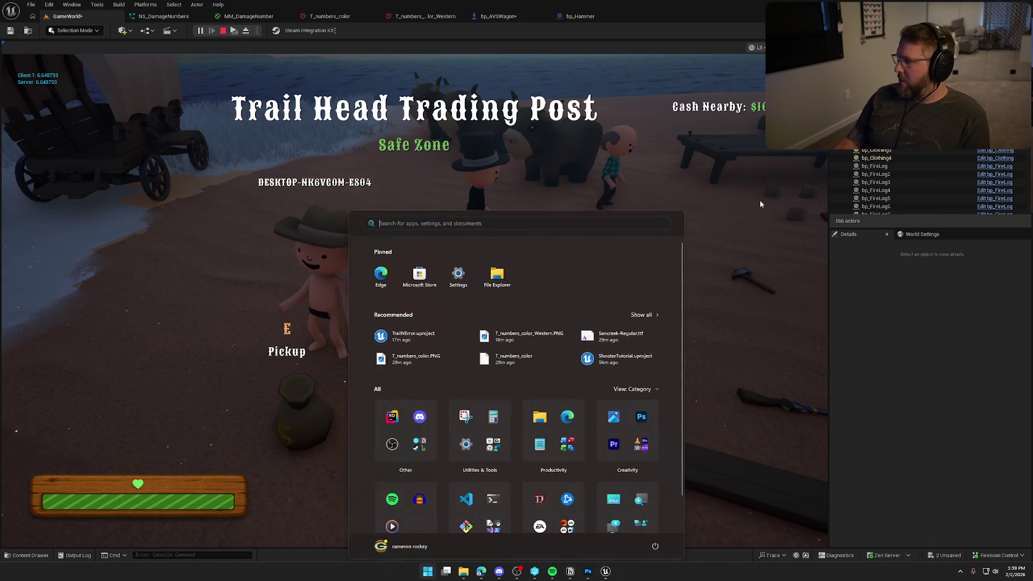
{"action": "key", "text": "super"}
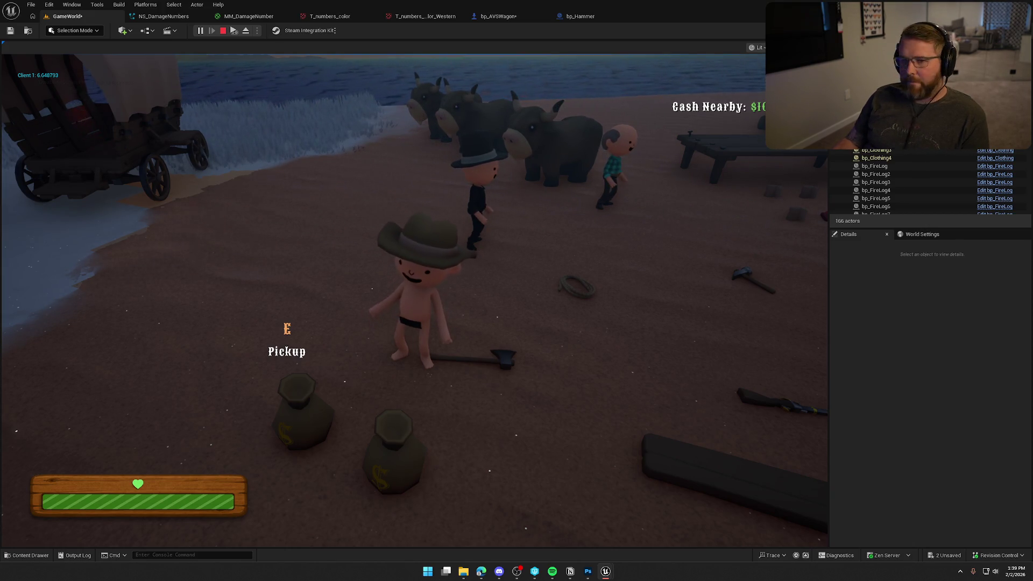
{"action": "key", "text": "super"}
{"action": "left_click", "coordinate": [230, 154]}
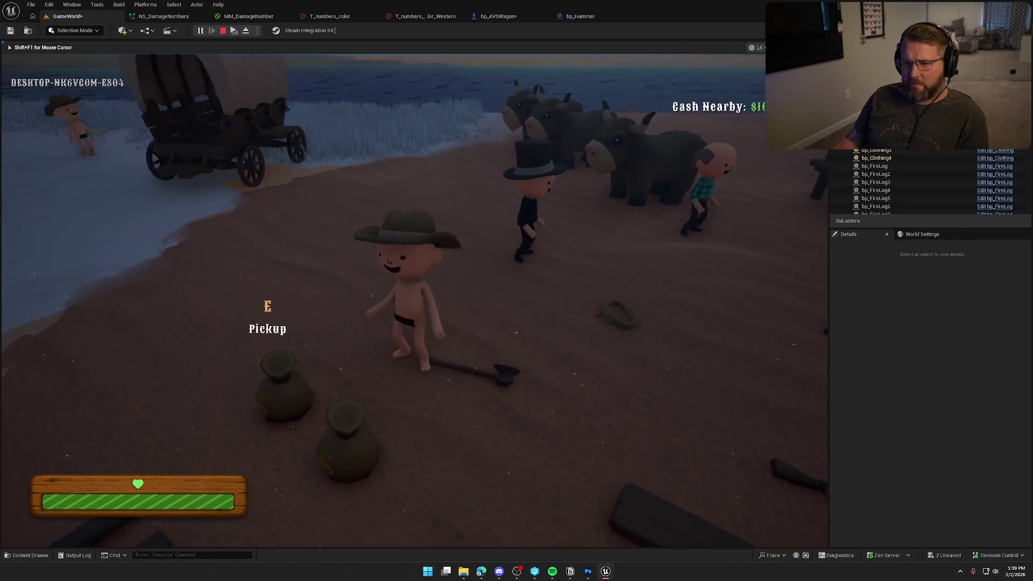
{"action": "key", "text": "w"}
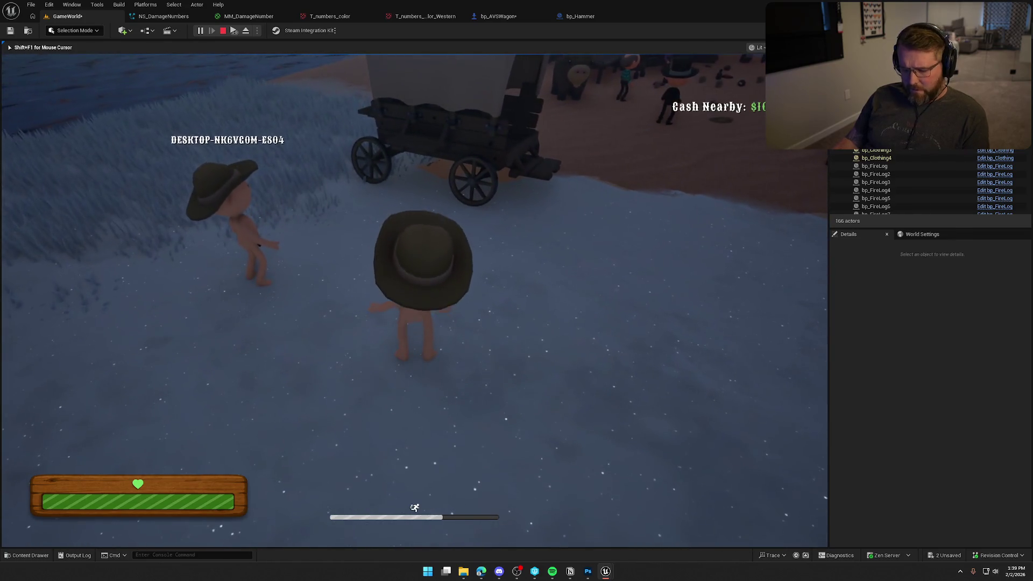
{"action": "key", "text": "super"}
{"action": "key", "text": "super"}
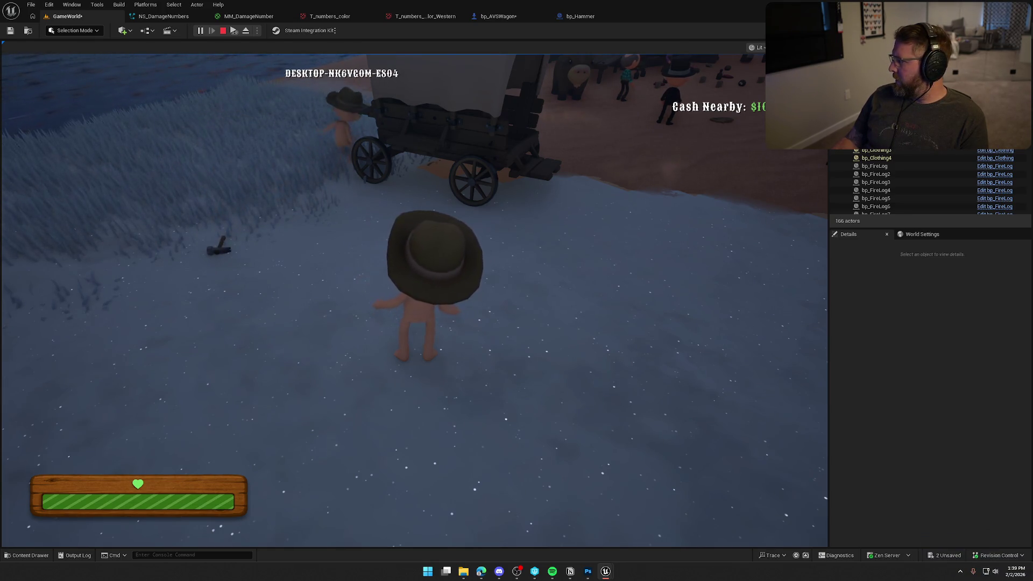
{"action": "key", "text": "super"}
{"action": "left_click", "coordinate": [616, 107]}
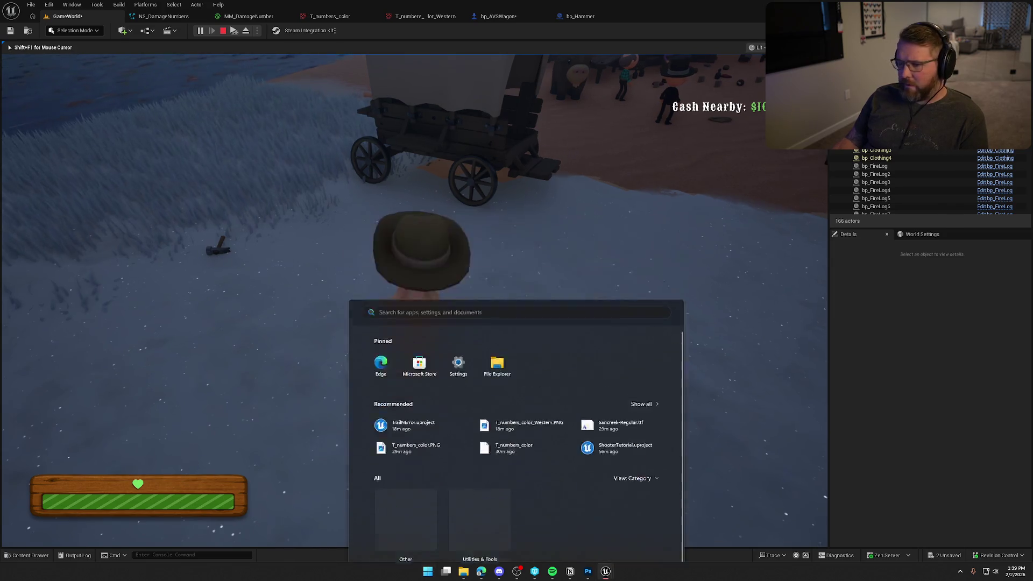
{"action": "key", "text": "e"}
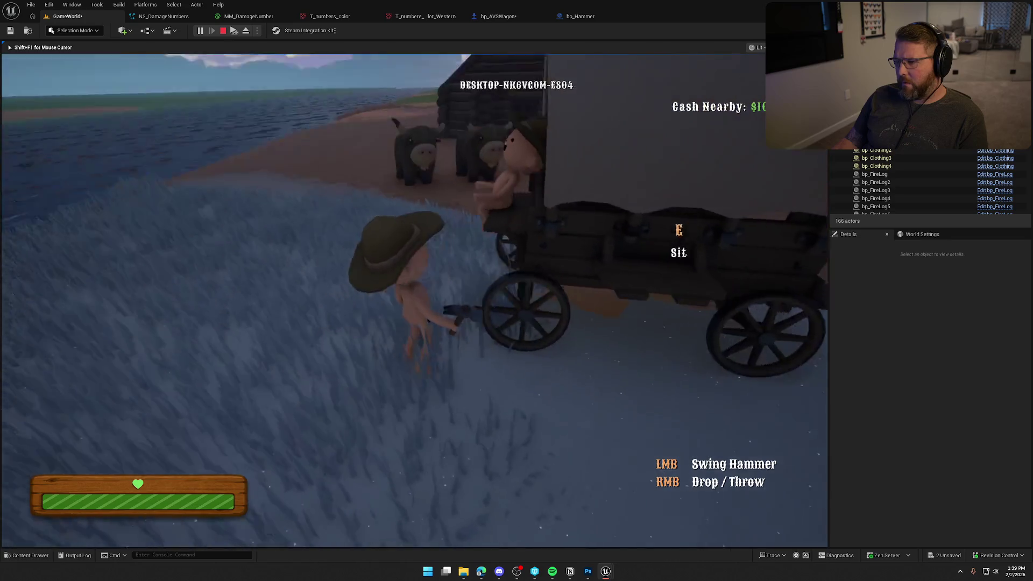
{"action": "left_click", "coordinate": [414, 300]}
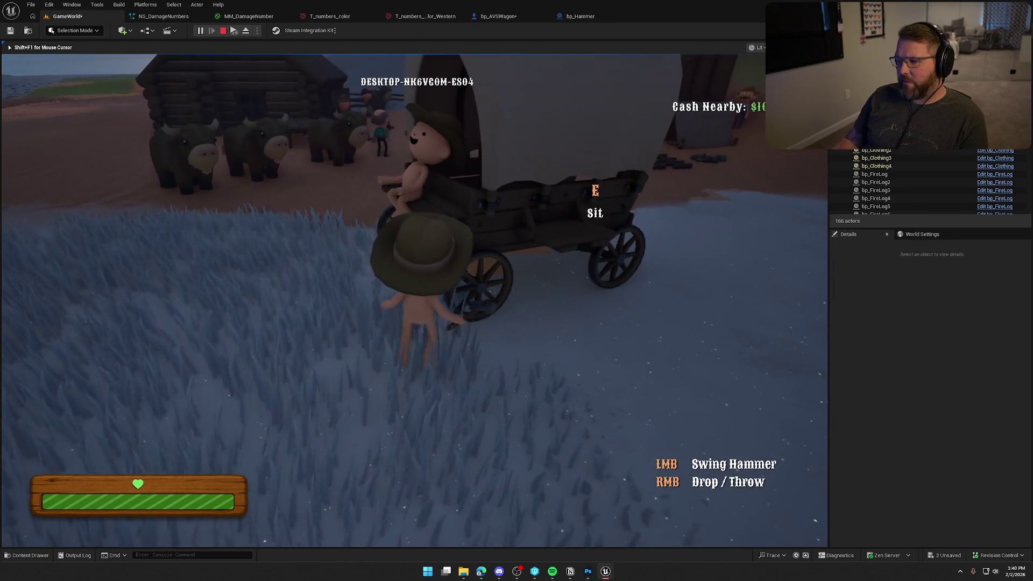
{"action": "key", "text": "shift"}
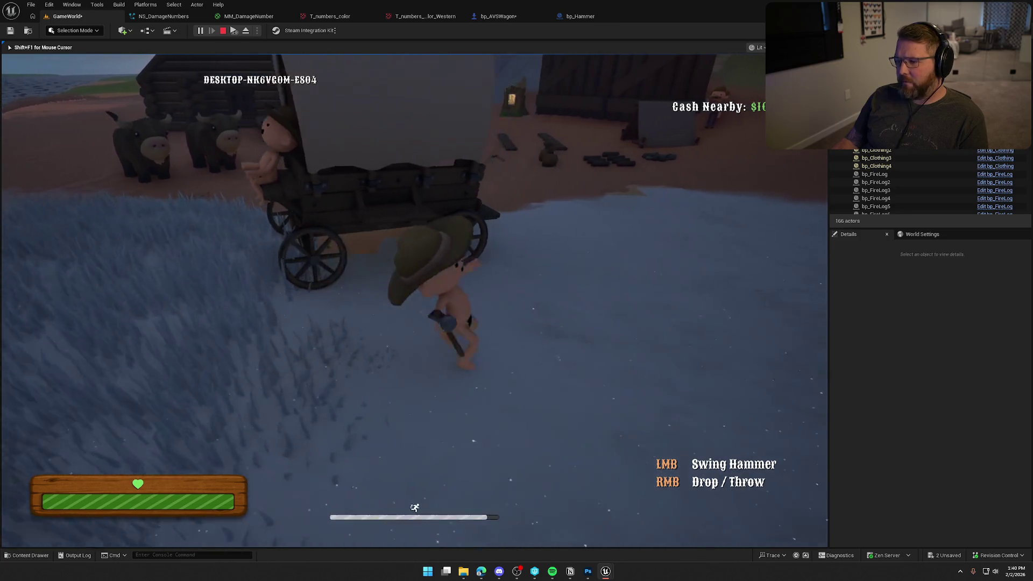
{"action": "right_click", "coordinate": [414, 300]}
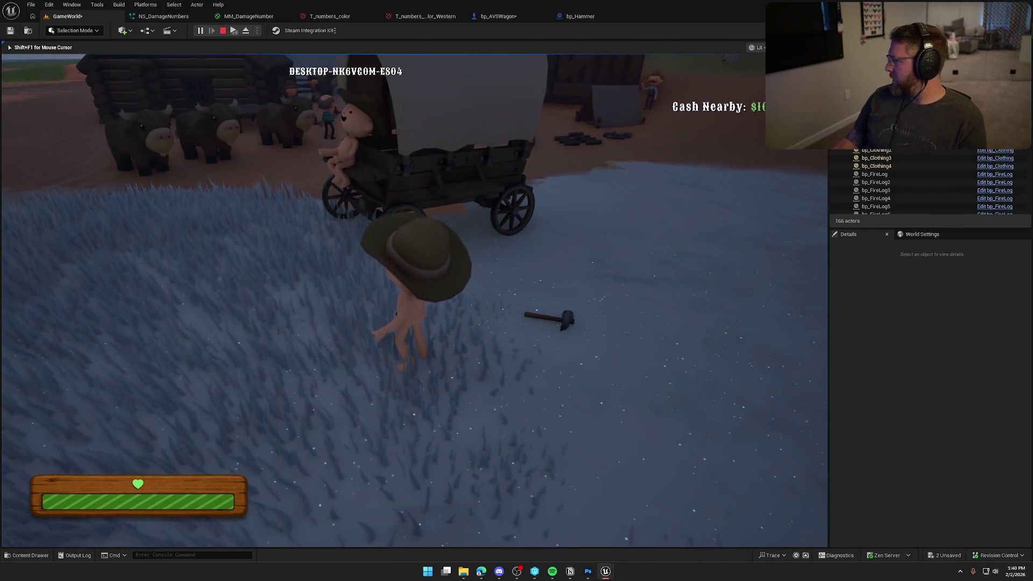
{"action": "key", "text": "Escape"}
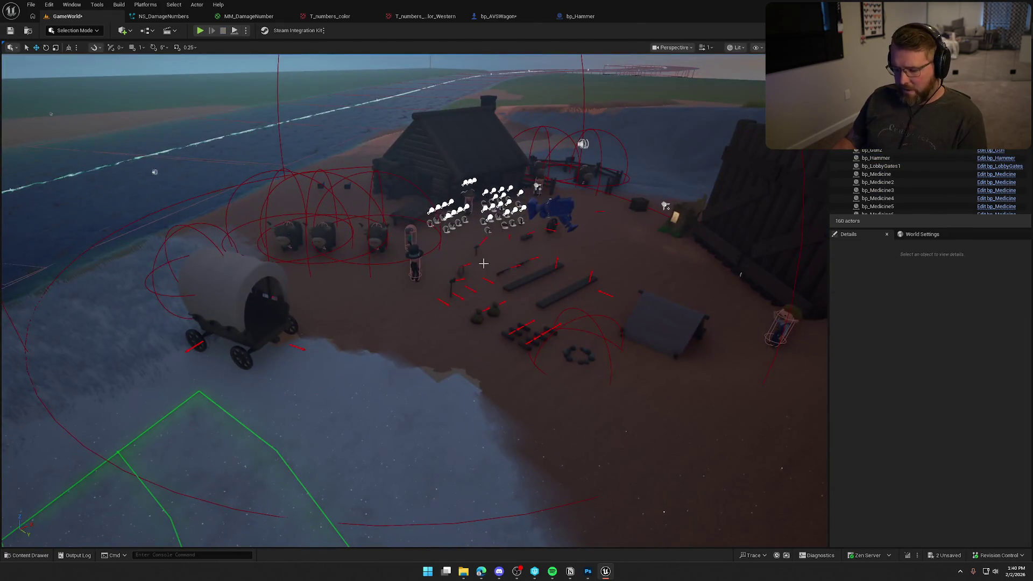
Return to the wagon Blueprint and frame the damage-number node chain in WagonHealth
{"action": "left_click_drag", "start_coordinate": [466, 268], "coordinate": [299, 344]}
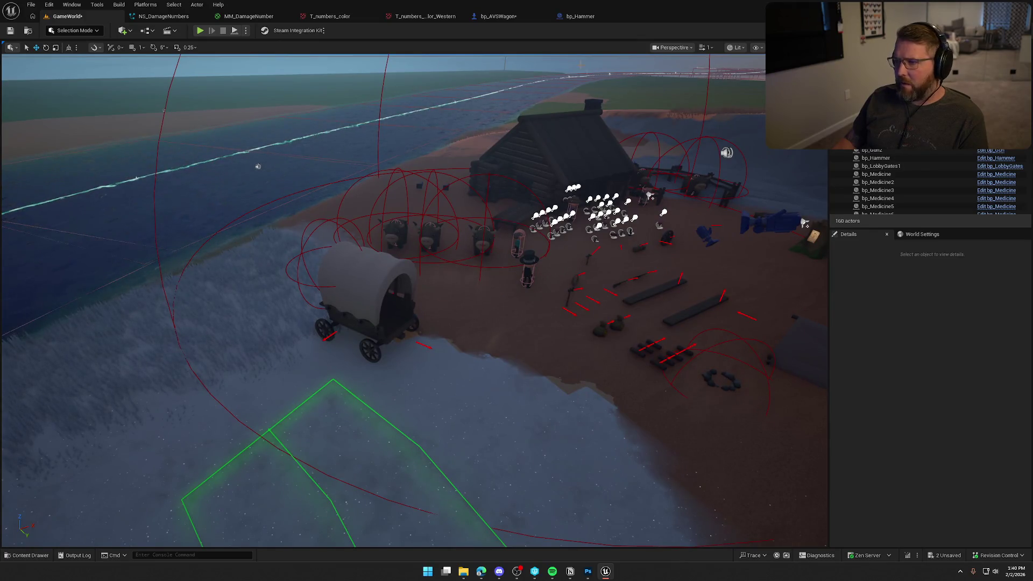
{"action": "left_click", "coordinate": [494, 20]}
{"action": "left_click_drag", "start_coordinate": [444, 238], "coordinate": [429, 145]}
{"action": "scroll", "coordinate": [452, 320], "scroll_direction": "up", "scroll_amount": 2}
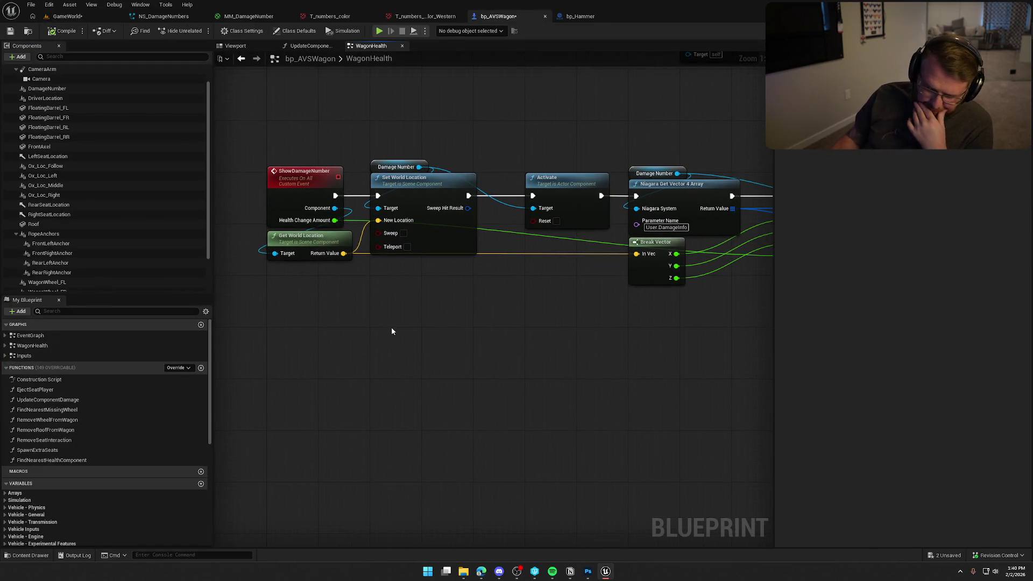
{"action": "scroll", "coordinate": [419, 330], "scroll_direction": "down", "scroll_amount": 2}
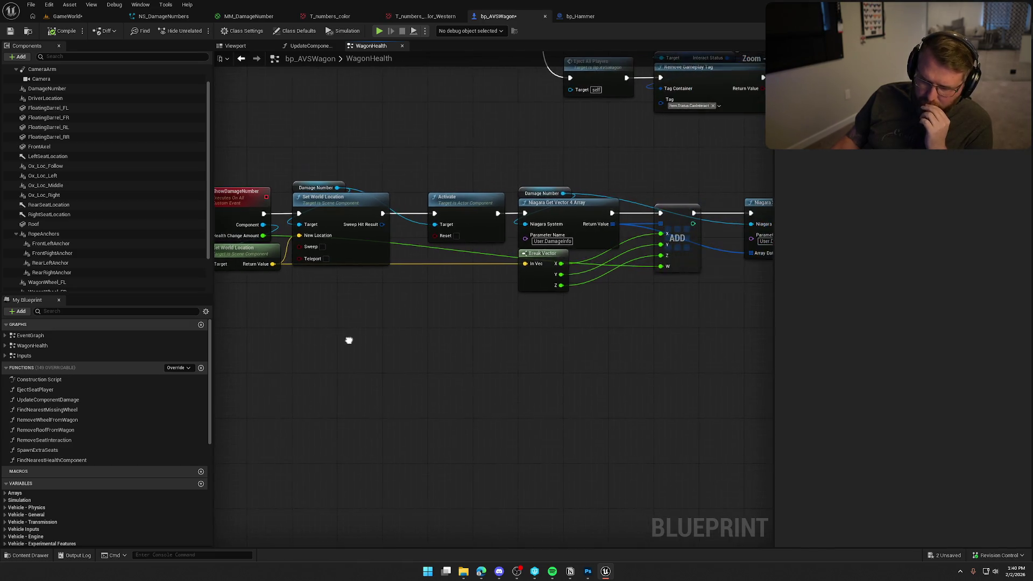
{"action": "scroll", "coordinate": [351, 338], "scroll_direction": "up", "scroll_amount": 1}
{"action": "scroll", "coordinate": [414, 352], "scroll_direction": "up", "scroll_amount": 1}
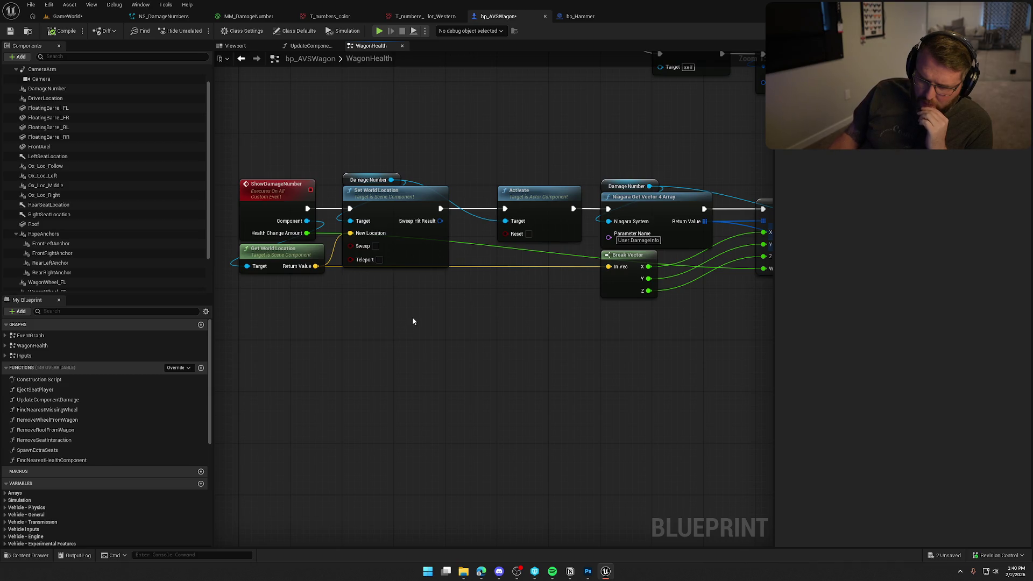
{"action": "scroll", "coordinate": [412, 320], "scroll_direction": "down", "scroll_amount": 2}
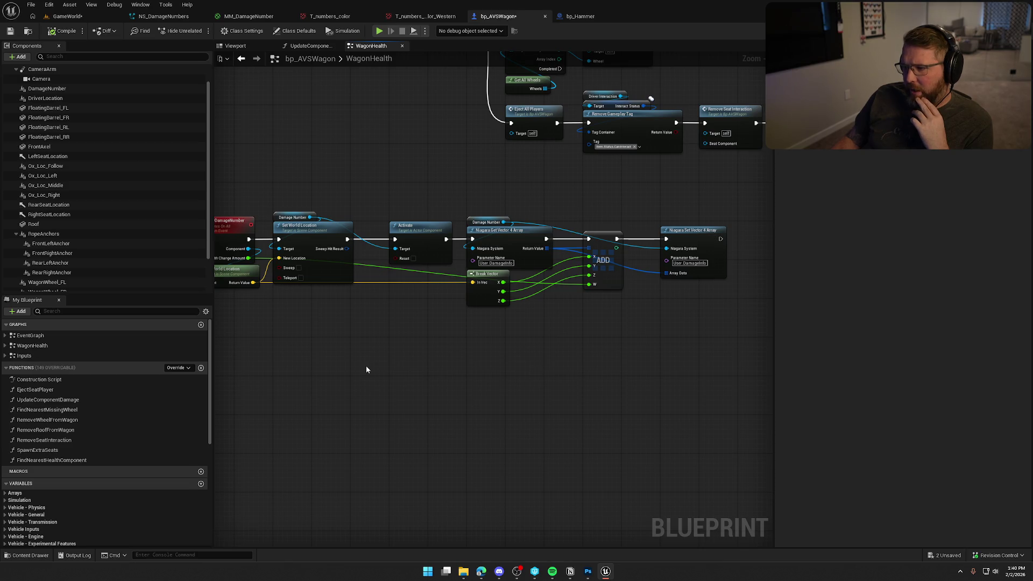
{"action": "scroll", "coordinate": [366, 366], "scroll_direction": "up", "scroll_amount": 2}
{"action": "left_click_drag", "start_coordinate": [311, 152], "coordinate": [507, 371]}
{"action": "left_click", "coordinate": [506, 372]}
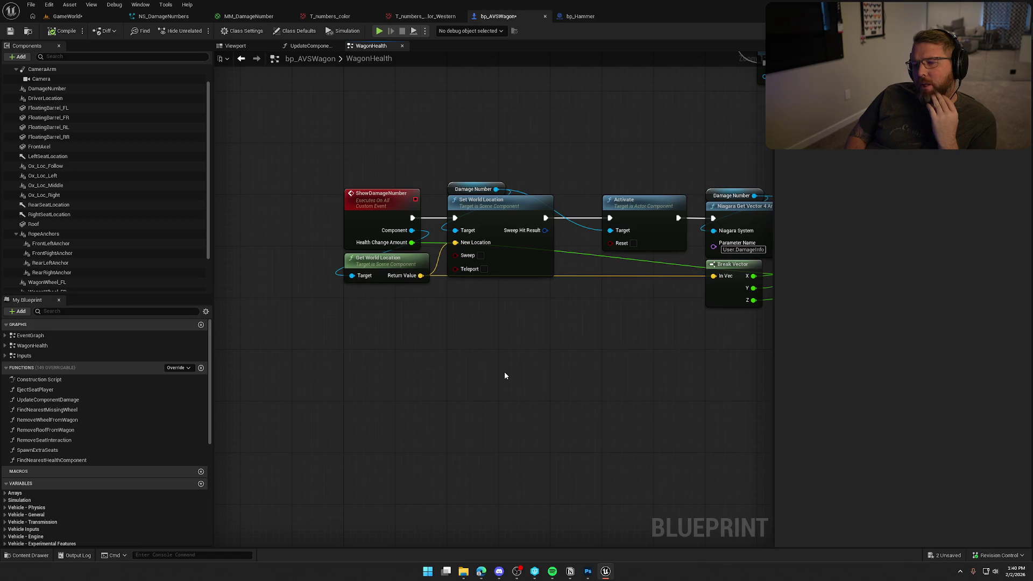
Promote the Component input to a variable named DamageLocations, delete its SET node, and compile
{"action": "mouse_move", "coordinate": [411, 230]}
{"action": "left_mouse_down"}
{"action": "mouse_move", "coordinate": [424, 231]}
{"action": "mouse_move", "coordinate": [414, 228]}
{"action": "mouse_move", "coordinate": [450, 302]}
{"action": "left_mouse_up"}
{"action": "left_click", "coordinate": [482, 350]}
{"action": "type", "text": "DamageLocatio"}
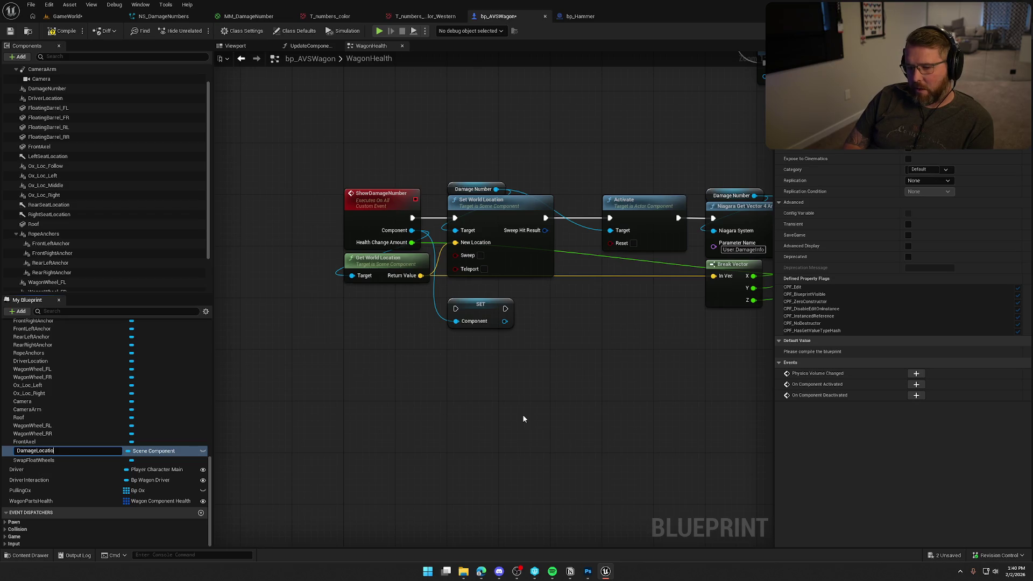
{"action": "type", "text": "ns"}
{"action": "key", "text": "Return"}
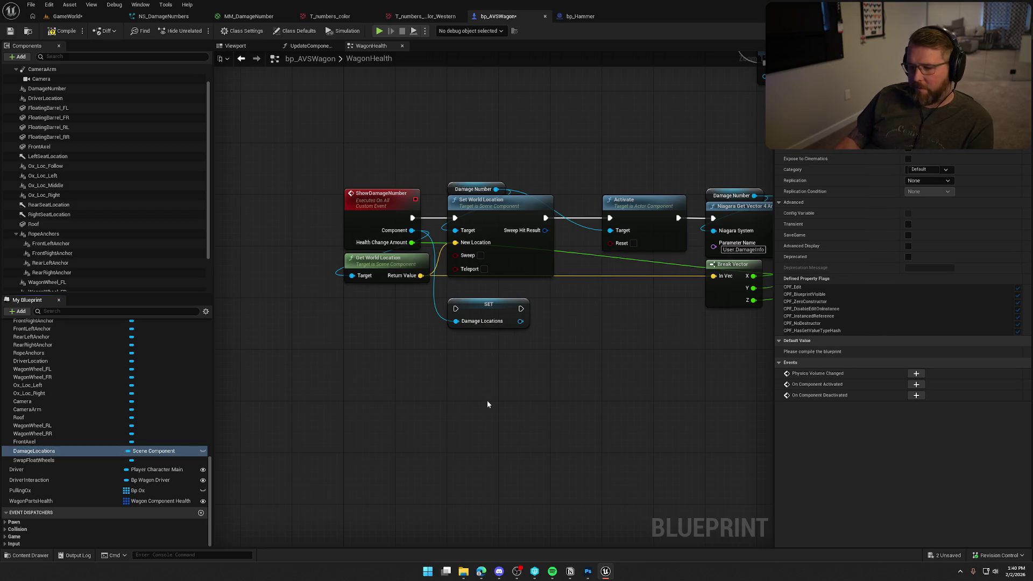
{"action": "left_click", "coordinate": [508, 323]}
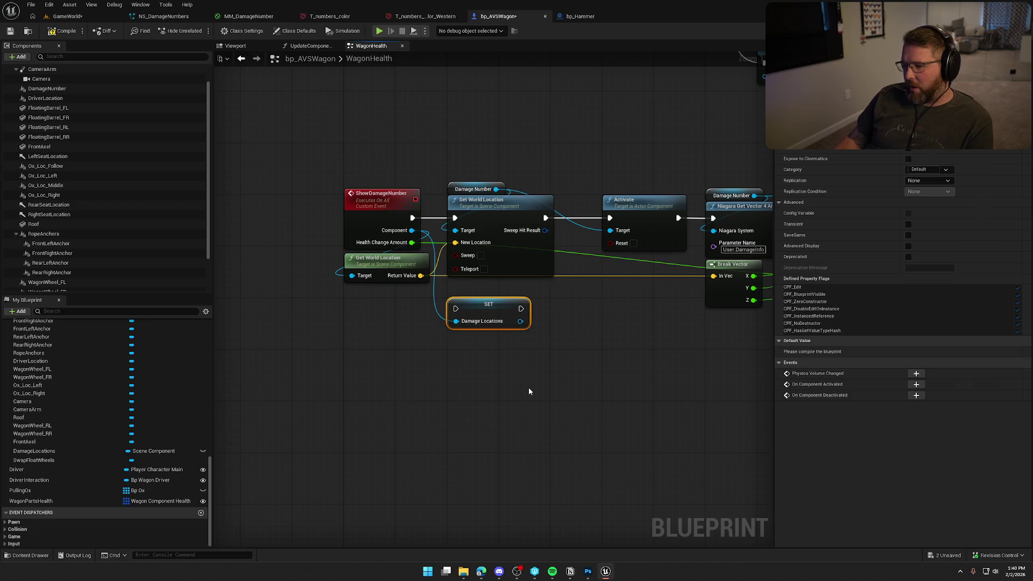
{"action": "key", "text": "Delete"}
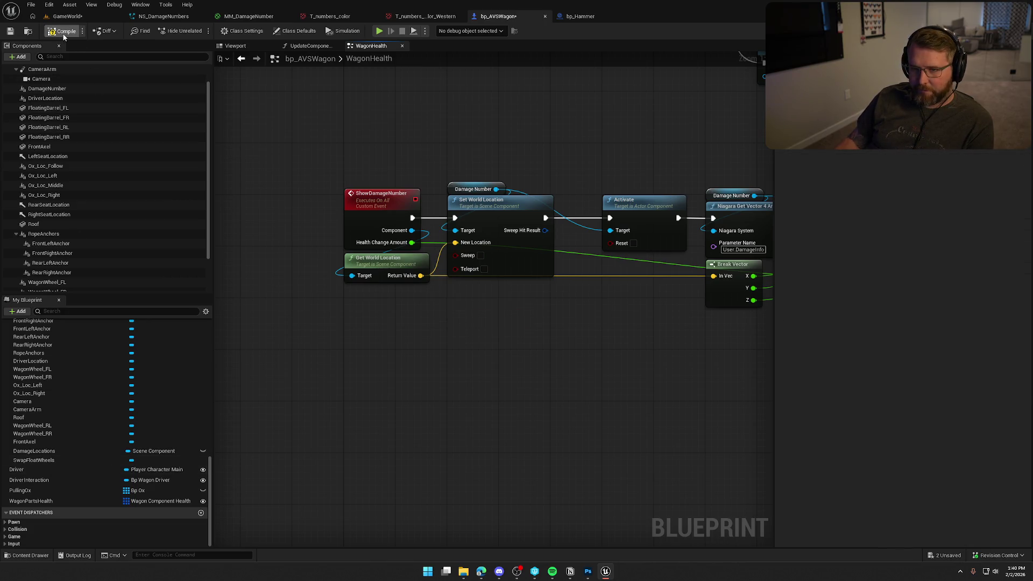
{"action": "left_click", "coordinate": [63, 31]}
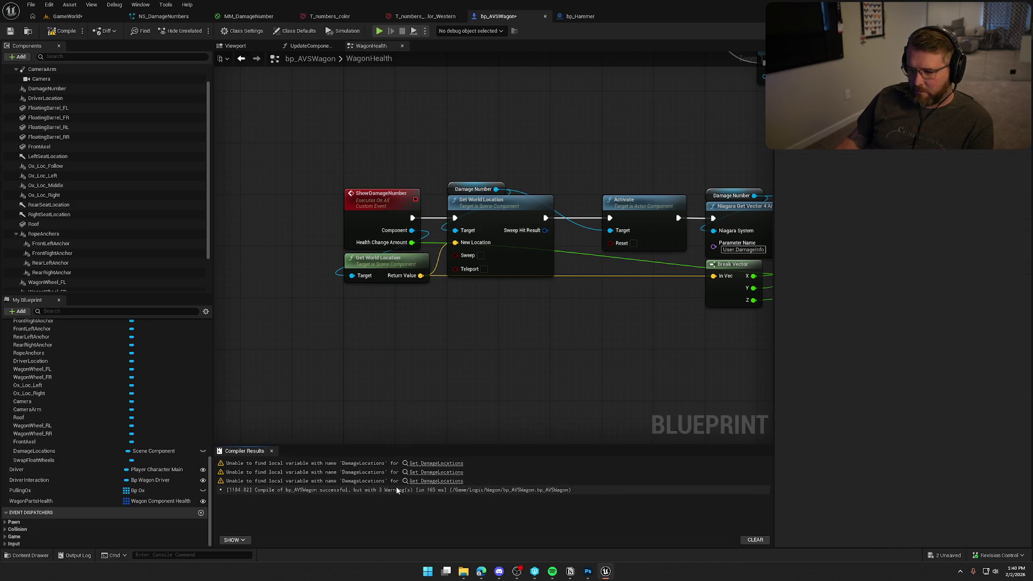
Jump to the Damage Locations usage from the warning and undo the accidental deletion and rename
{"action": "left_click", "coordinate": [422, 463]}
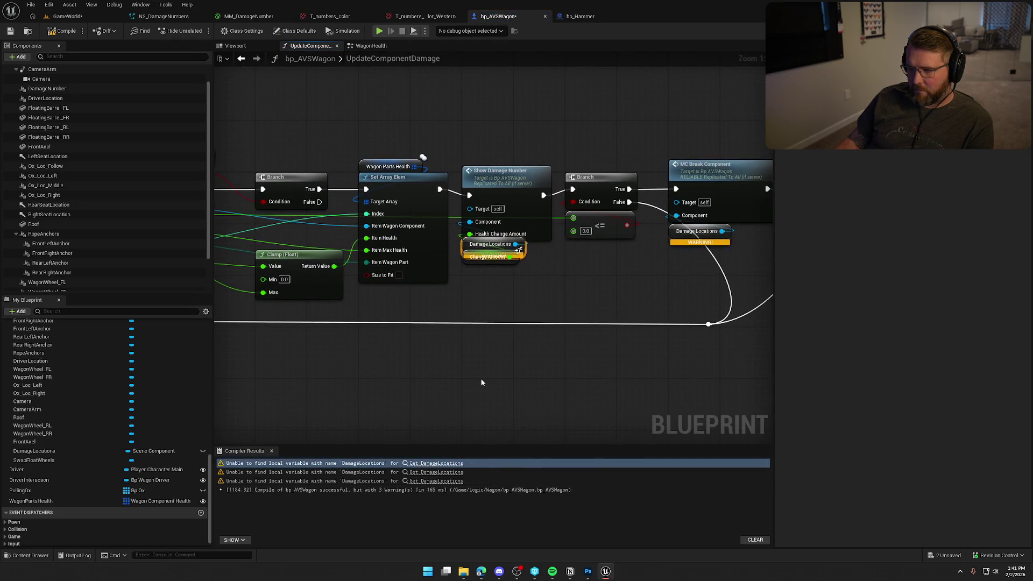
{"action": "mouse_move", "coordinate": [451, 369]}
{"action": "left_mouse_down"}
{"action": "mouse_move", "coordinate": [533, 380]}
{"action": "mouse_move", "coordinate": [703, 376]}
{"action": "mouse_move", "coordinate": [612, 377]}
{"action": "left_mouse_up"}
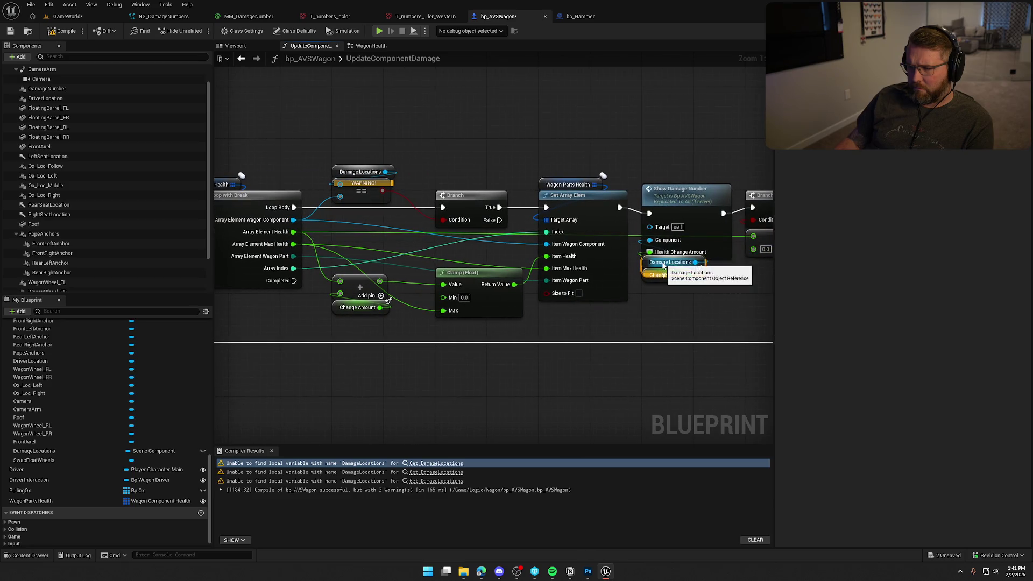
{"action": "left_click_drag", "start_coordinate": [343, 242], "coordinate": [655, 257]}
{"action": "key", "text": "ctrl+z"}
{"action": "left_click_drag", "start_coordinate": [688, 392], "coordinate": [435, 382]}
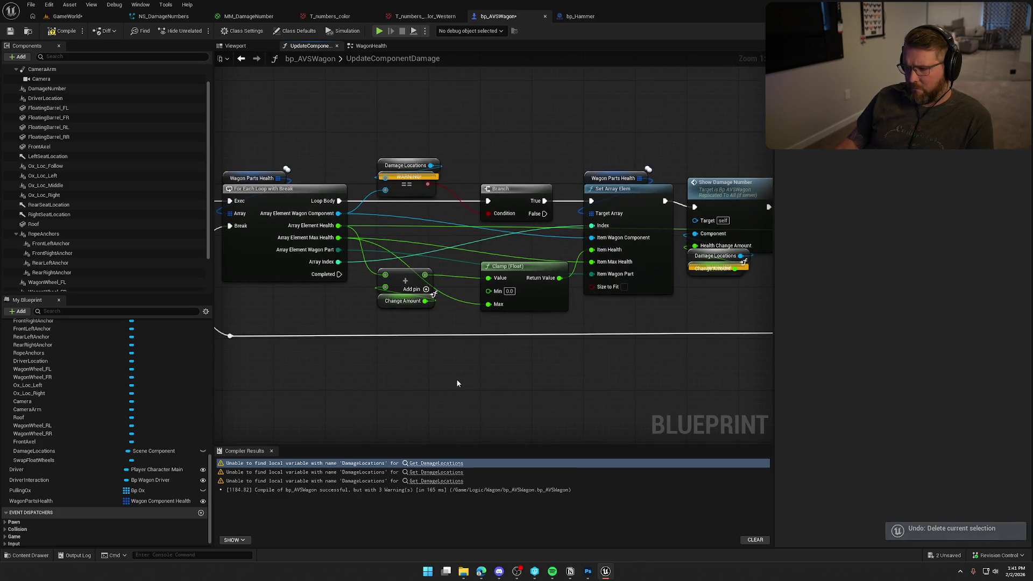
{"action": "key", "text": "ctrl+z"}
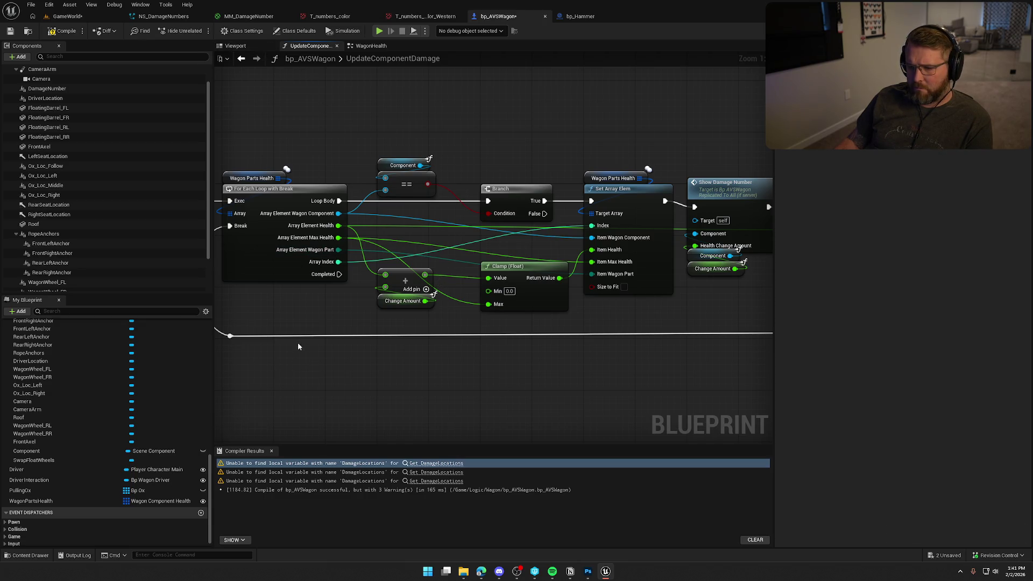
Rename the Component variable to DamageLocations
{"action": "left_click", "coordinate": [114, 448]}
{"action": "key", "text": "F2"}
{"action": "type", "text": "DamageLocations"}
{"action": "key", "text": "Return"}
{"action": "left_click_drag", "start_coordinate": [469, 385], "coordinate": [332, 376]}
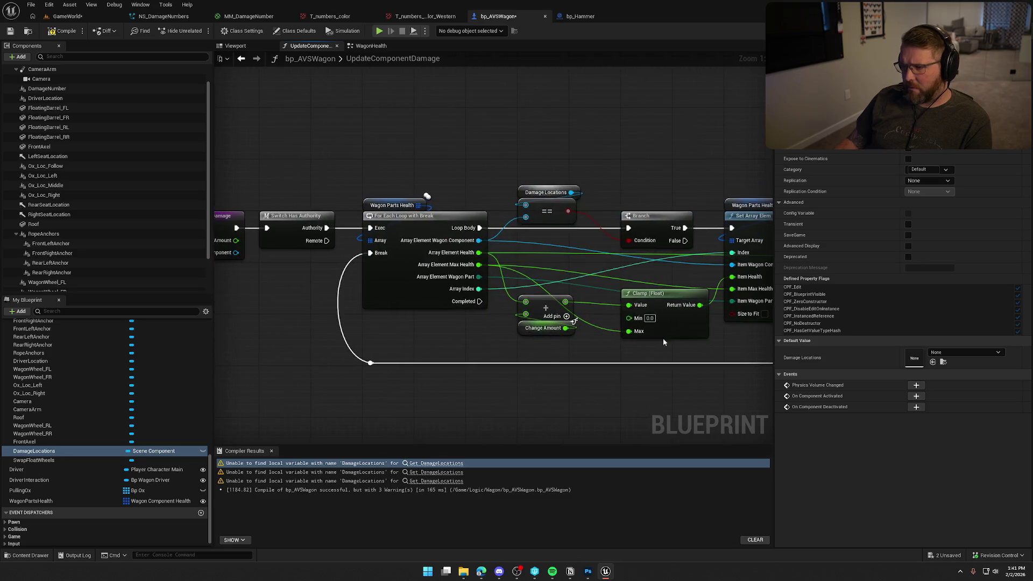
Add a Component getter and wire it into the comparison in place of the Damage Locations getter
{"action": "right_click", "coordinate": [655, 150]}
{"action": "type", "text": "get compont"}
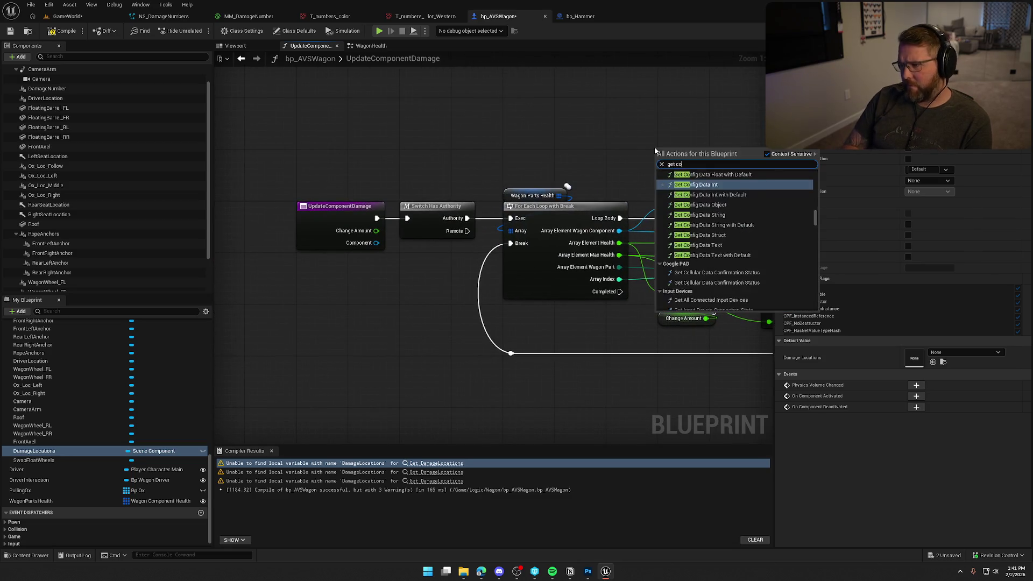
{"action": "key", "text": "BackSpace"}
{"action": "key", "text": "BackSpace"}
{"action": "type", "text": "nent"}
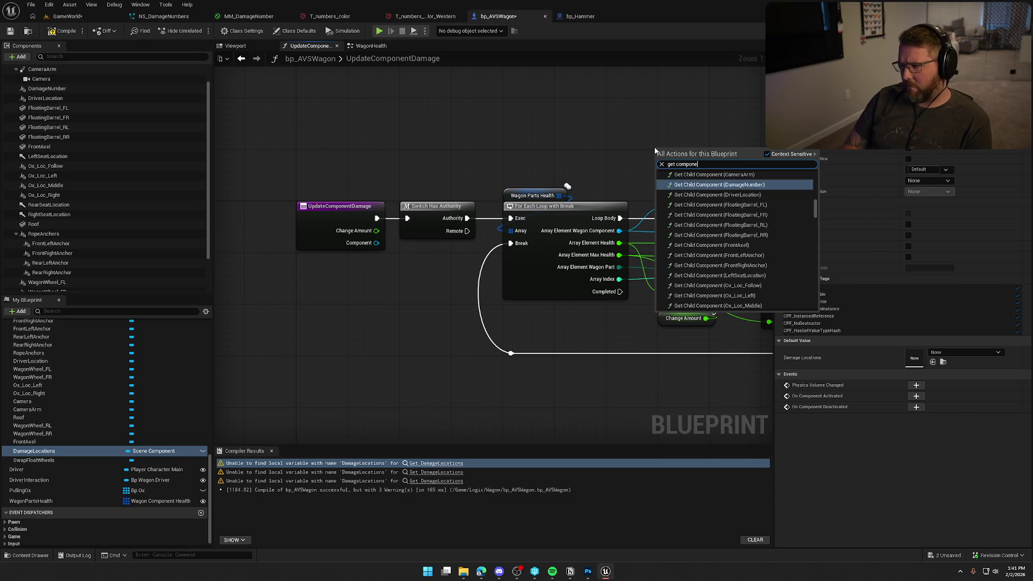
{"action": "scroll", "coordinate": [753, 258], "scroll_direction": "down", "scroll_amount": 5}
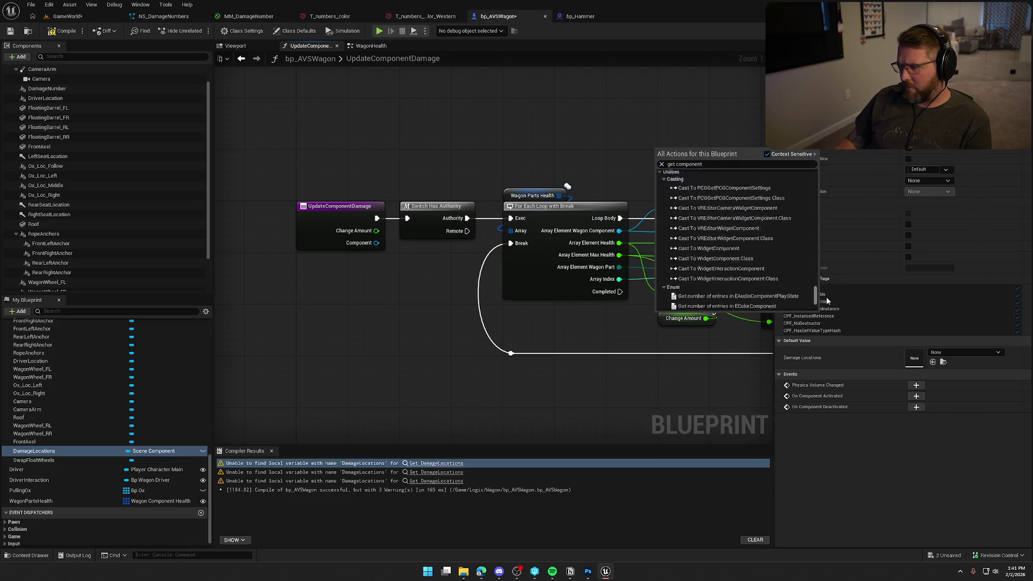
{"action": "left_click", "coordinate": [744, 307]}
{"action": "mouse_move", "coordinate": [679, 178]}
{"action": "left_mouse_down"}
{"action": "mouse_move", "coordinate": [493, 199]}
{"action": "mouse_move", "coordinate": [482, 210]}
{"action": "left_mouse_up"}
{"action": "left_click", "coordinate": [532, 203]}
{"action": "key", "text": "Delete"}
{"action": "left_click_drag", "start_coordinate": [492, 171], "coordinate": [493, 203]}
Feed copied Component getters into Show Damage Number and MC Break Component
{"action": "mouse_move", "coordinate": [673, 198]}
{"action": "left_mouse_down"}
{"action": "mouse_move", "coordinate": [497, 195]}
{"action": "mouse_move", "coordinate": [388, 152]}
{"action": "left_mouse_up"}
{"action": "key", "text": "ctrl+c"}
{"action": "key", "text": "ctrl+v"}
{"action": "left_click_drag", "start_coordinate": [554, 279], "coordinate": [506, 225]}
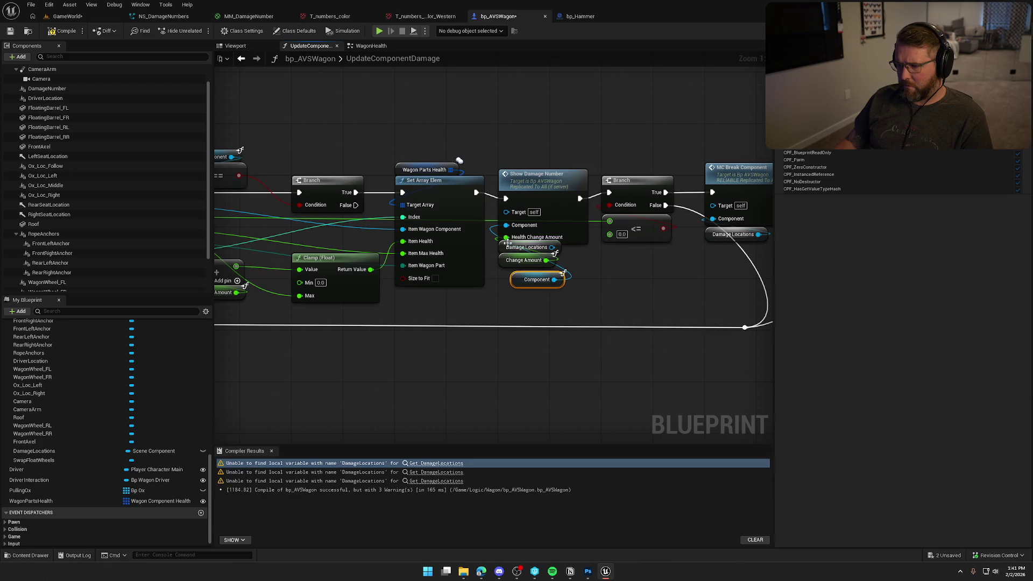
{"action": "mouse_move", "coordinate": [519, 260]}
{"action": "left_mouse_down"}
{"action": "mouse_move", "coordinate": [533, 292]}
{"action": "mouse_move", "coordinate": [507, 260]}
{"action": "left_mouse_up"}
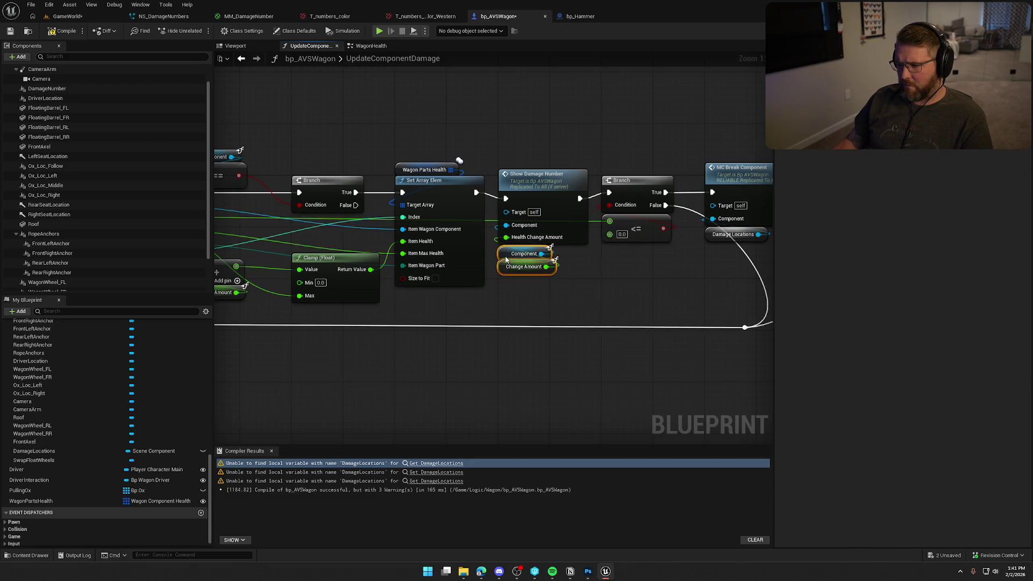
{"action": "key", "text": "ctrl+v"}
{"action": "mouse_move", "coordinate": [573, 267]}
{"action": "left_mouse_down"}
{"action": "mouse_move", "coordinate": [583, 267]}
{"action": "mouse_move", "coordinate": [505, 235]}
{"action": "left_mouse_up"}
{"action": "left_click", "coordinate": [511, 263]}
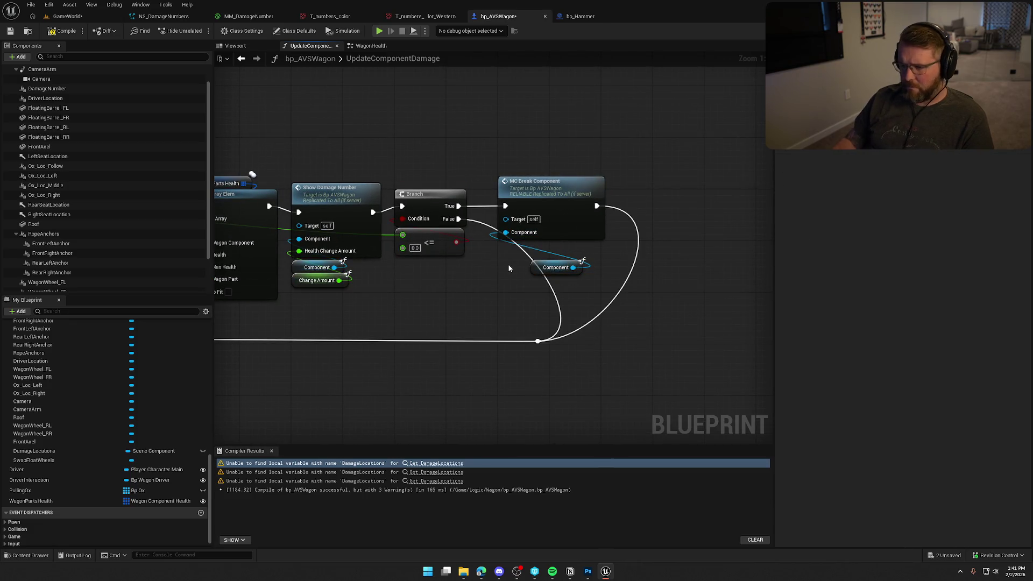
{"action": "left_click_drag", "start_coordinate": [542, 267], "coordinate": [513, 247]}
Tidy the Show Damage Number nodes, then save and compile bp_AVSWagon to clear the warnings
{"action": "left_click_drag", "start_coordinate": [357, 285], "coordinate": [291, 256]}
{"action": "left_click", "coordinate": [333, 205], "text": "ctrl"}
{"action": "left_click_drag", "start_coordinate": [334, 205], "coordinate": [333, 199]}
{"action": "left_click", "coordinate": [211, 138]}
{"action": "left_click_drag", "start_coordinate": [211, 138], "coordinate": [401, 144]}
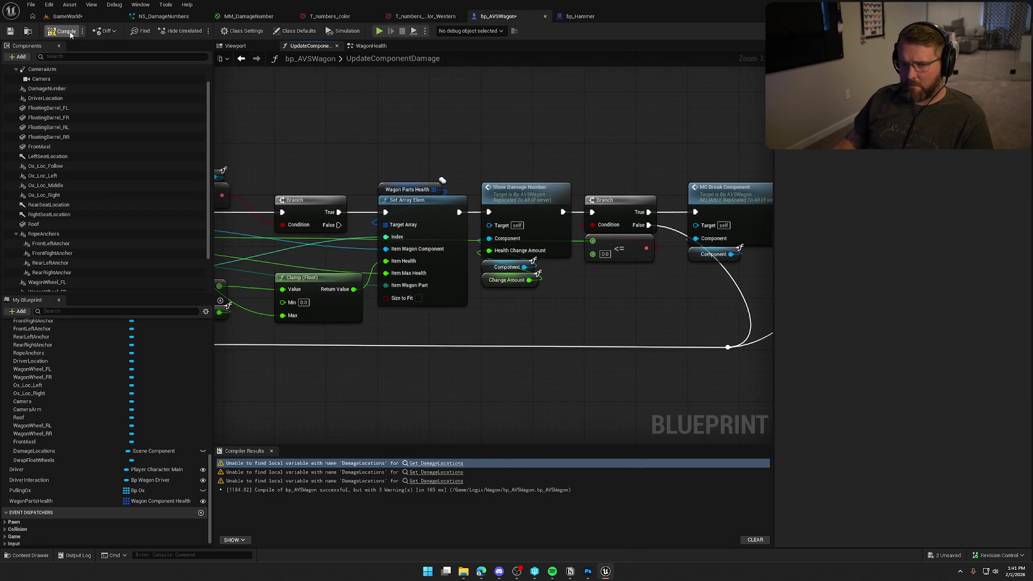
{"action": "key", "text": "ctrl+s"}
{"action": "left_click", "coordinate": [271, 451]}
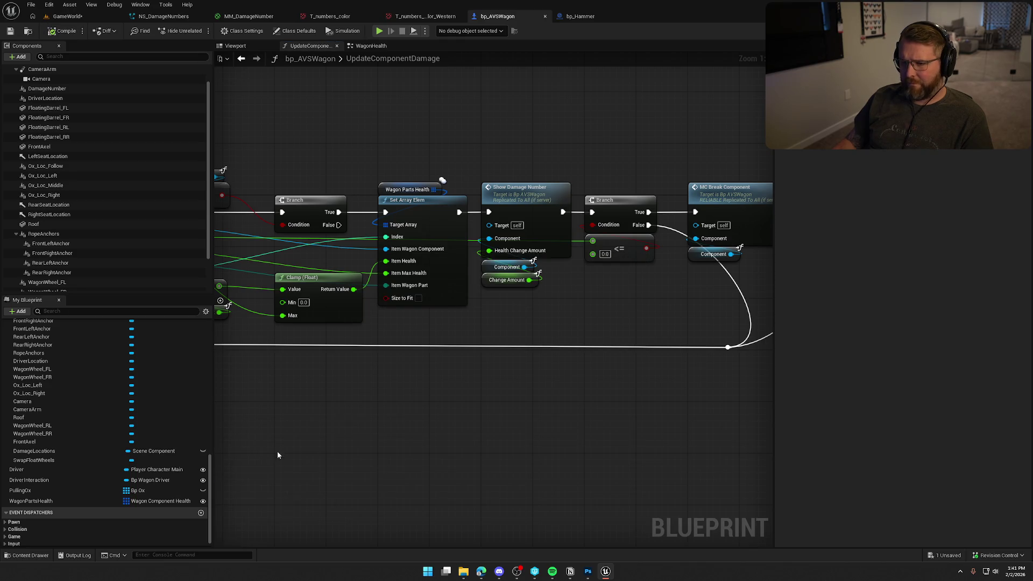
{"action": "left_click", "coordinate": [369, 47]}
Delete the SET Damage Locations node, make DamageLocations a map with Scene Component values, and compile
{"action": "left_click_drag", "start_coordinate": [496, 325], "coordinate": [461, 296]}
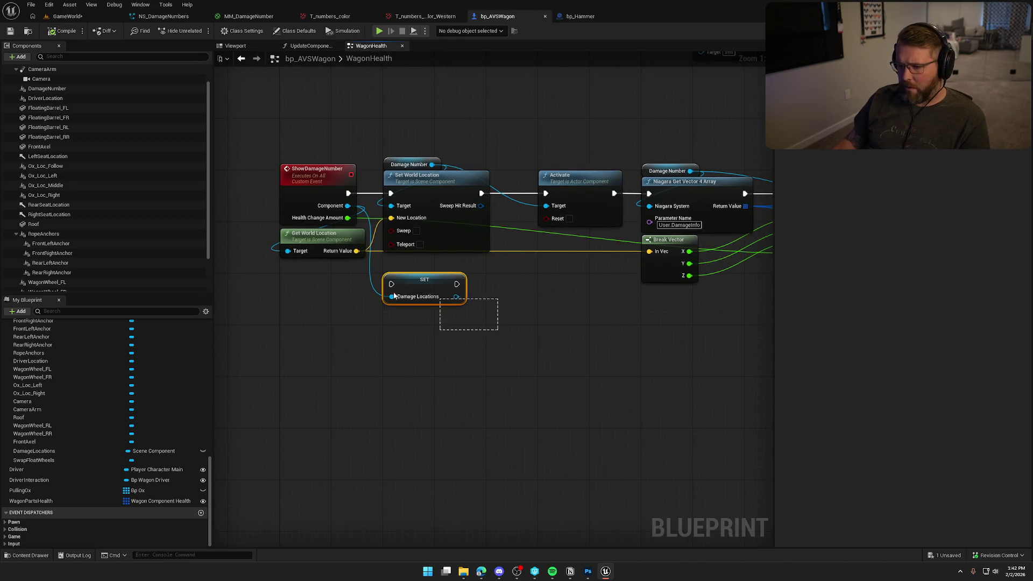
{"action": "key", "text": "Delete"}
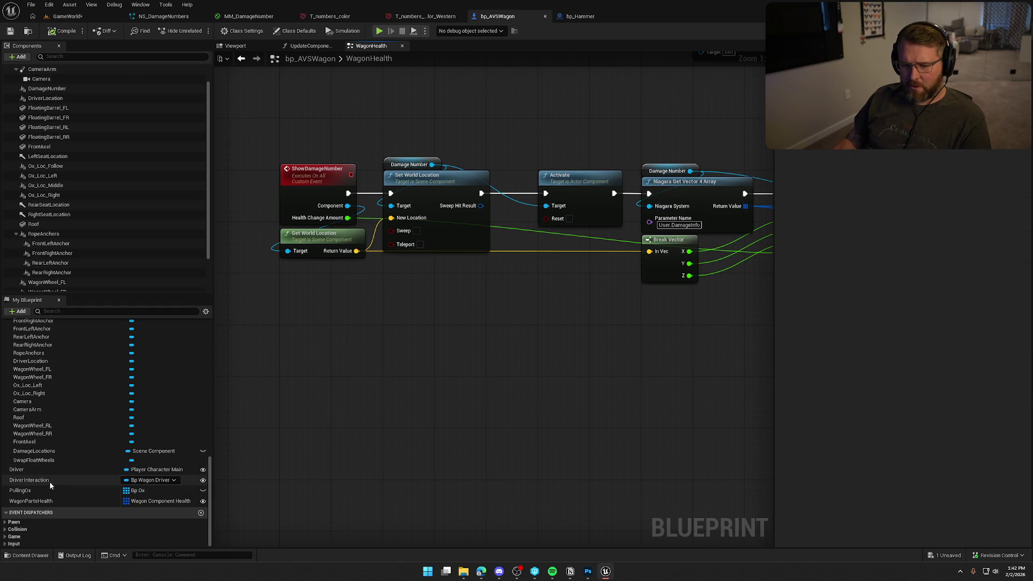
{"action": "left_click", "coordinate": [58, 451]}
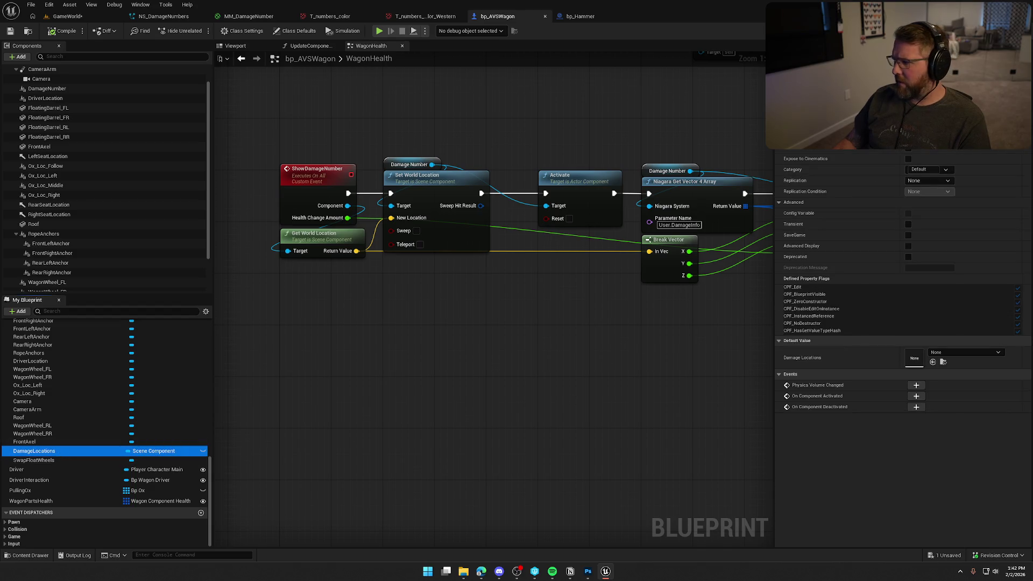
{"action": "left_click", "coordinate": [963, 107]}
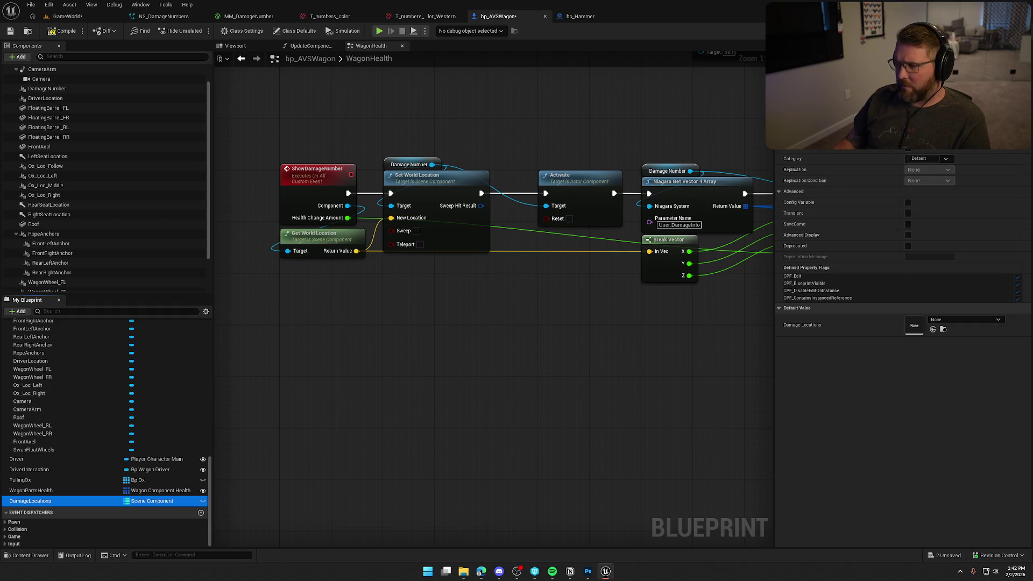
{"action": "left_click", "coordinate": [930, 107]}
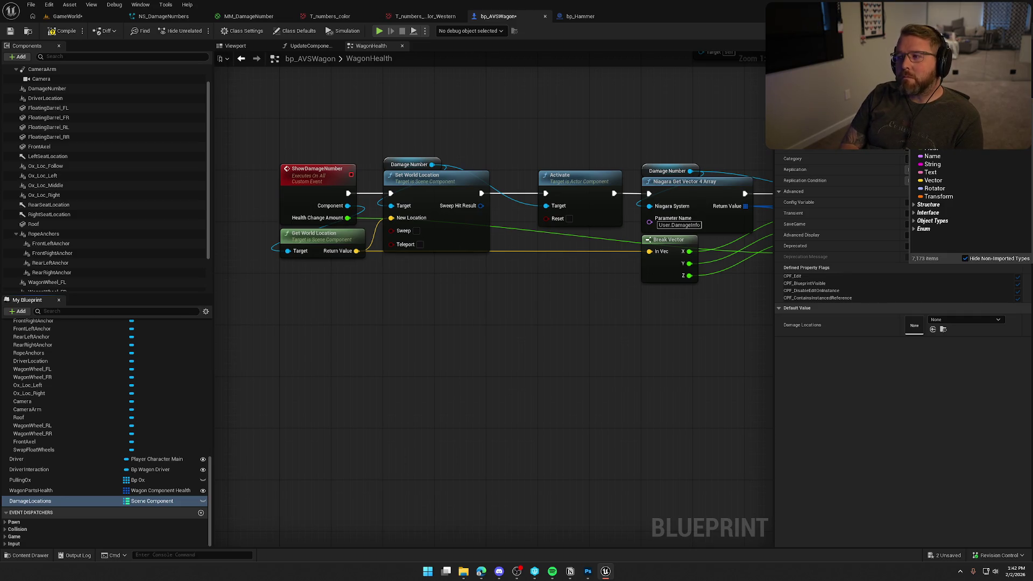
{"action": "type", "text": "scene"}
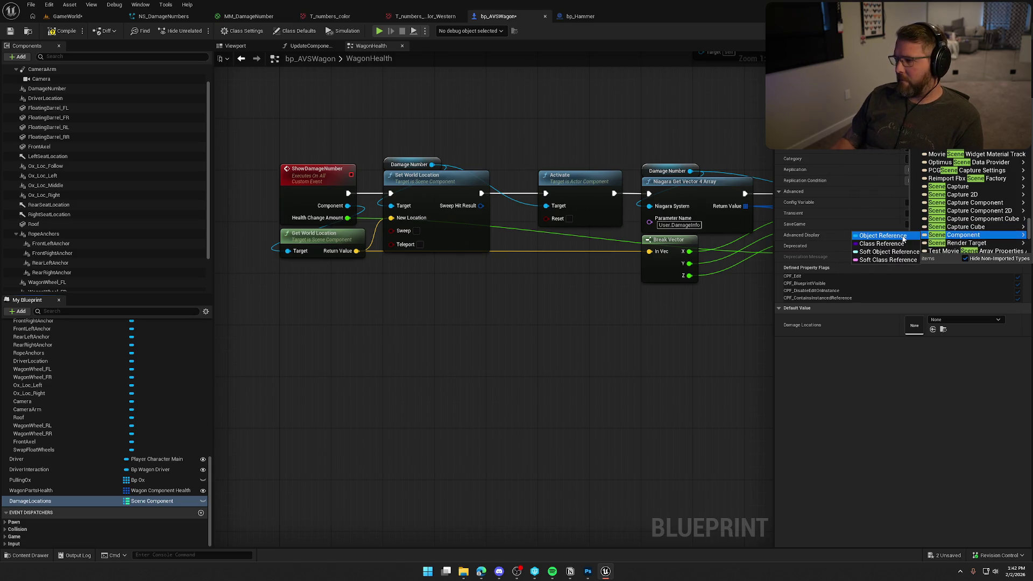
{"action": "left_click", "coordinate": [903, 239]}
{"action": "left_click", "coordinate": [54, 32]}
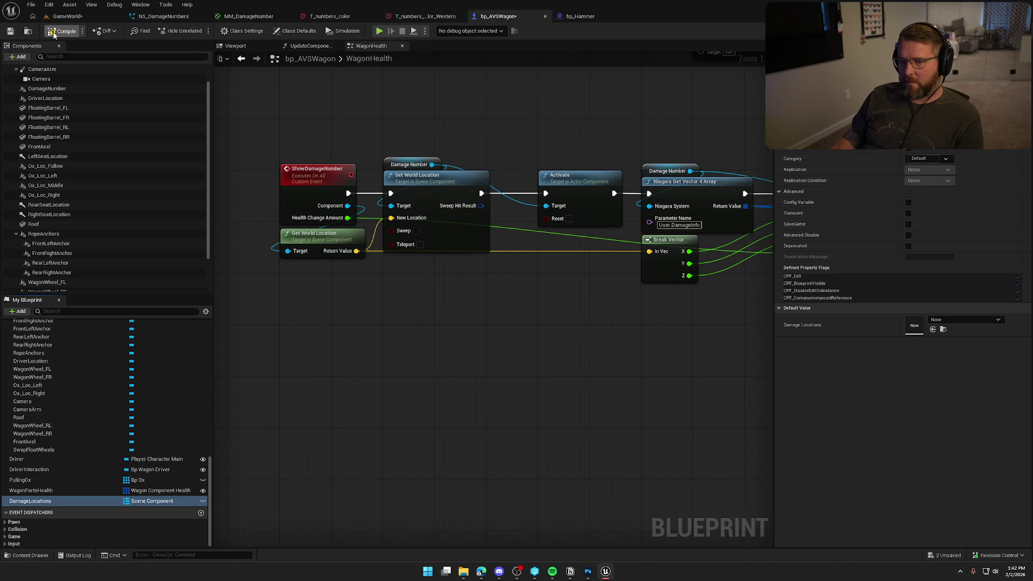
Add an entry to the Damage Locations map and check its key and value choices
{"action": "left_click", "coordinate": [958, 319]}
{"action": "left_click", "coordinate": [954, 330]}
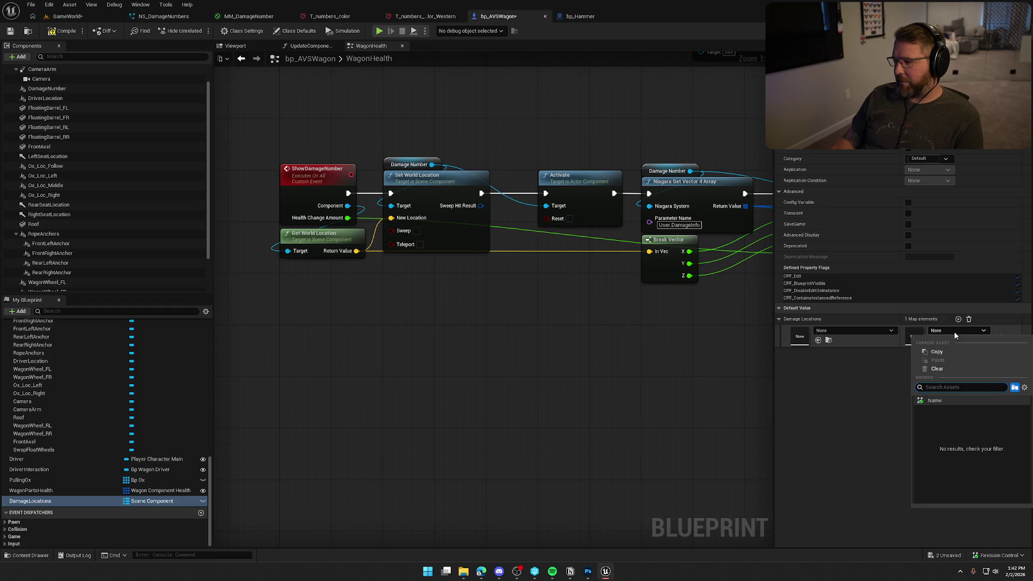
{"action": "left_click", "coordinate": [954, 330]}
{"action": "left_click", "coordinate": [843, 330]}
{"action": "left_click", "coordinate": [796, 385]}
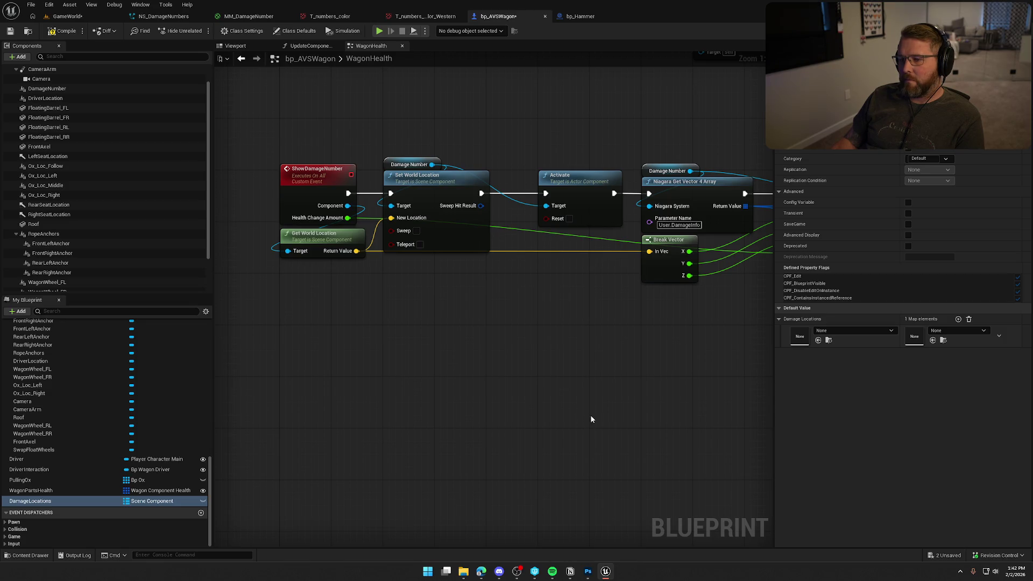
Change the map key type to EWagon Parts and add a FrontLeftWheel entry
{"action": "left_click", "coordinate": [925, 136]}
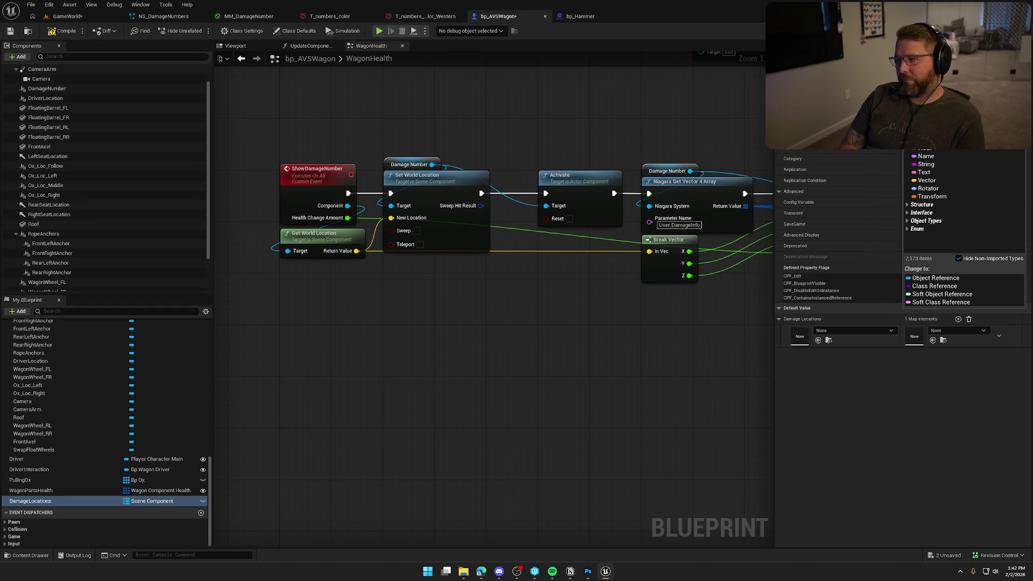
{"action": "type", "text": "wagon"}
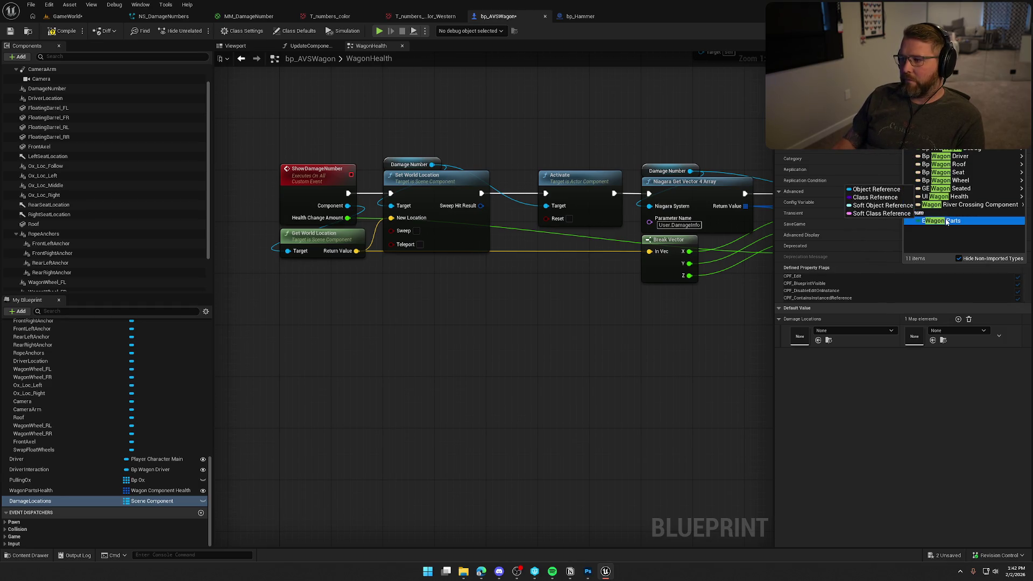
{"action": "left_click", "coordinate": [942, 220]}
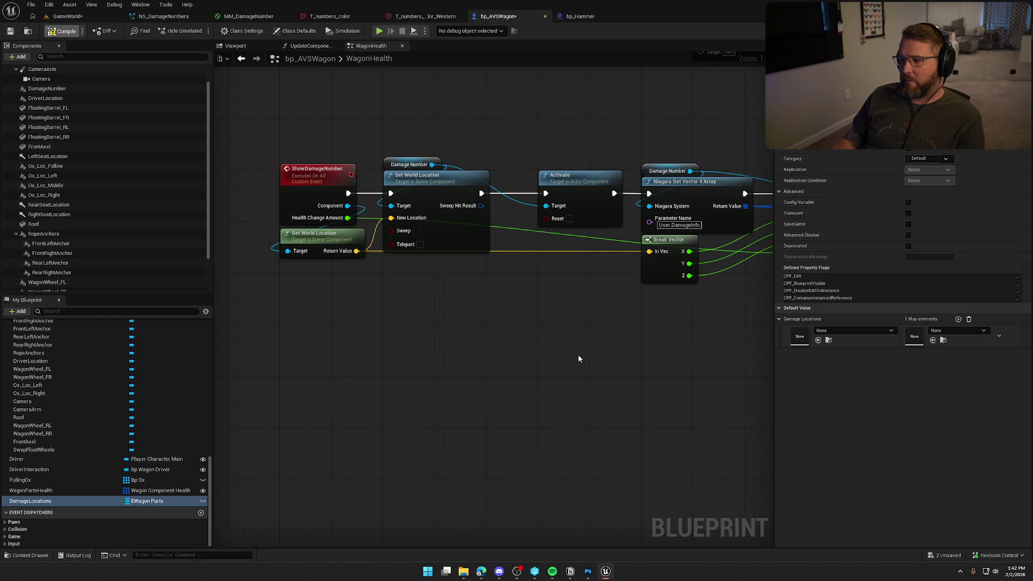
{"action": "left_click", "coordinate": [957, 320]}
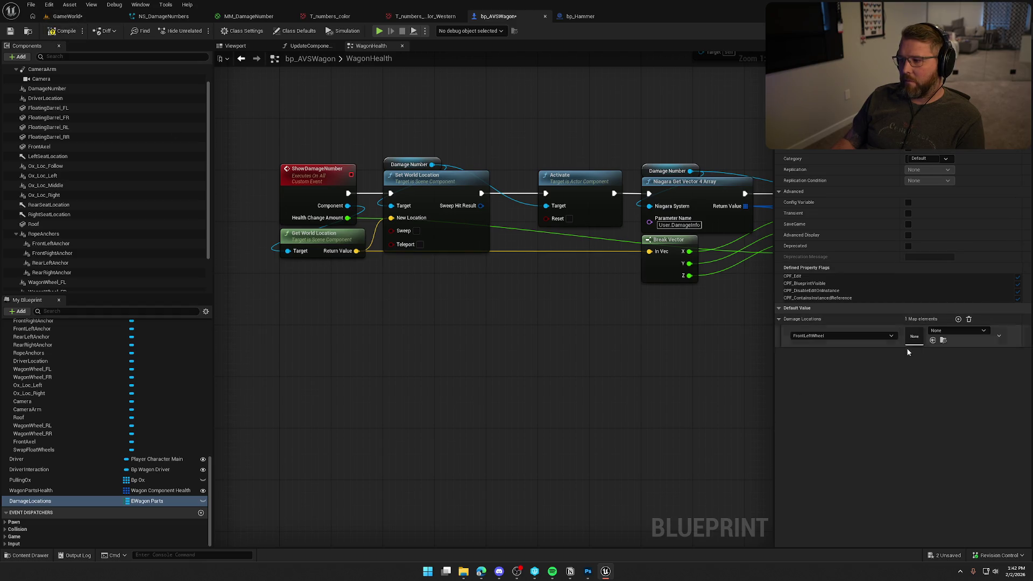
{"action": "left_click", "coordinate": [832, 335]}
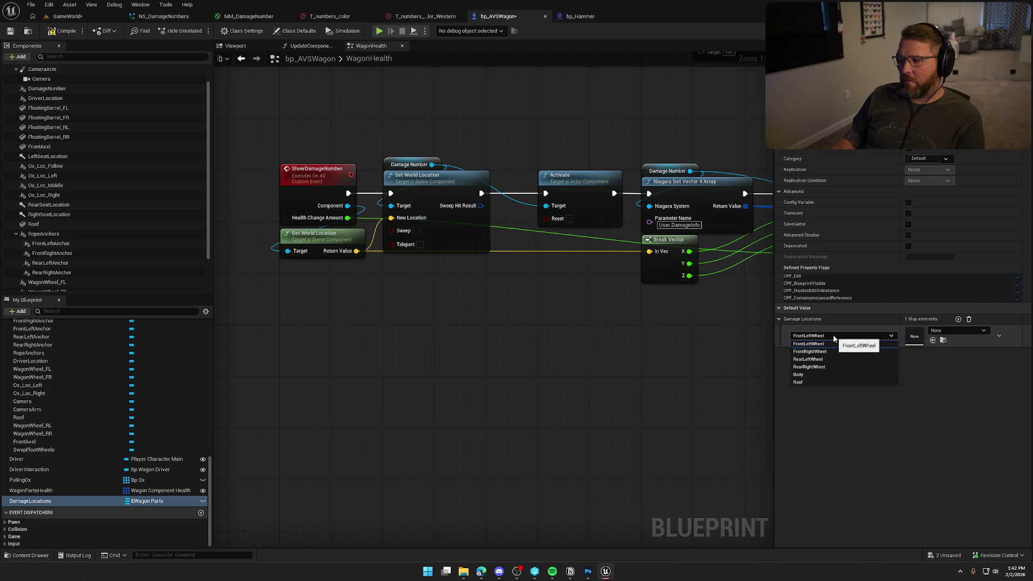
{"action": "left_click", "coordinate": [833, 334]}
{"action": "left_click", "coordinate": [822, 337]}
{"action": "left_click", "coordinate": [830, 432]}
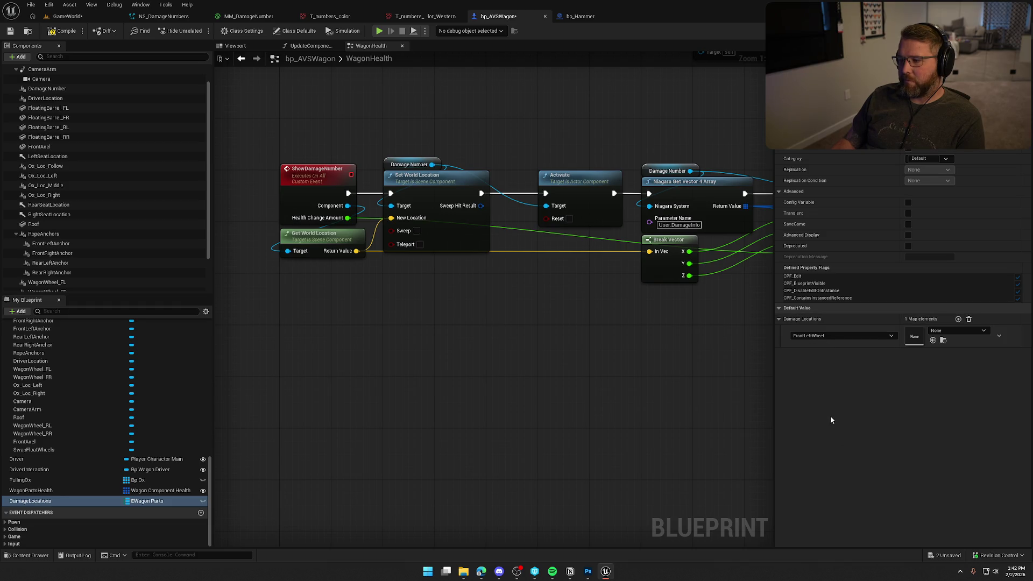
{"action": "left_click", "coordinate": [315, 220]}
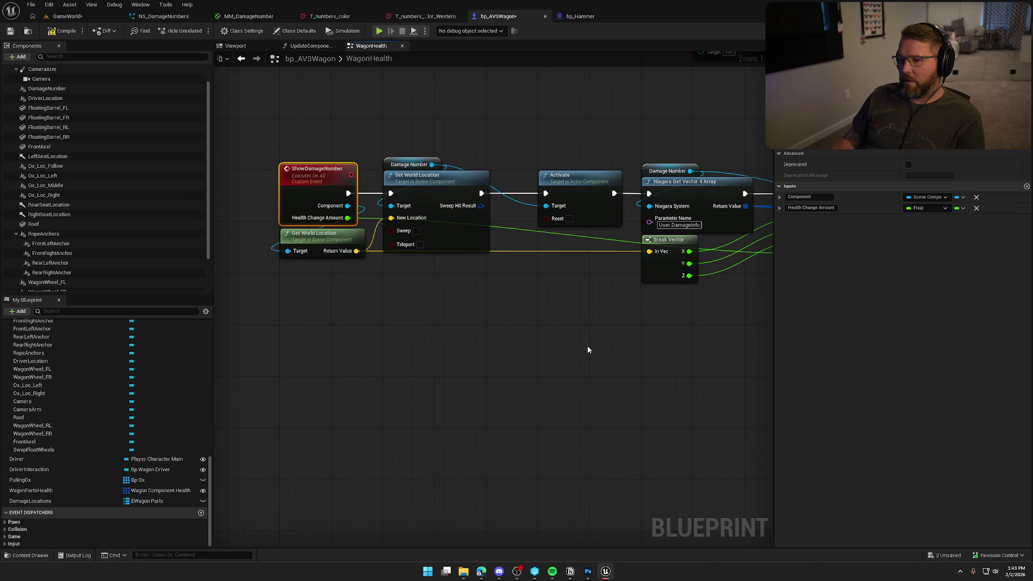
Switch the DamageLocations map value type to Vector, compile, and collapse the FrontLeftWheel entry
{"action": "mouse_move", "coordinate": [483, 321]}
{"action": "left_mouse_down"}
{"action": "mouse_move", "coordinate": [279, 319]}
{"action": "mouse_move", "coordinate": [540, 348]}
{"action": "mouse_move", "coordinate": [486, 339]}
{"action": "left_mouse_up"}
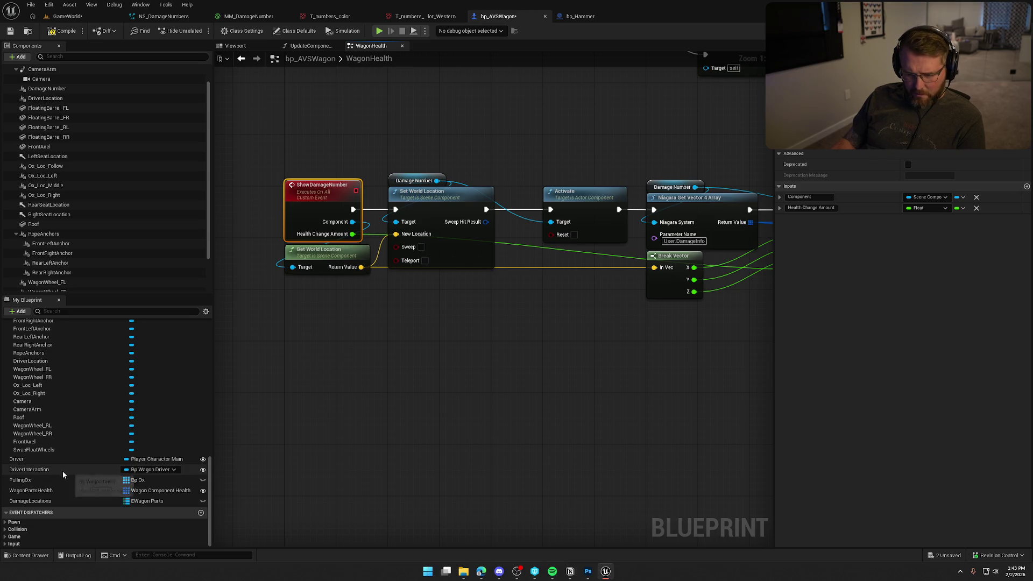
{"action": "left_click", "coordinate": [43, 501]}
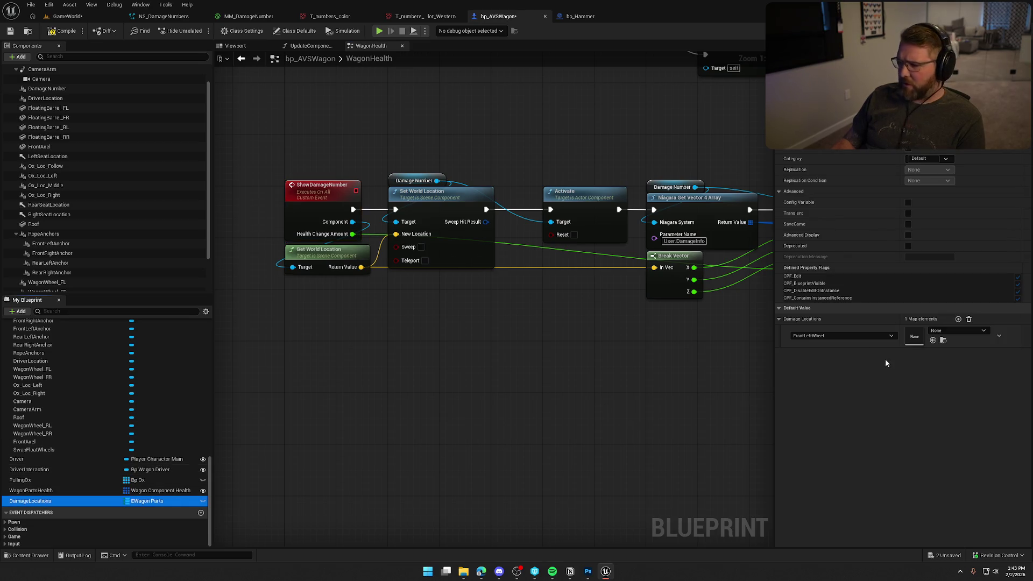
{"action": "left_click", "coordinate": [936, 86]}
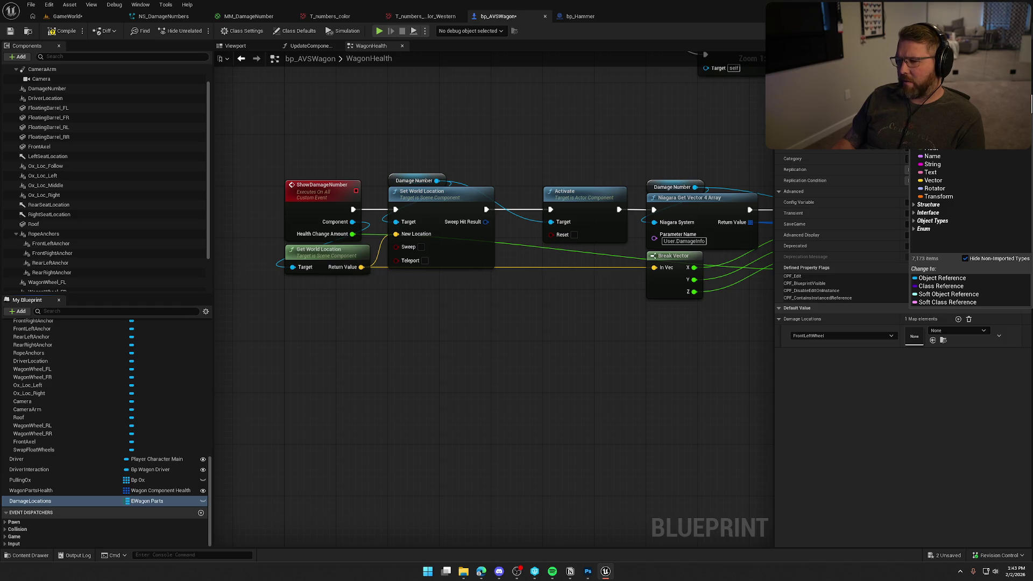
{"action": "left_click", "coordinate": [992, 181]}
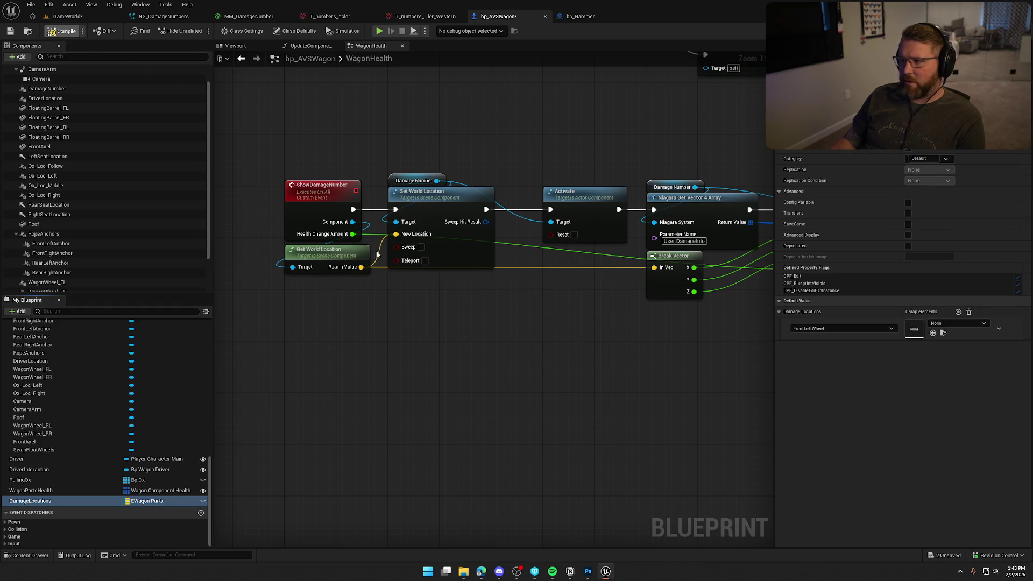
{"action": "key", "text": "F7"}
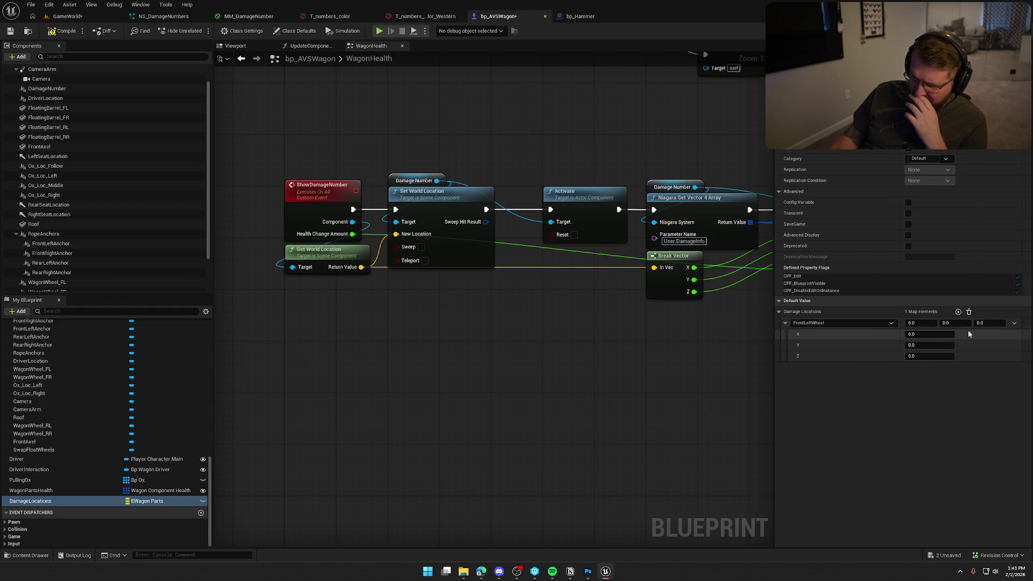
{"action": "left_click", "coordinate": [785, 323]}
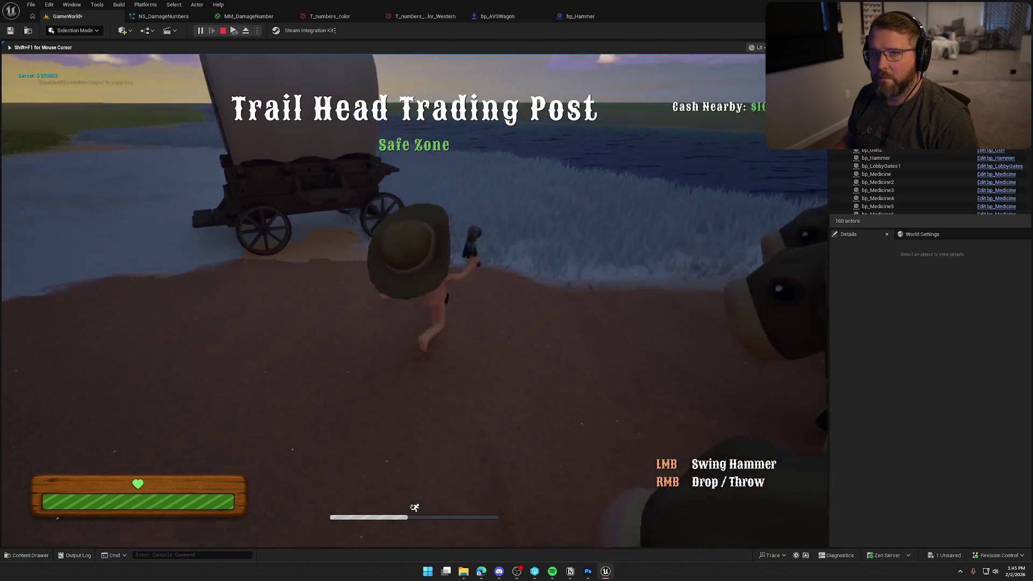
Walk up to the wagon, hit it with the hammer for a 50 damage number, then stop play
{"action": "key", "text": "w"}
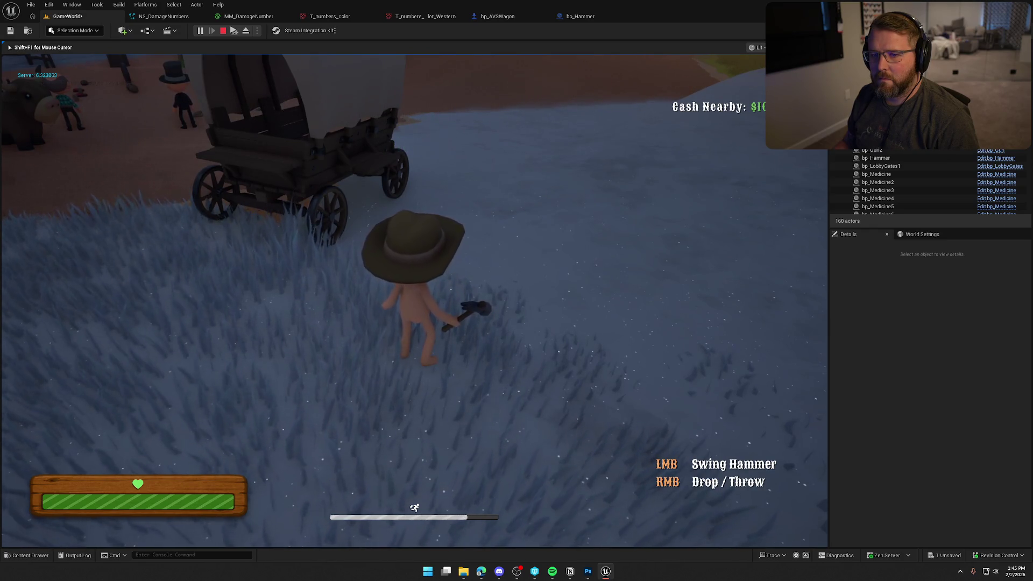
{"action": "left_click", "coordinate": [414, 300]}
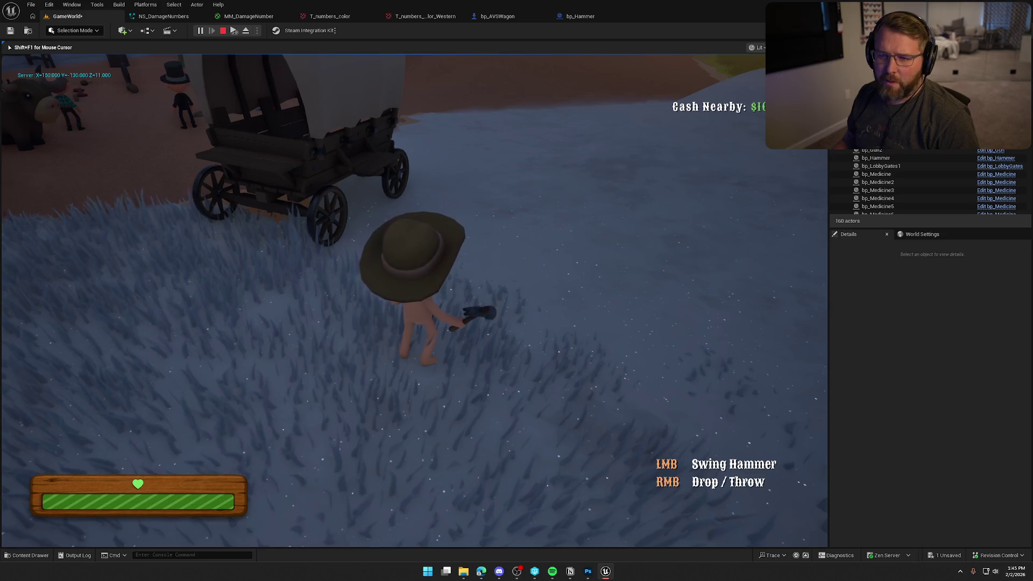
{"action": "key", "text": "F8"}
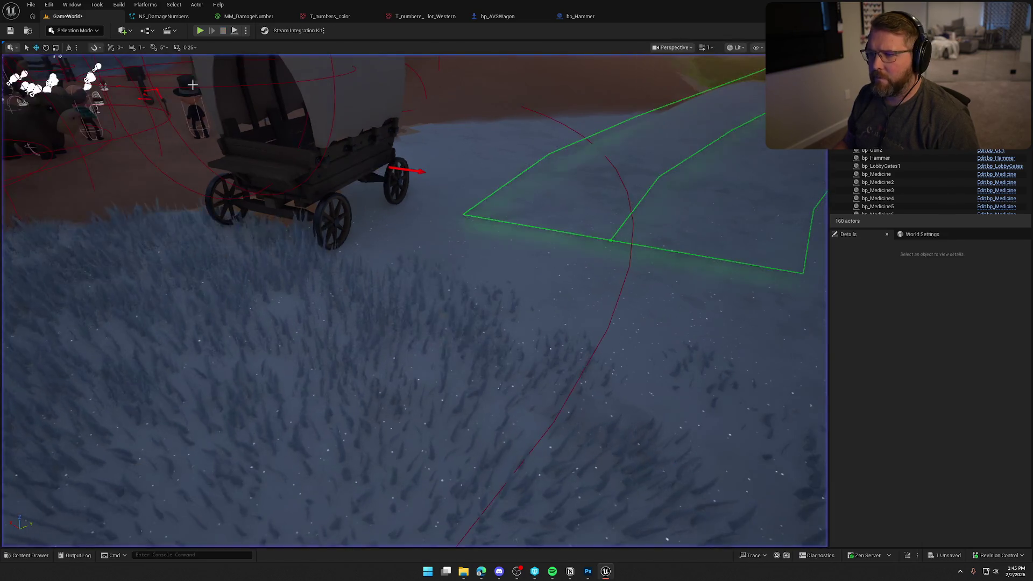
{"action": "left_click", "coordinate": [498, 17]}
{"action": "left_click", "coordinate": [76, 245]}
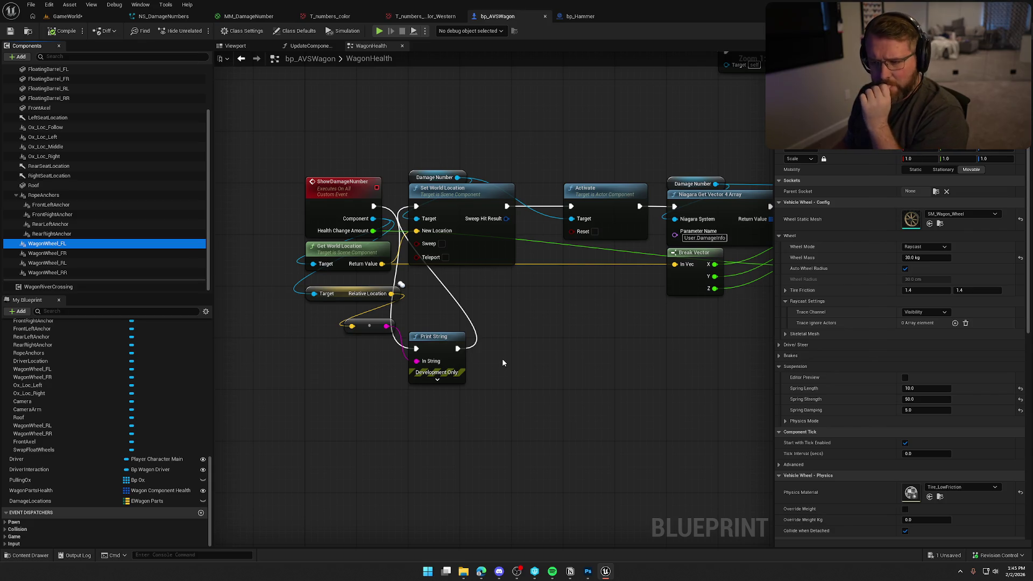
Try an Add Actor World Offset node from Relative Location, remove it, and delete the Print String nodes
{"action": "left_click_drag", "start_coordinate": [392, 293], "coordinate": [489, 309]}
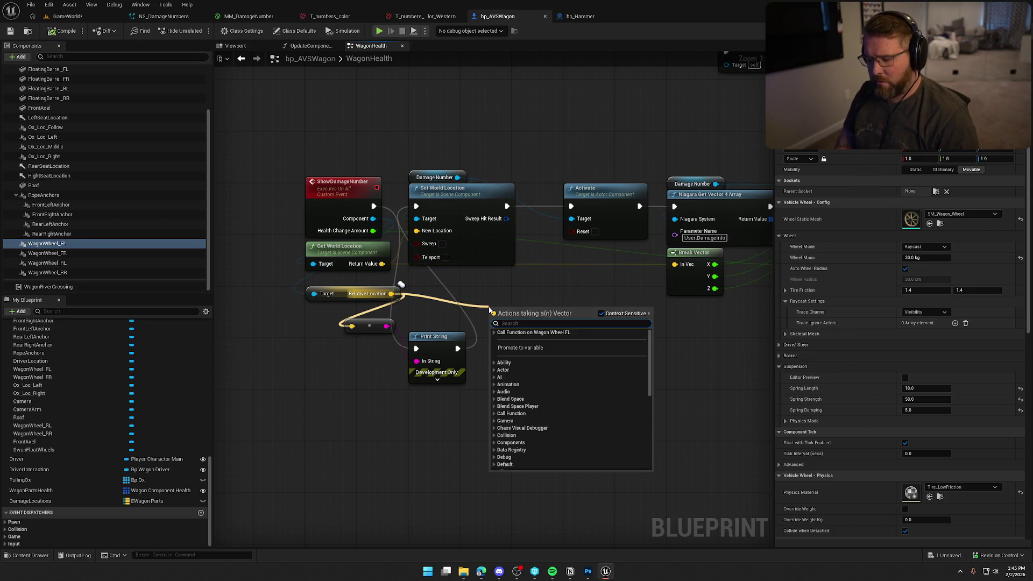
{"action": "type", "text": "to wor"}
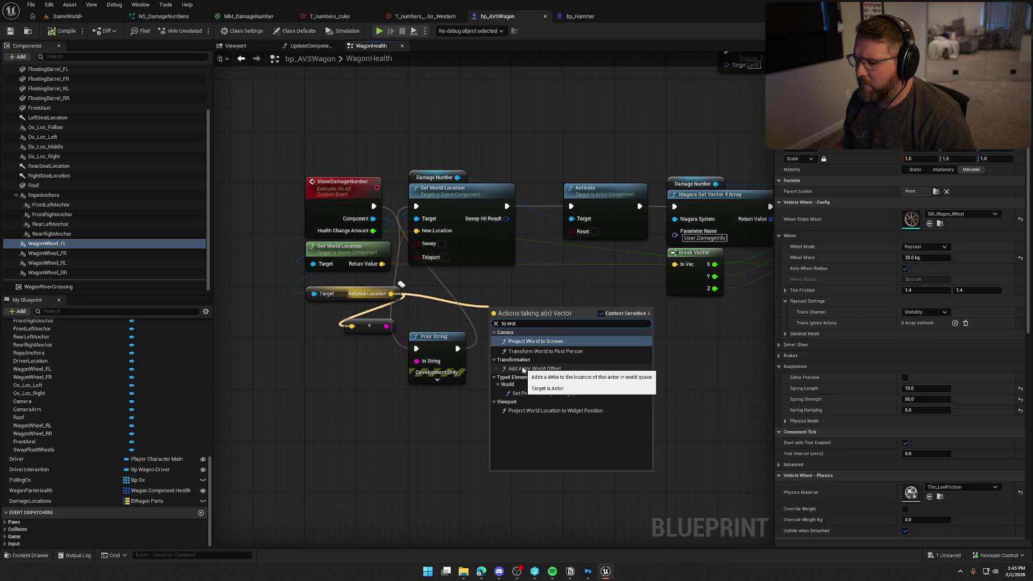
{"action": "left_click", "coordinate": [522, 370]}
{"action": "mouse_move", "coordinate": [530, 315]}
{"action": "left_mouse_down"}
{"action": "mouse_move", "coordinate": [543, 290]}
{"action": "mouse_move", "coordinate": [530, 305]}
{"action": "left_mouse_up"}
{"action": "key", "text": "Delete"}
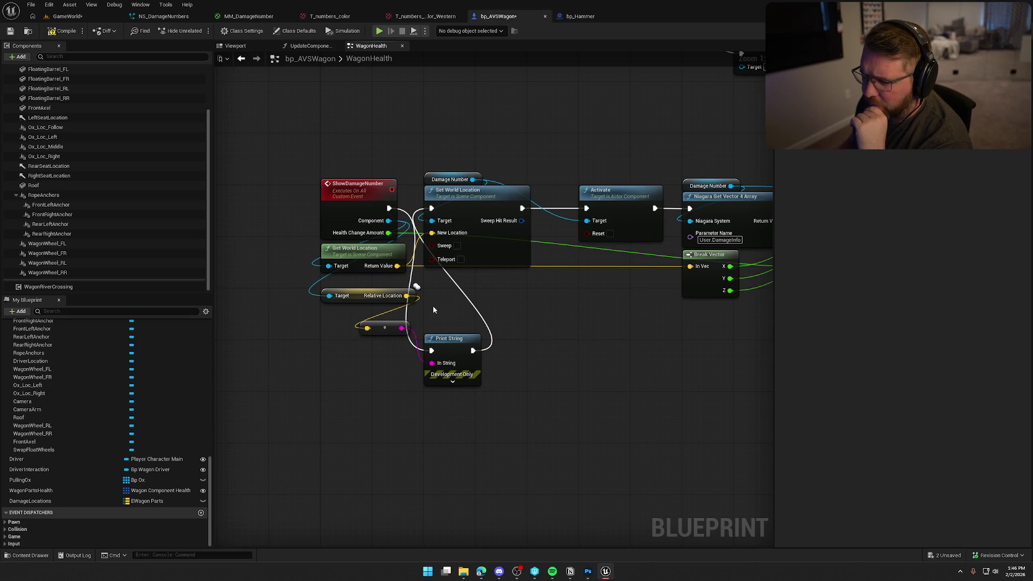
{"action": "left_click_drag", "start_coordinate": [392, 321], "coordinate": [456, 357]}
{"action": "key", "text": "Delete"}
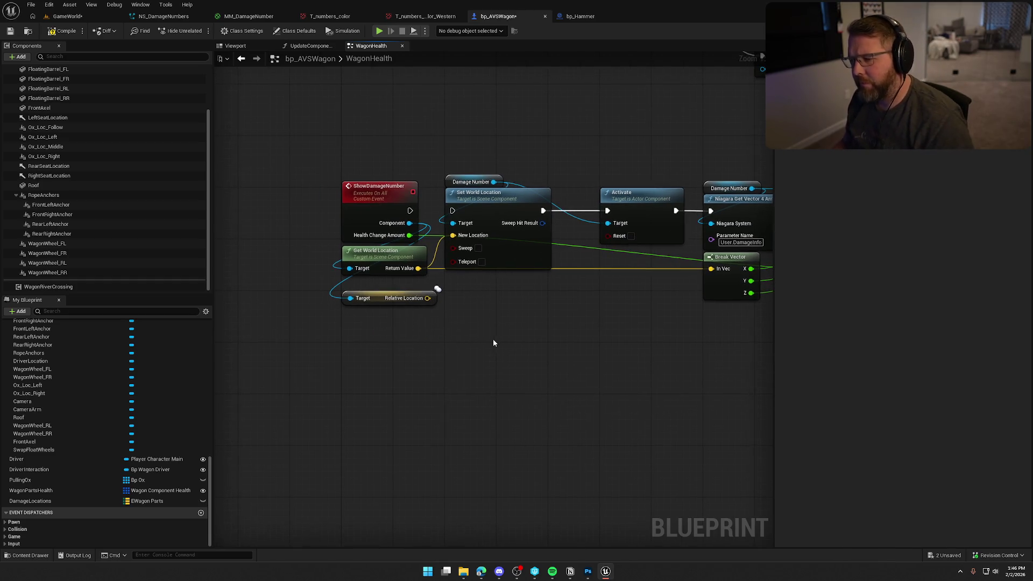
Add a Get Actor Location node and a vector Add node wired to Relative Location
{"action": "right_click", "coordinate": [366, 335]}
{"action": "type", "text": "get actor loca"}
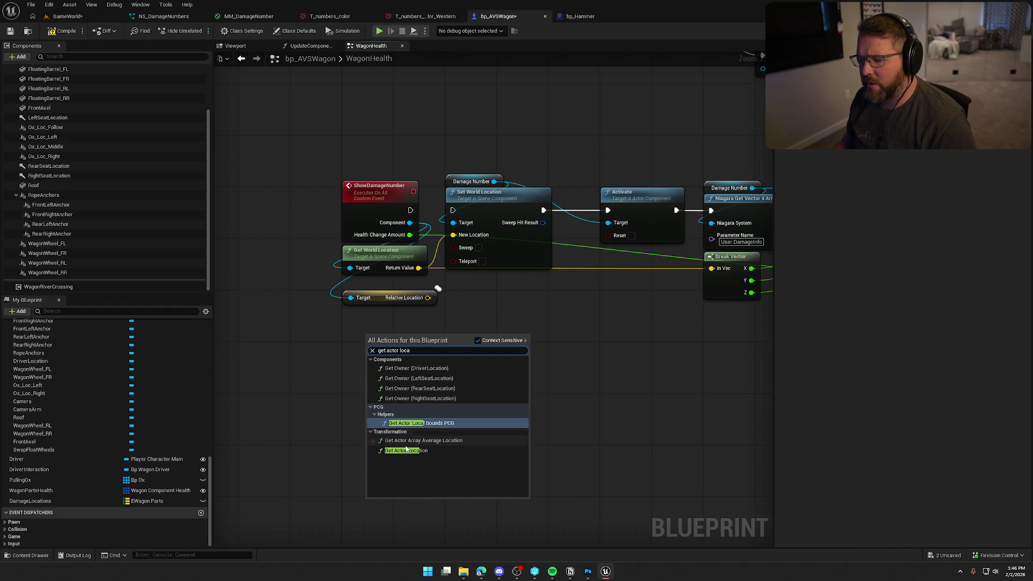
{"action": "left_click", "coordinate": [406, 450]}
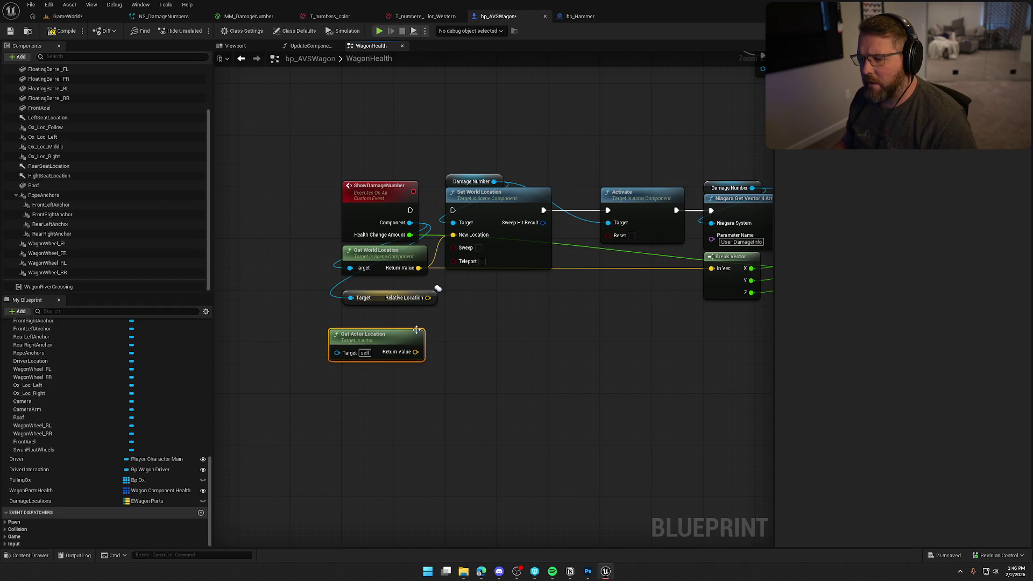
{"action": "left_click_drag", "start_coordinate": [407, 349], "coordinate": [419, 357]}
{"action": "left_click", "coordinate": [477, 375]}
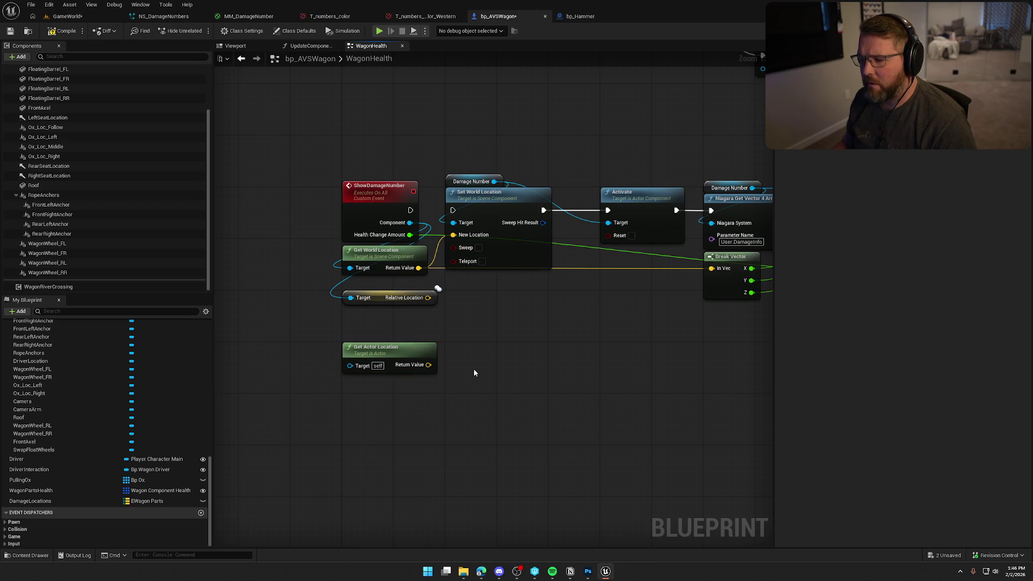
{"action": "left_click_drag", "start_coordinate": [428, 298], "coordinate": [475, 296]}
{"action": "type", "text": "+"}
{"action": "key", "text": "Return"}
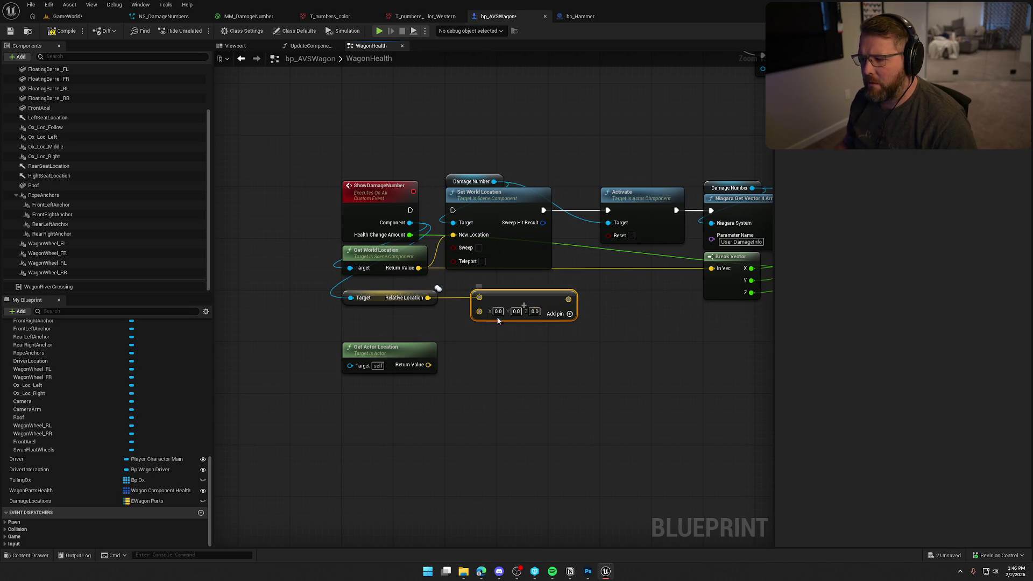
{"action": "left_click_drag", "start_coordinate": [521, 297], "coordinate": [495, 295]}
{"action": "left_click", "coordinate": [536, 378]}
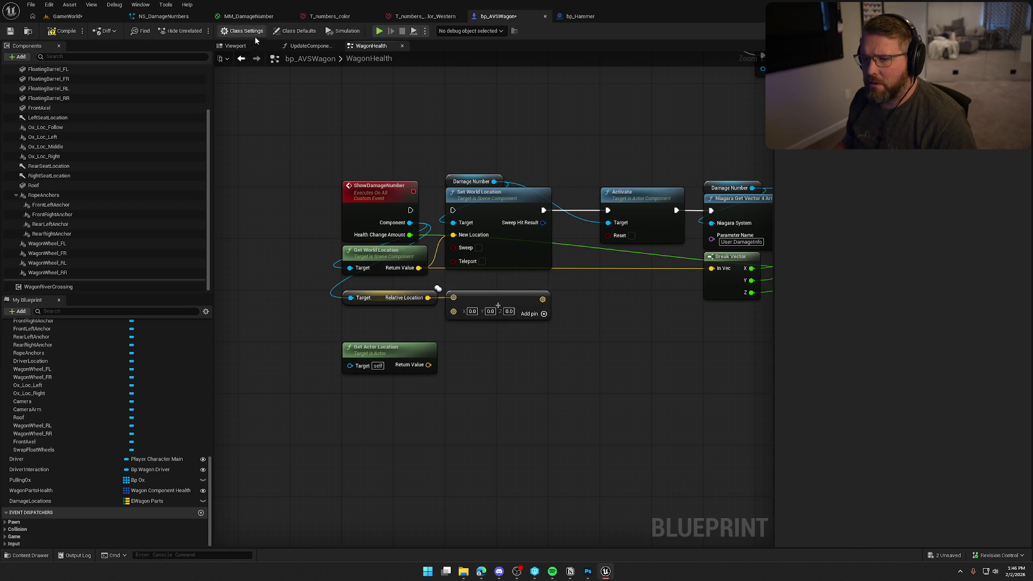
{"action": "left_click", "coordinate": [235, 45]}
{"action": "left_click", "coordinate": [82, 244]}
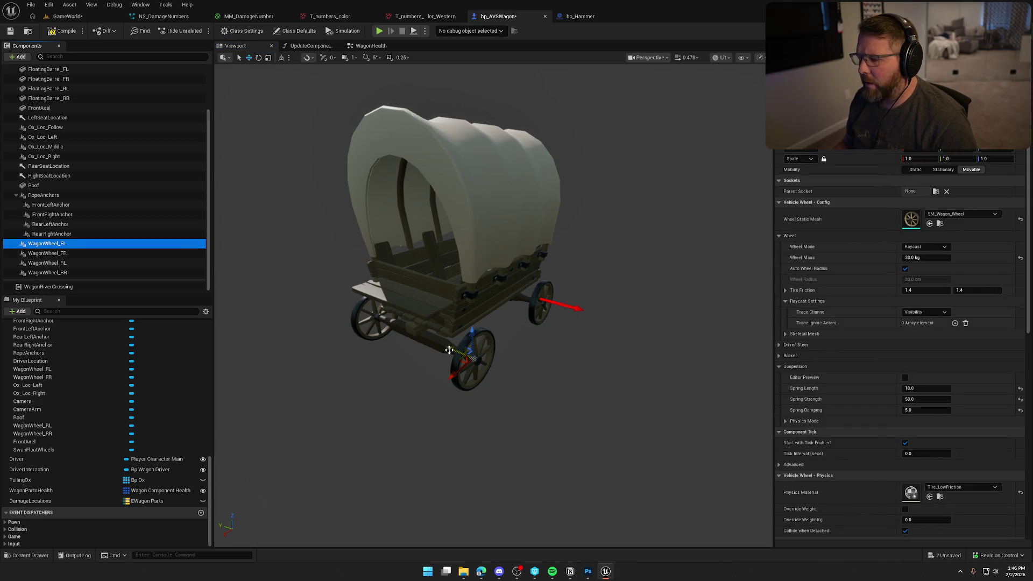
Drag WagonWheel_FL along the gizmo to check the offset direction, then undo the move
{"action": "left_click_drag", "start_coordinate": [449, 350], "coordinate": [485, 369]}
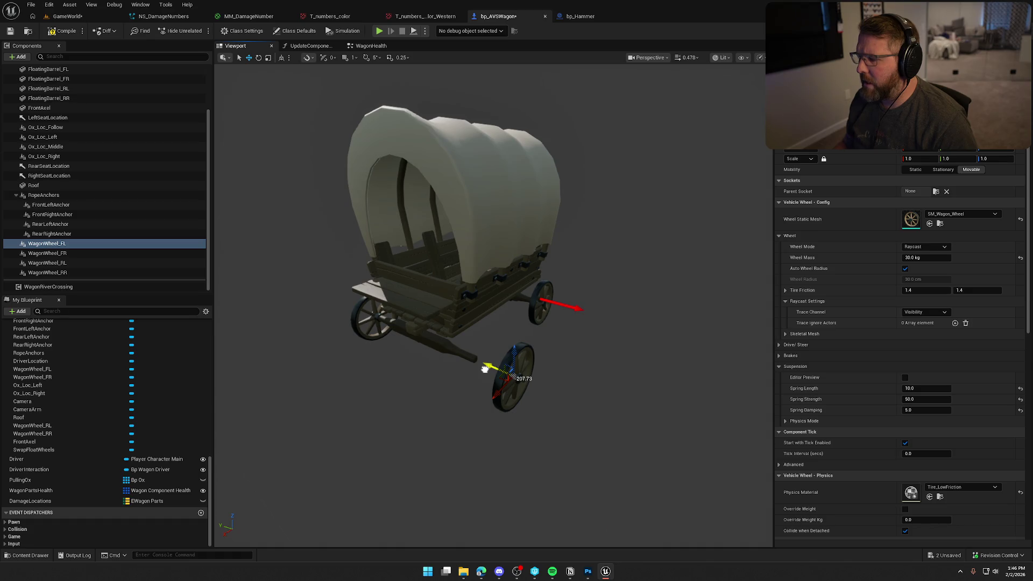
{"action": "key", "text": "ctrl+z"}
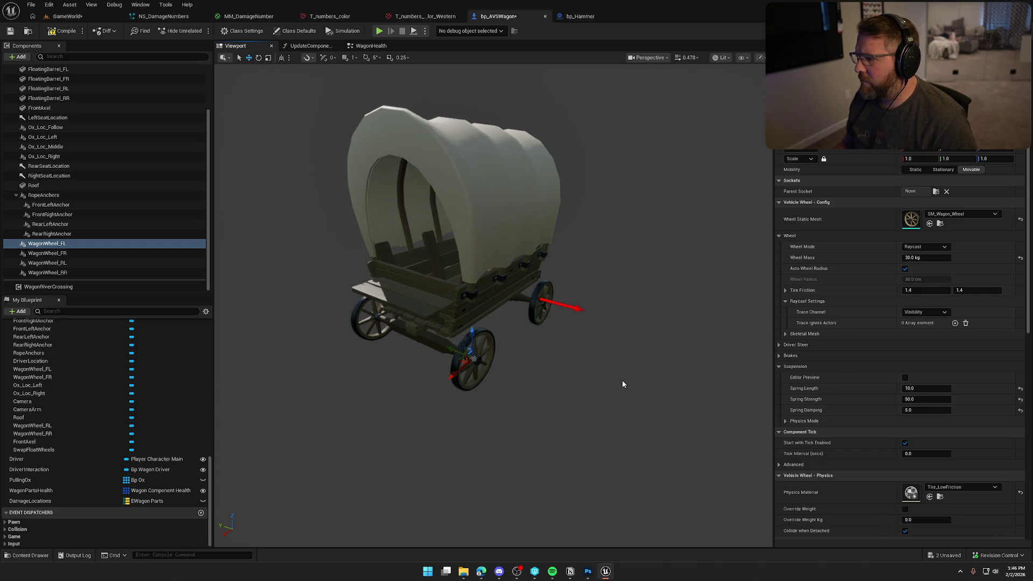
{"action": "left_click", "coordinate": [371, 45]}
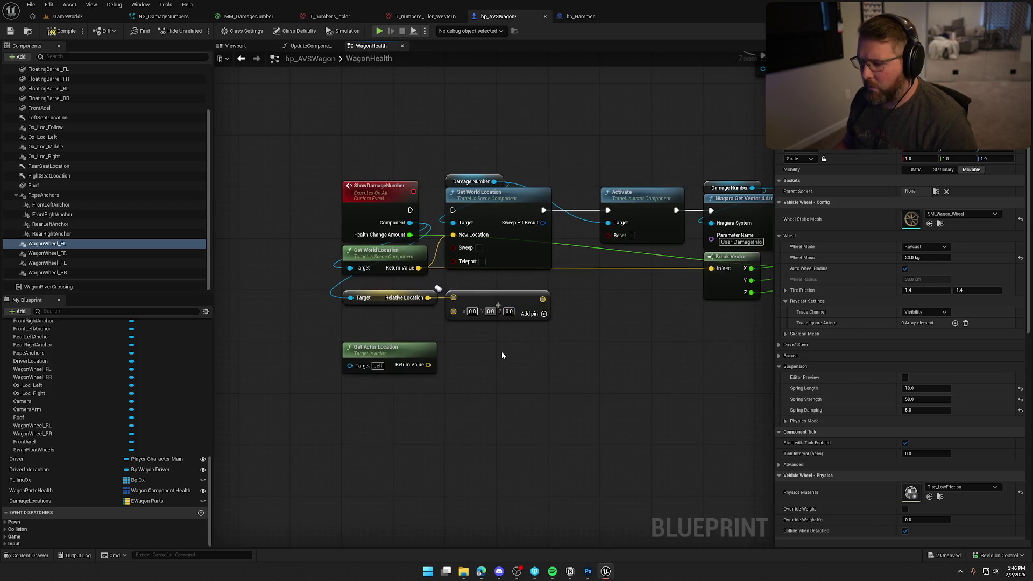
Set the Add node's Y offset to -70 and feed it into Set World Location and Break Vector
{"action": "type", "text": "-70"}
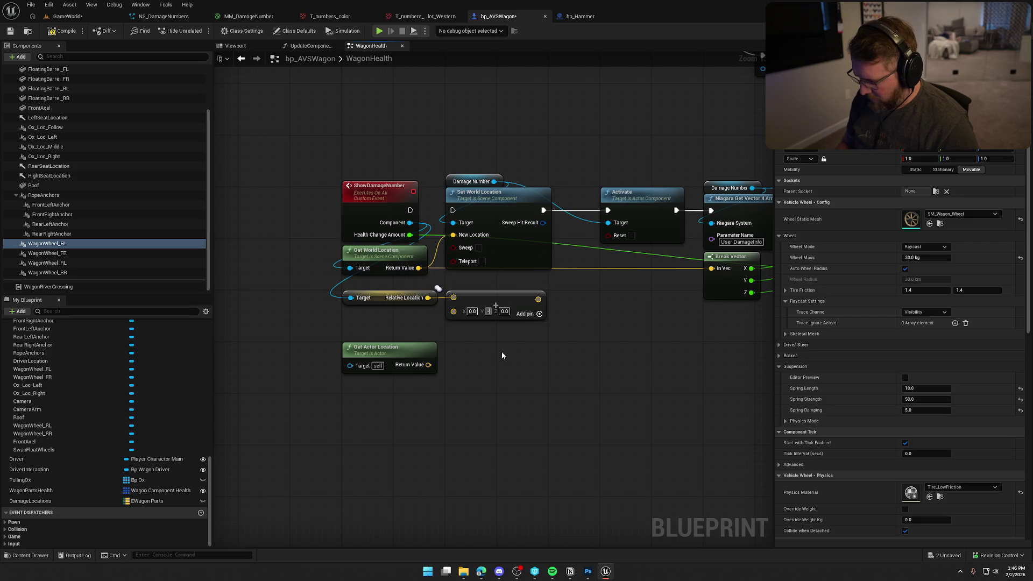
{"action": "key", "text": "Return"}
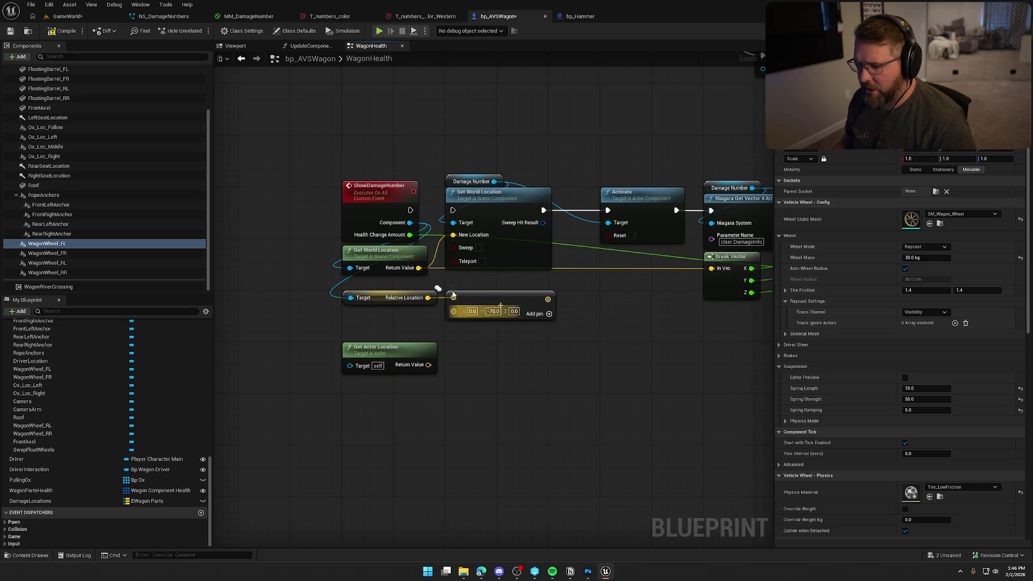
{"action": "left_click_drag", "start_coordinate": [418, 267], "coordinate": [548, 299]}
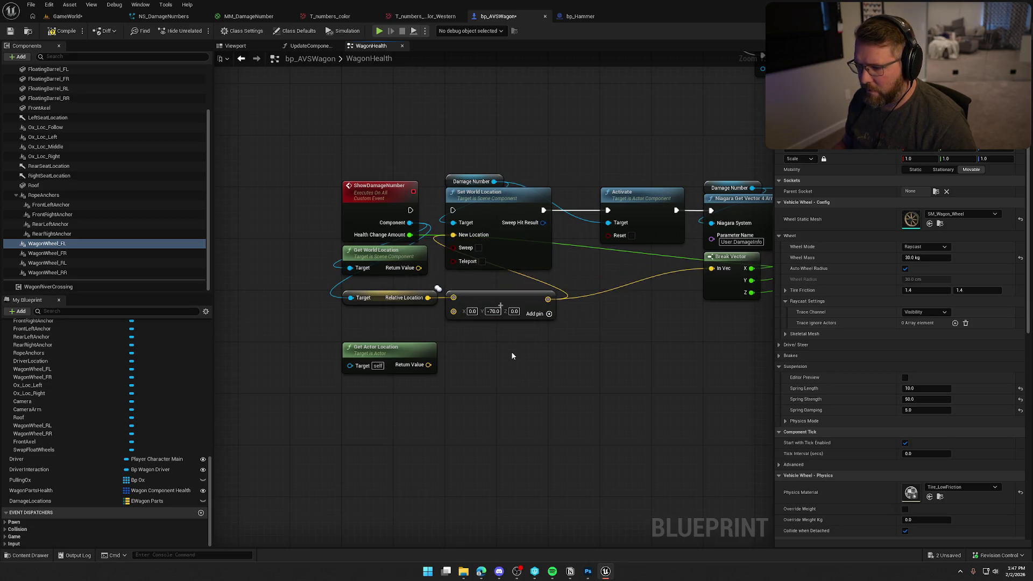
{"action": "left_click_drag", "start_coordinate": [410, 209], "coordinate": [453, 209]}
Add Get Actor Location to the offset via a second Add node, rewire the location inputs, and save
{"action": "left_click_drag", "start_coordinate": [515, 372], "coordinate": [488, 366]}
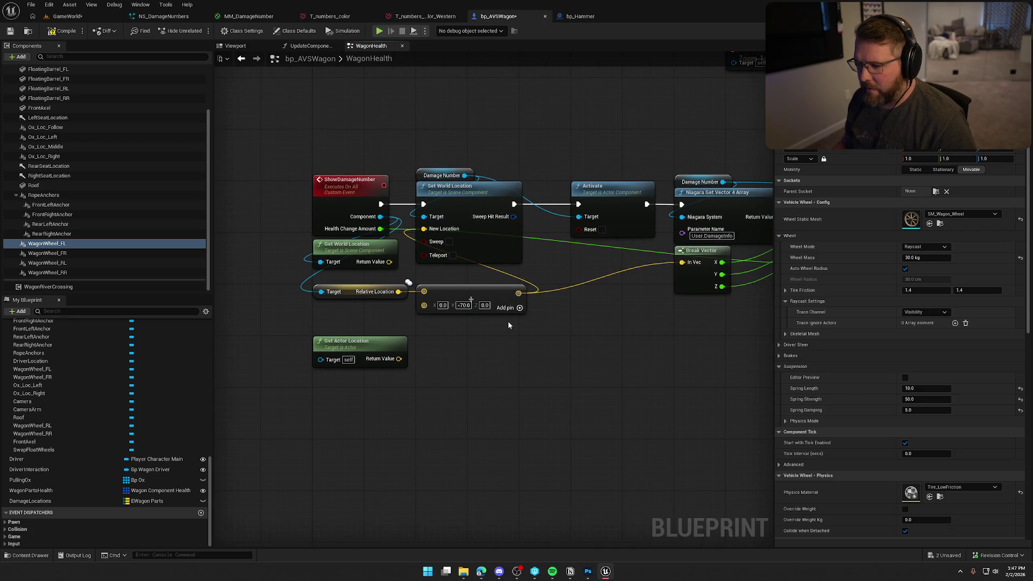
{"action": "mouse_move", "coordinate": [518, 293]}
{"action": "left_mouse_down"}
{"action": "mouse_move", "coordinate": [527, 309]}
{"action": "mouse_move", "coordinate": [504, 337]}
{"action": "left_mouse_up"}
{"action": "type", "text": "add"}
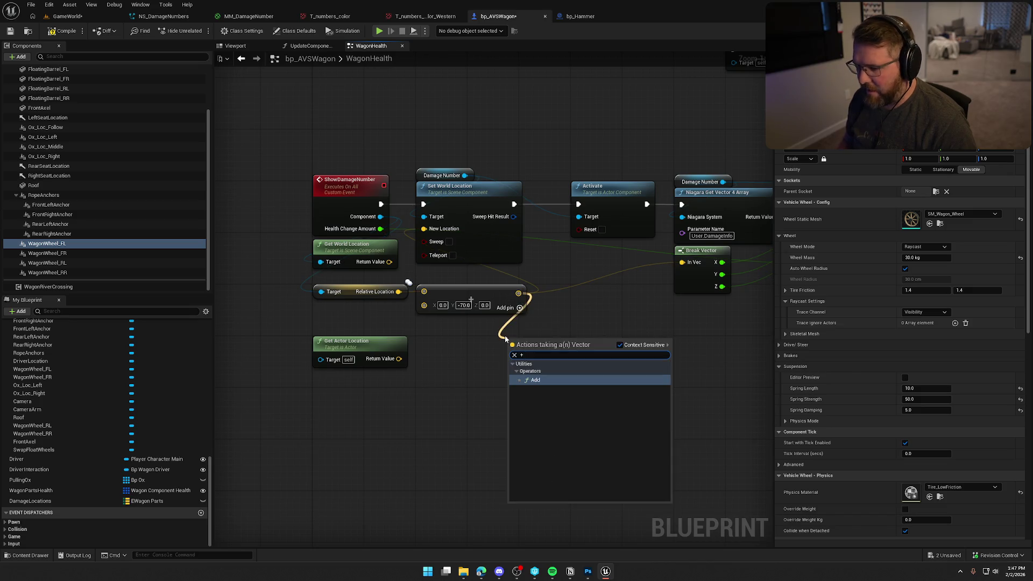
{"action": "key", "text": "Return"}
{"action": "mouse_move", "coordinate": [398, 358]}
{"action": "left_mouse_down"}
{"action": "mouse_move", "coordinate": [514, 355]}
{"action": "mouse_move", "coordinate": [463, 341]}
{"action": "left_mouse_up"}
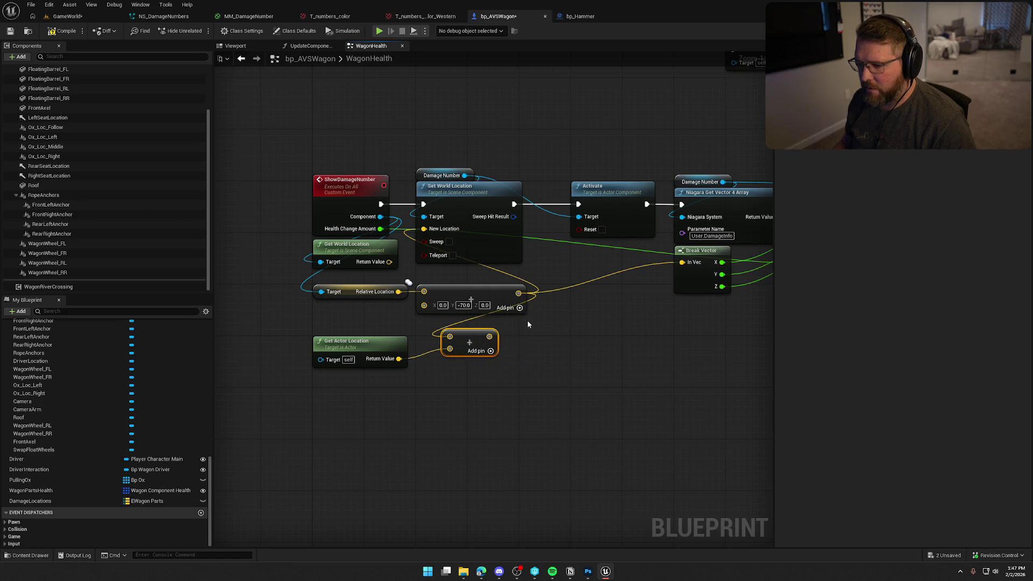
{"action": "left_click", "coordinate": [450, 337], "text": "alt"}
{"action": "mouse_move", "coordinate": [518, 293]}
{"action": "left_mouse_down"}
{"action": "mouse_move", "coordinate": [539, 339]}
{"action": "mouse_move", "coordinate": [456, 349]}
{"action": "mouse_move", "coordinate": [450, 338]}
{"action": "left_mouse_up"}
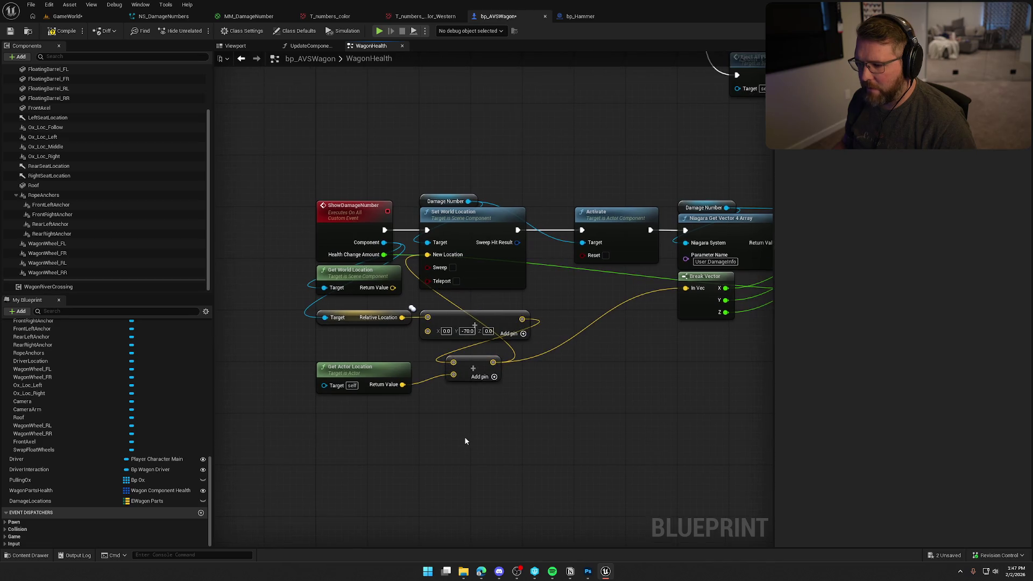
{"action": "key", "text": "ctrl+s"}
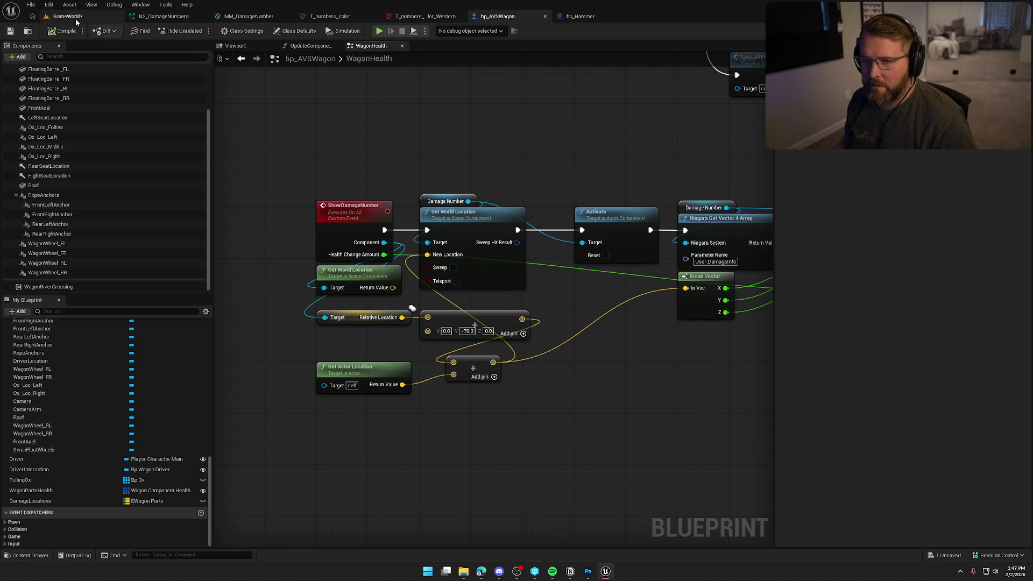
{"action": "left_click", "coordinate": [74, 17]}
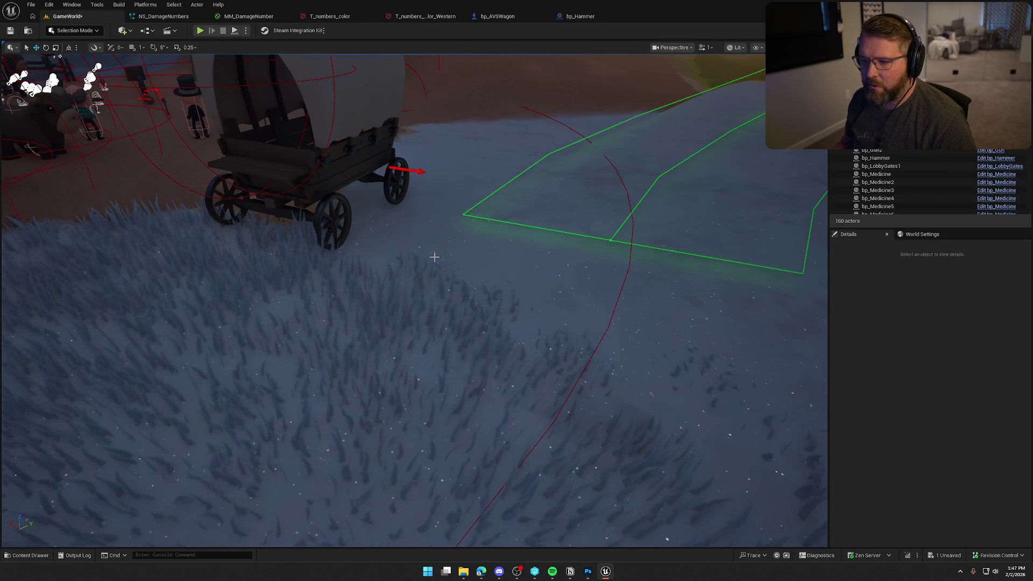
Play-test hitting the wagon with the hammer and circle it to see the 50 and 20 damage numbers
{"action": "left_click", "coordinate": [200, 30]}
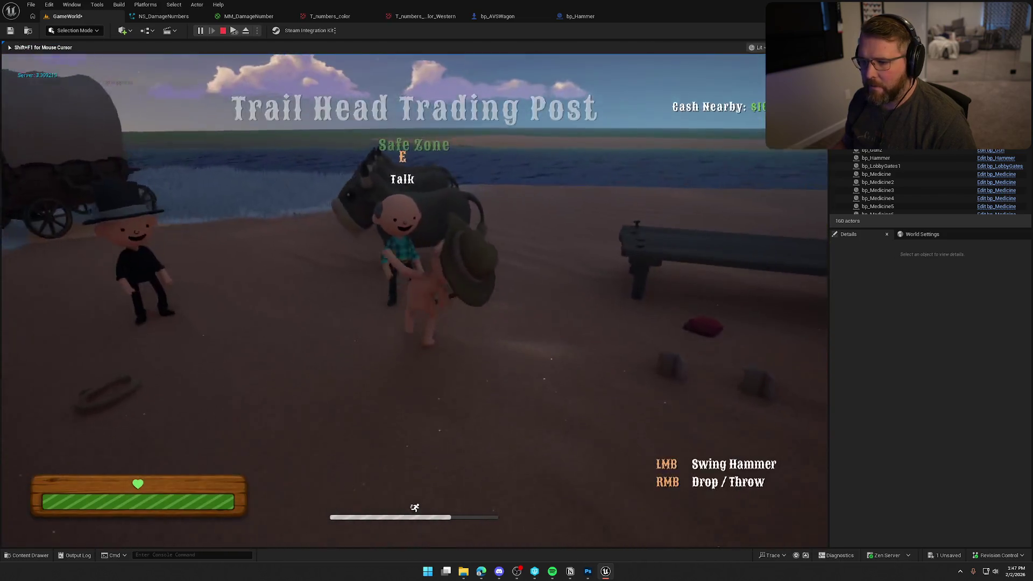
{"action": "key", "text": "w"}
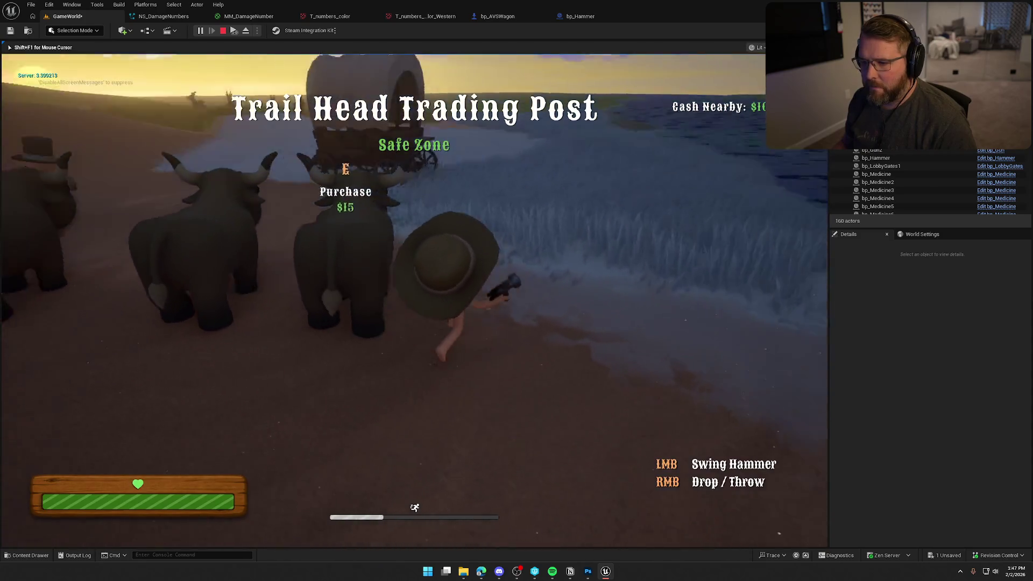
{"action": "key", "text": "w"}
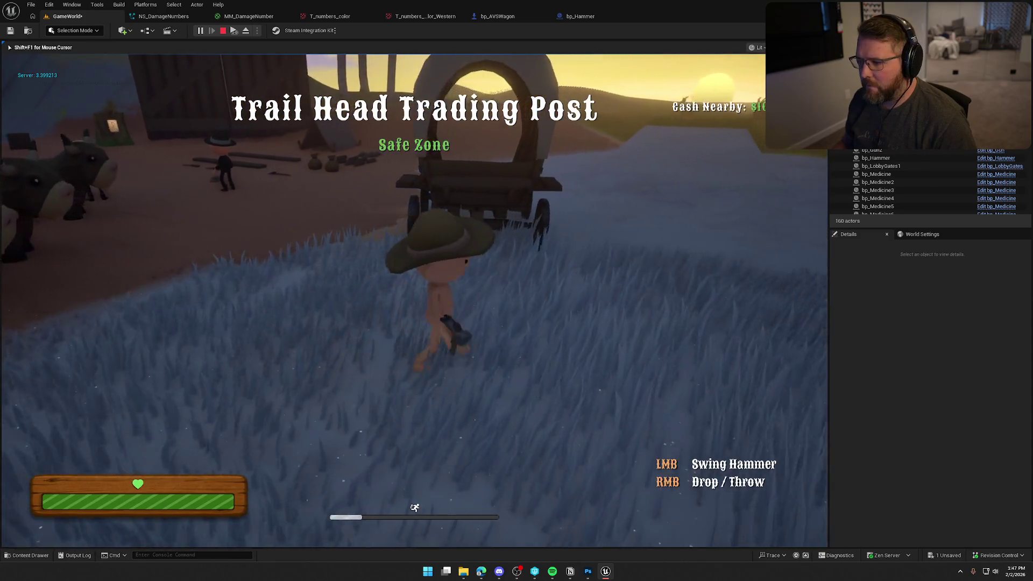
{"action": "key", "text": "w"}
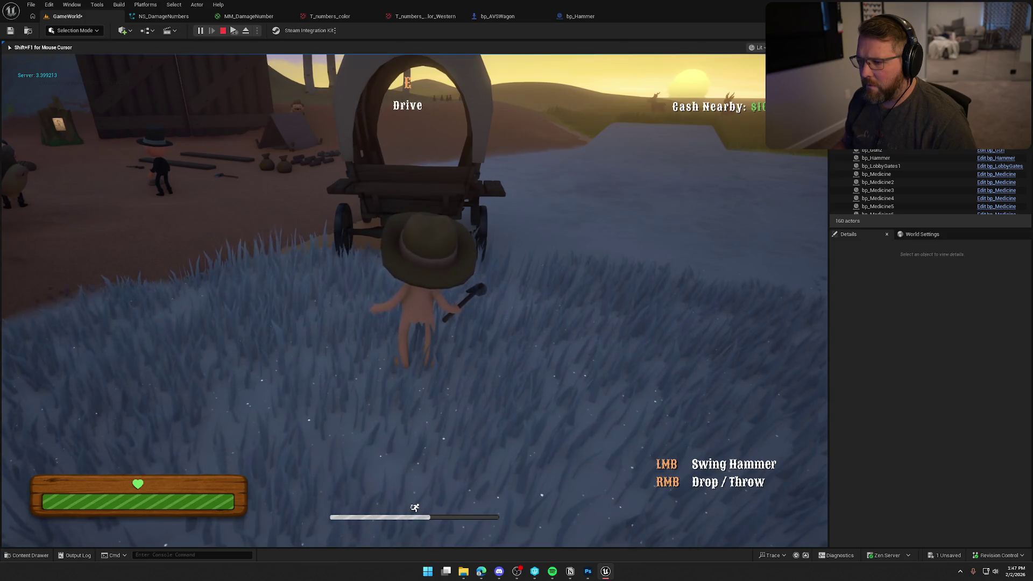
{"action": "left_click", "coordinate": [414, 300]}
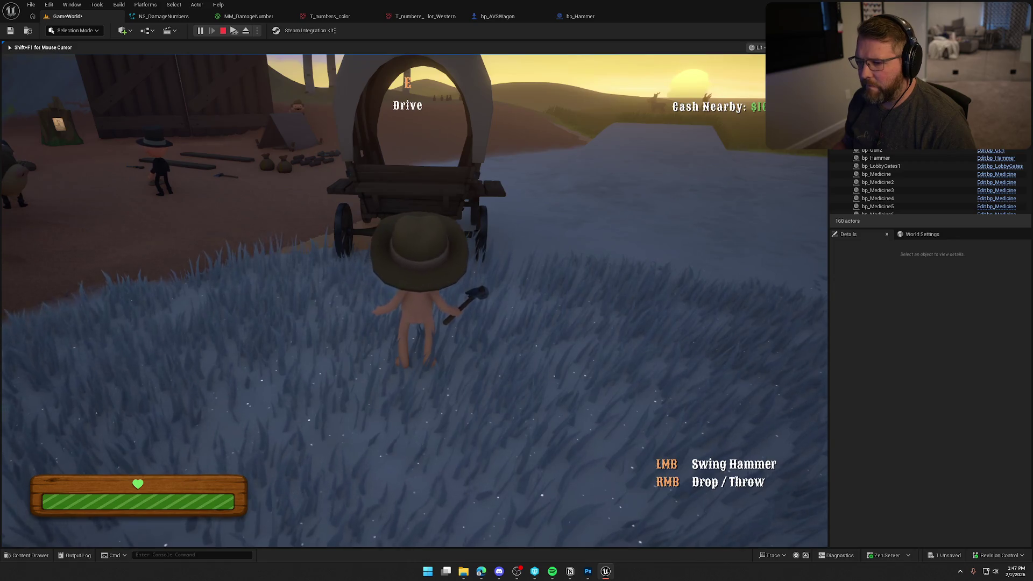
{"action": "key", "text": "shift+d"}
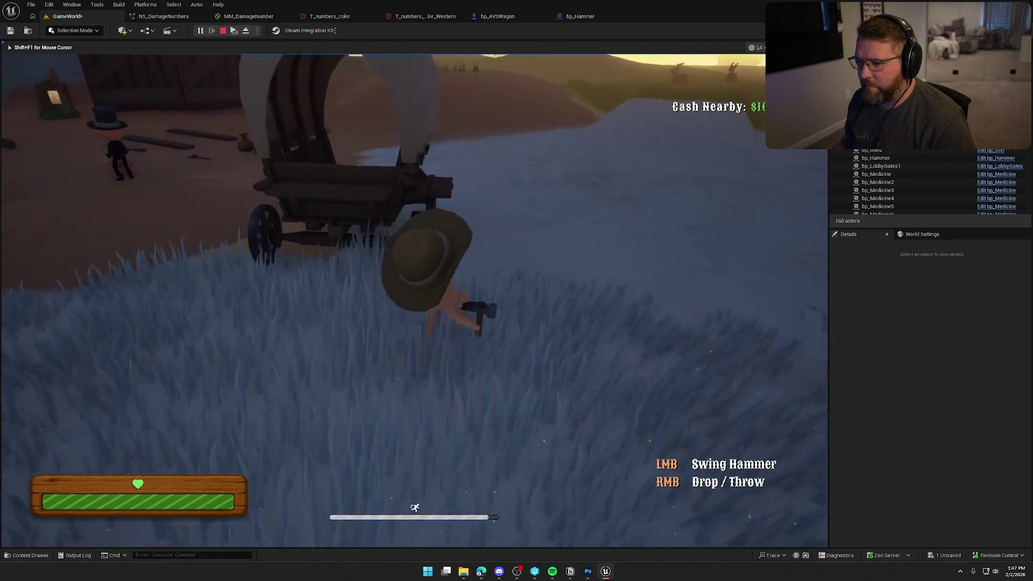
{"action": "key", "text": "a"}
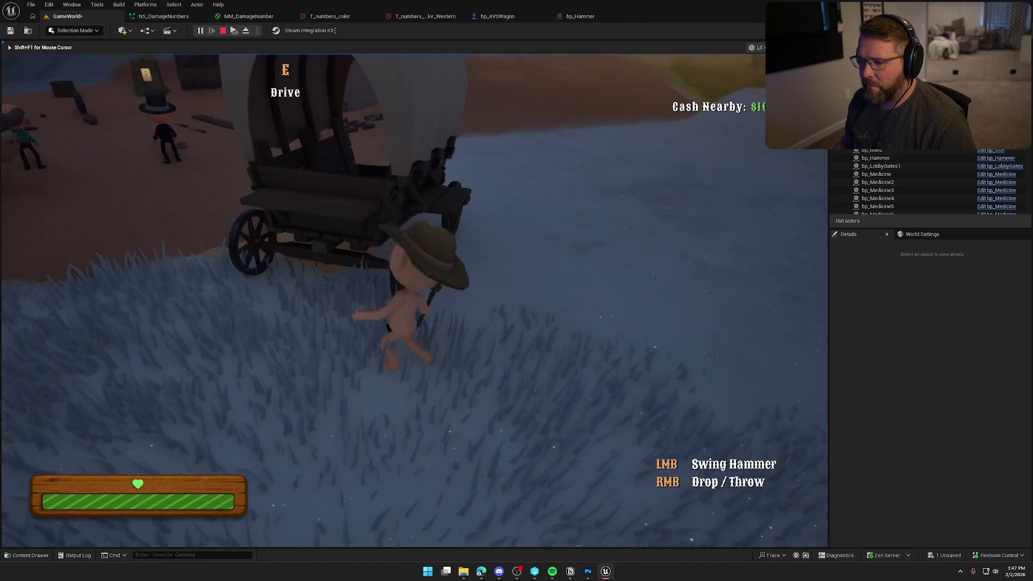
{"action": "key", "text": "w"}
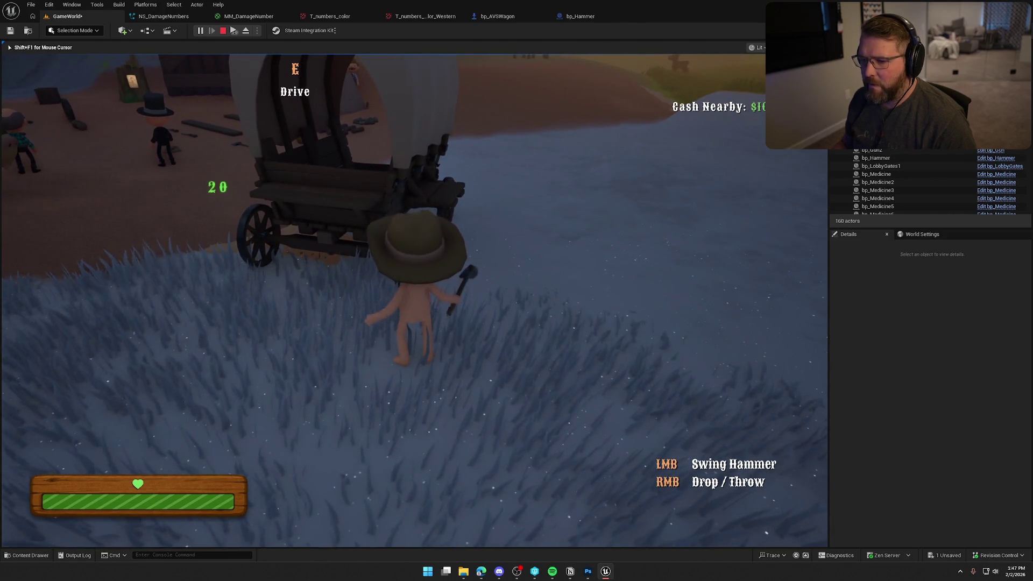
{"action": "key", "text": "Escape"}
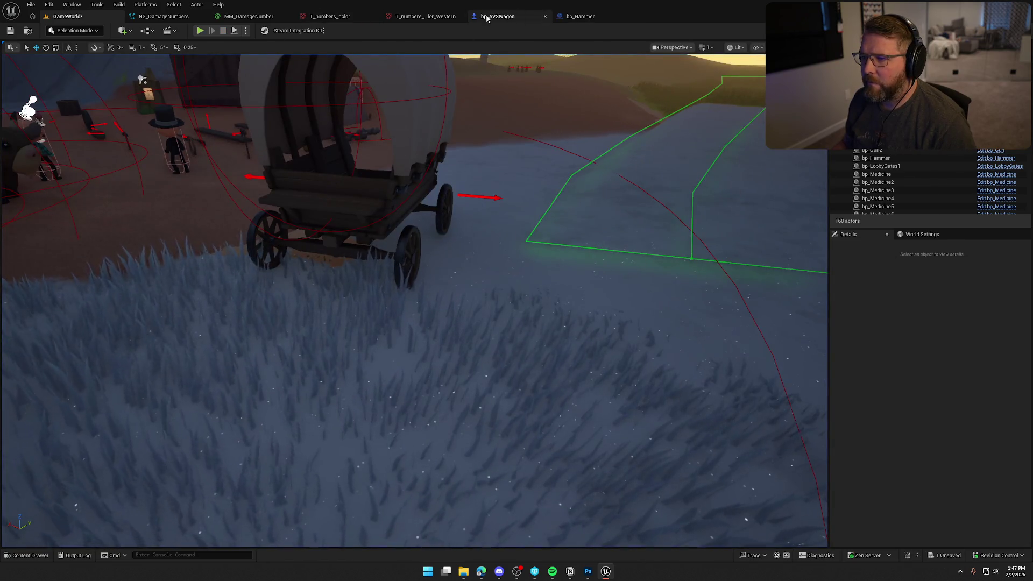
{"action": "left_click", "coordinate": [485, 18]}
Change the Add node's Y offset value from -70 to 70
{"action": "left_click", "coordinate": [474, 326]}
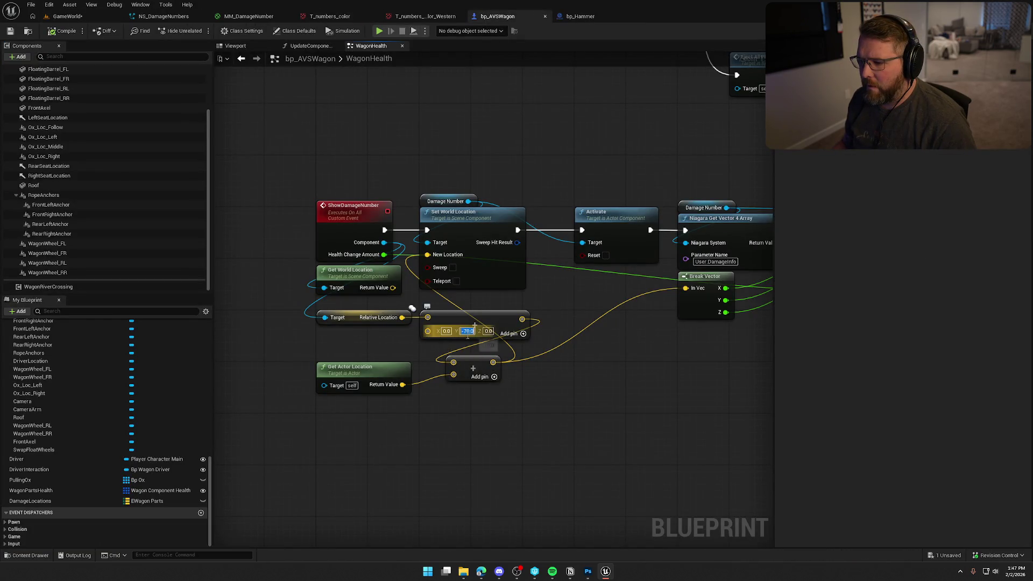
{"action": "type", "text": "-70"}
{"action": "key", "text": "Return"}
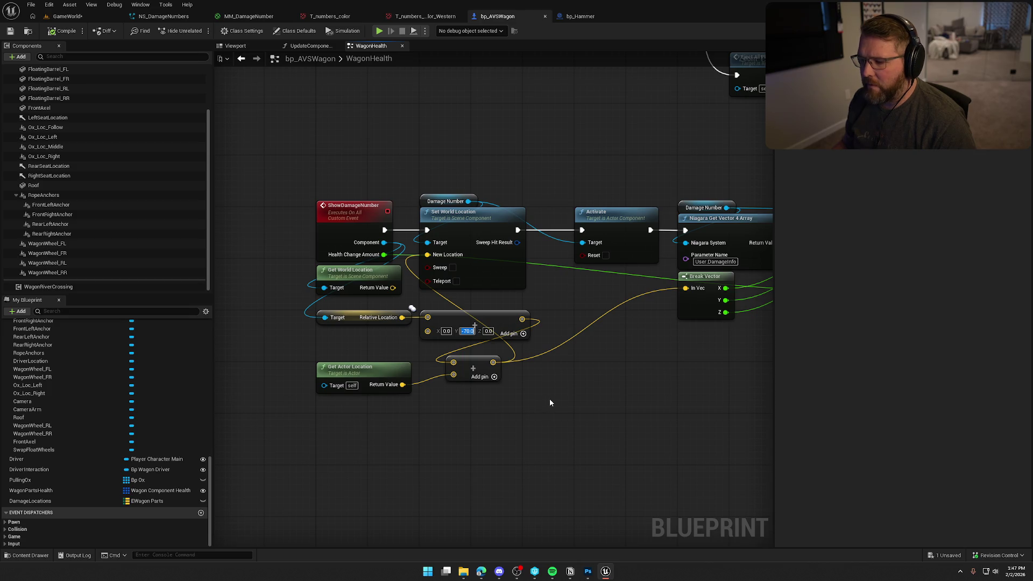
{"action": "type", "text": "70"}
{"action": "key", "text": "Return"}
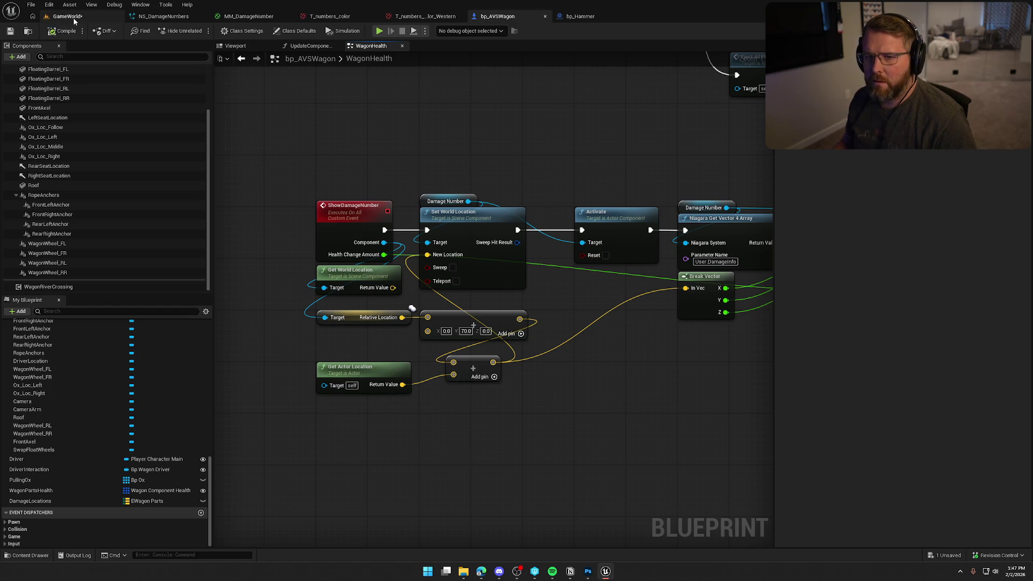
{"action": "left_click", "coordinate": [114, 16]}
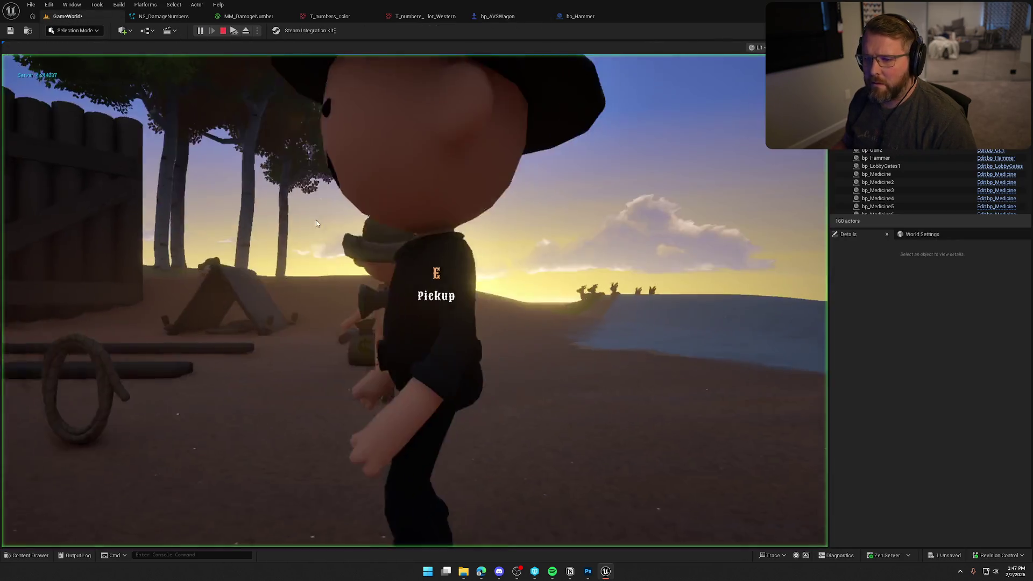
Walk around to the wagon's side, hit it with the hammer, then stop the play session
{"action": "left_click", "coordinate": [317, 223]}
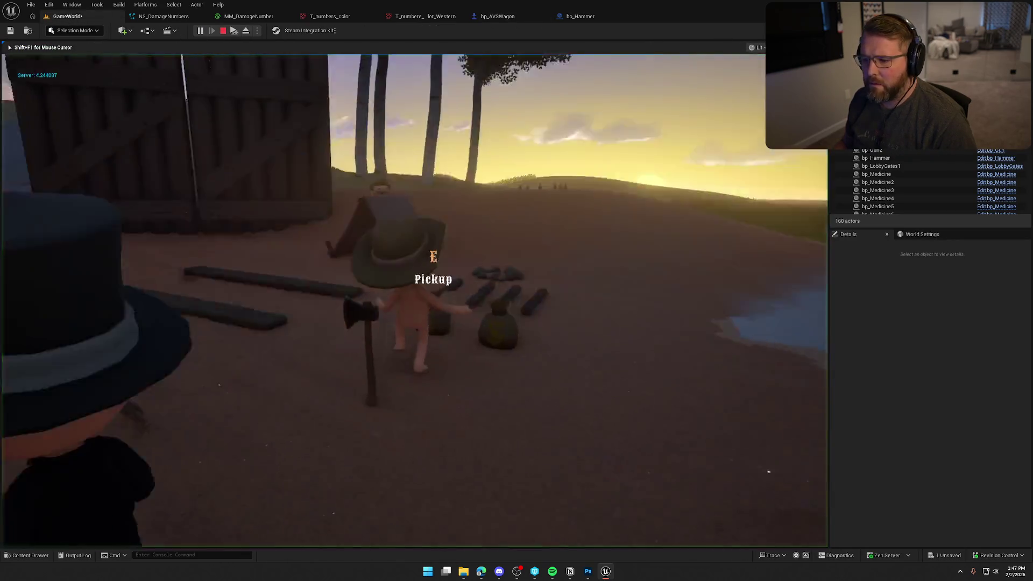
{"action": "key", "text": "w"}
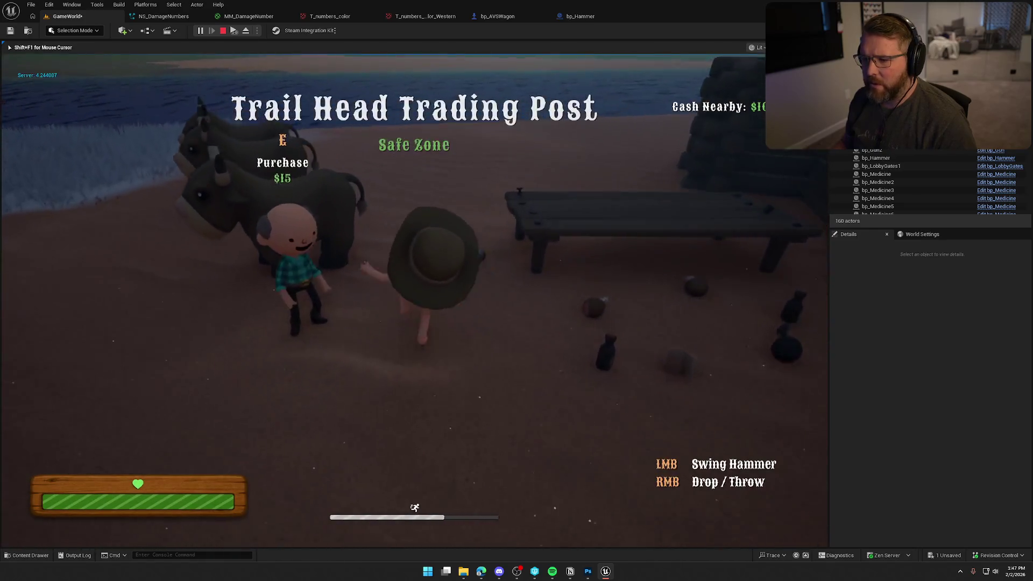
{"action": "key", "text": "w"}
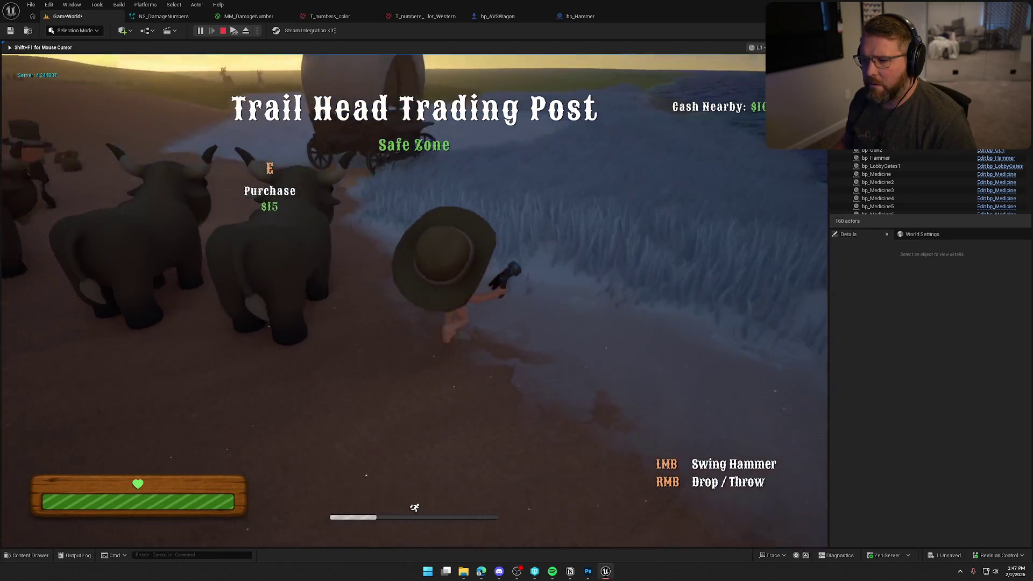
{"action": "key", "text": "w"}
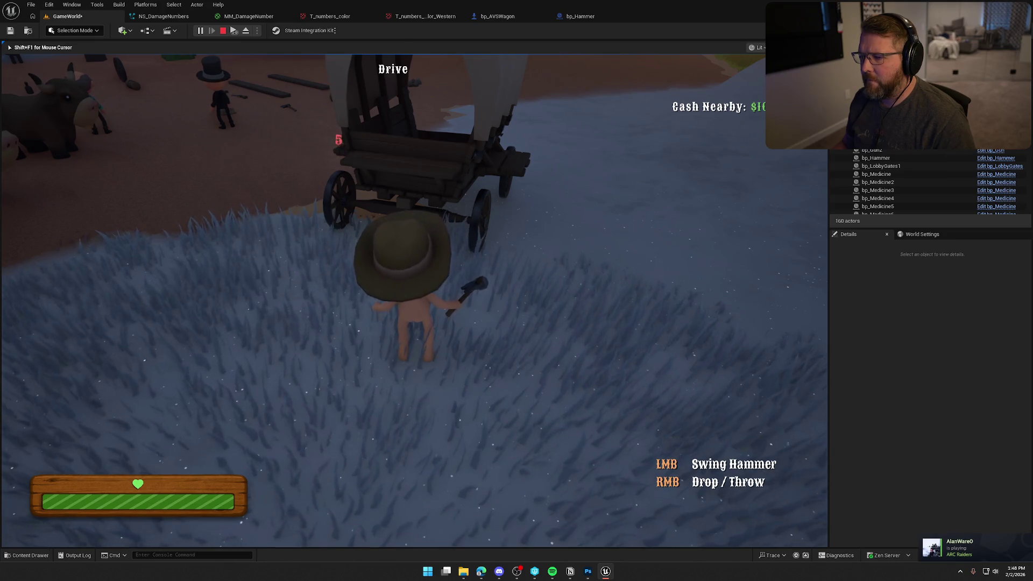
{"action": "key", "text": "w"}
{"action": "key", "text": "w"}
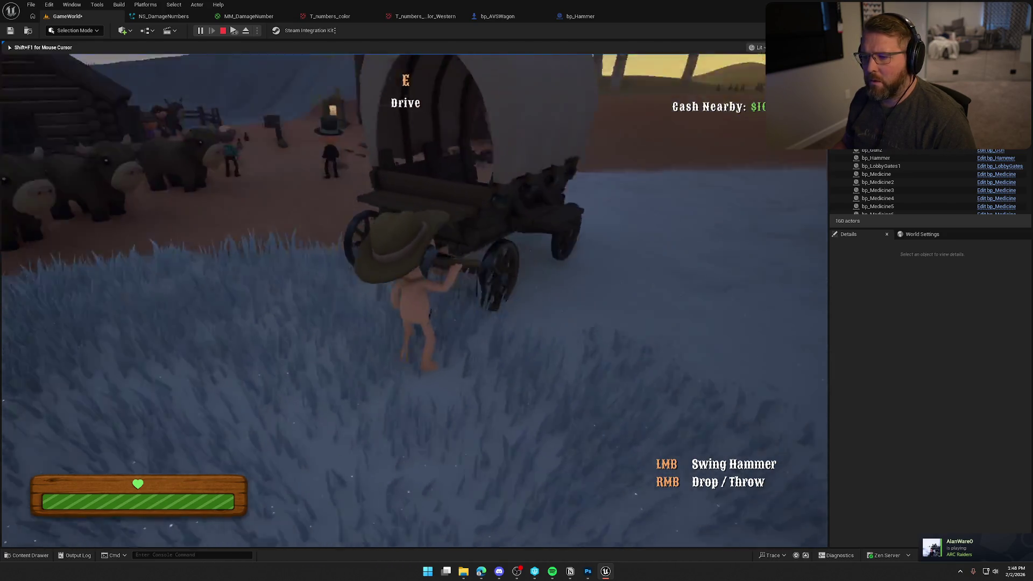
{"action": "key", "text": "w"}
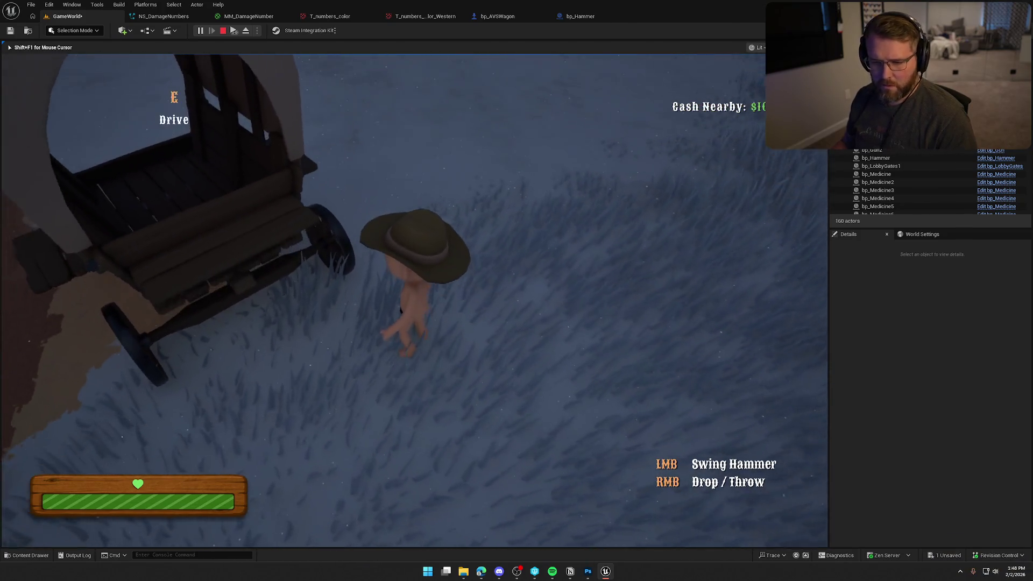
{"action": "left_click", "coordinate": [414, 300]}
{"action": "key", "text": "Escape"}
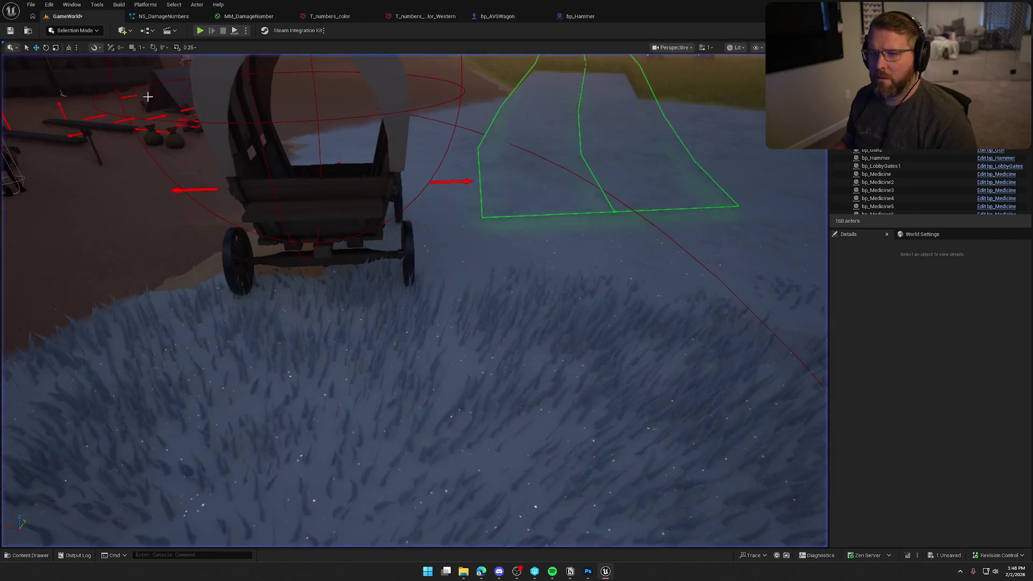
{"action": "left_click", "coordinate": [509, 20]}
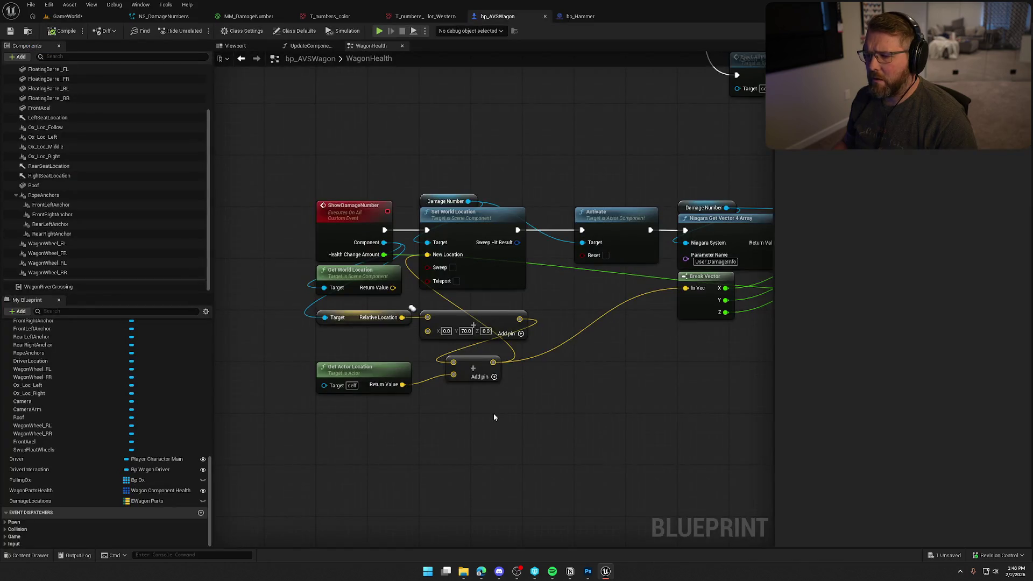
Inspect the Relative Location and Add nodes, then the WagonWheel_FL component's details
{"action": "left_click", "coordinate": [379, 259]}
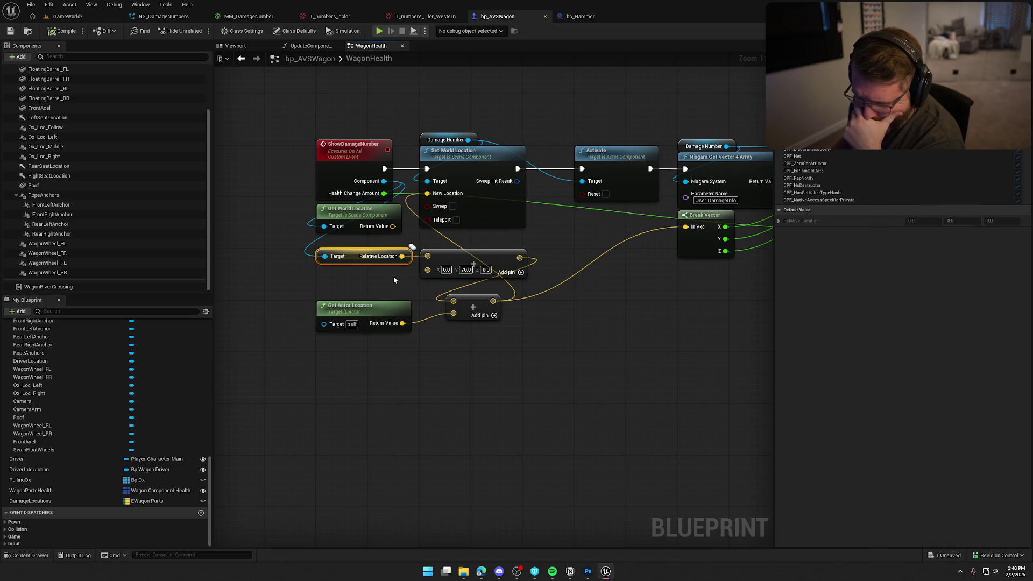
{"action": "left_click", "coordinate": [457, 275]}
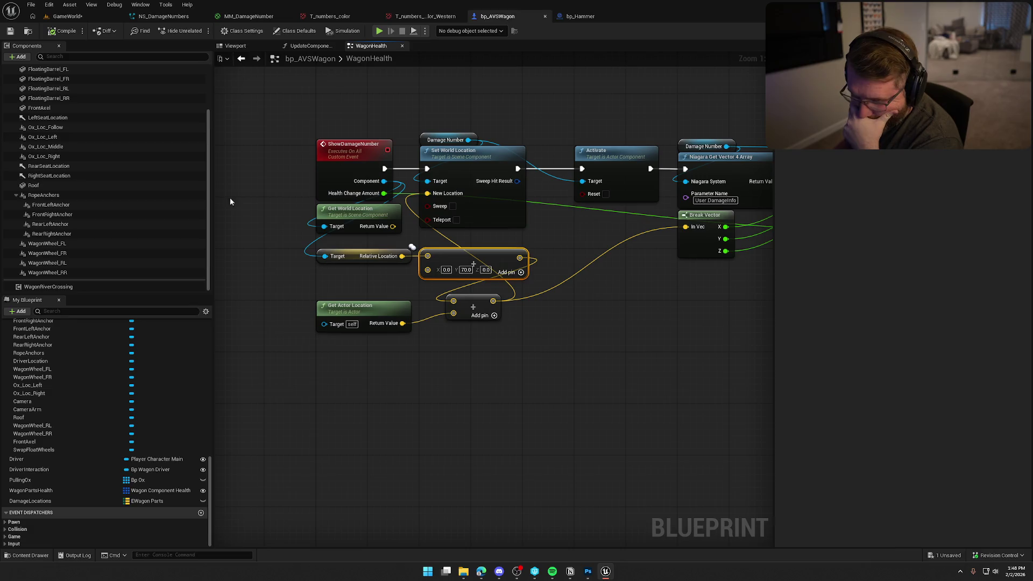
{"action": "left_click", "coordinate": [78, 243]}
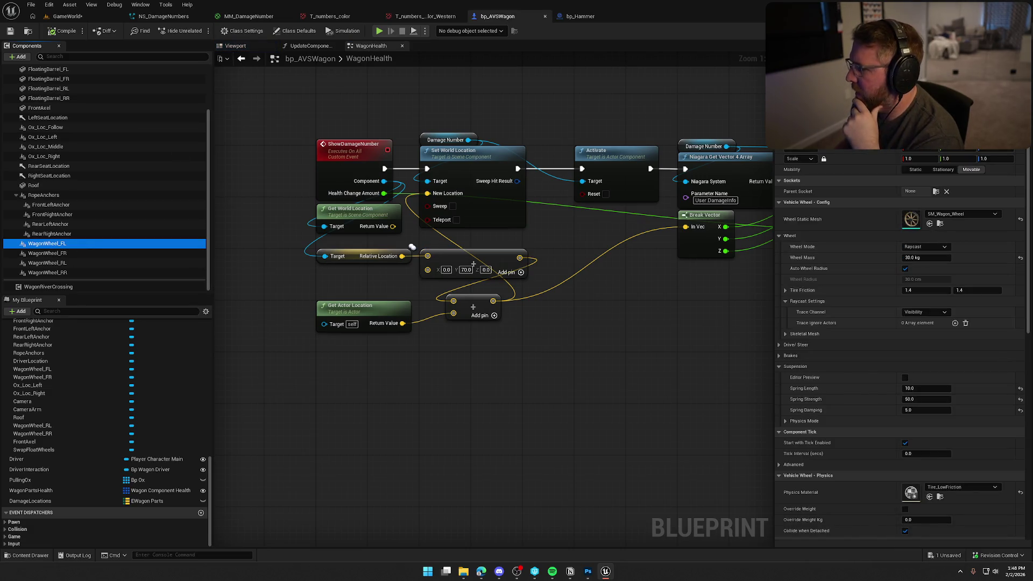
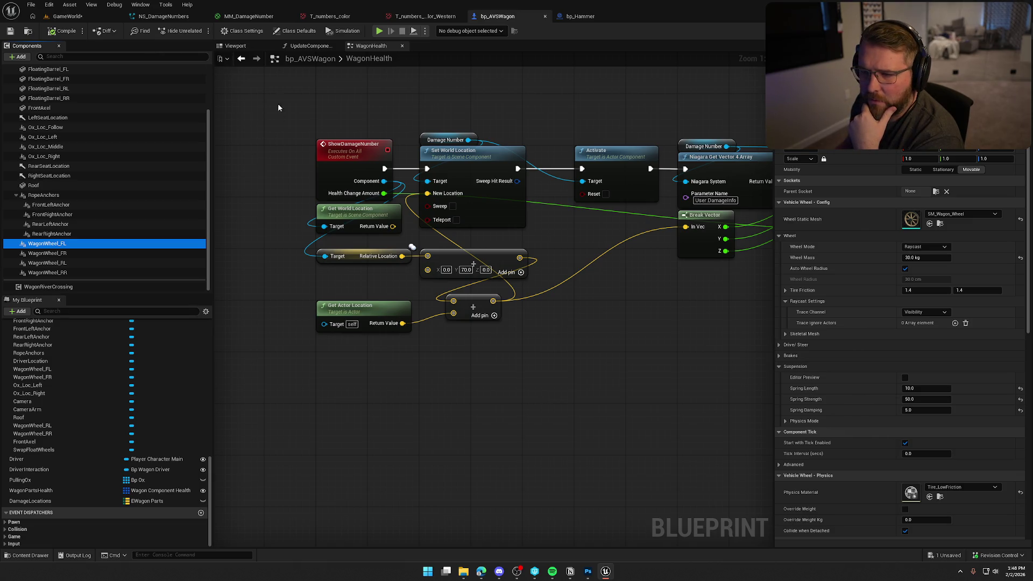
Test-move the front-left wheel in world space in the wagon viewport, then undo the move
{"action": "left_click", "coordinate": [235, 45]}
{"action": "left_click", "coordinate": [284, 60]}
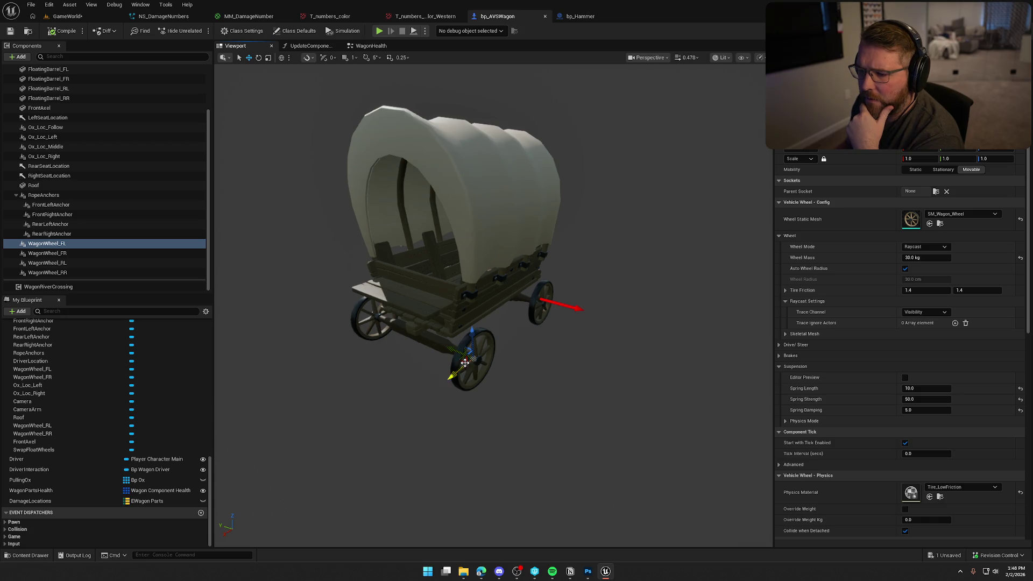
{"action": "left_click_drag", "start_coordinate": [459, 354], "coordinate": [494, 371]}
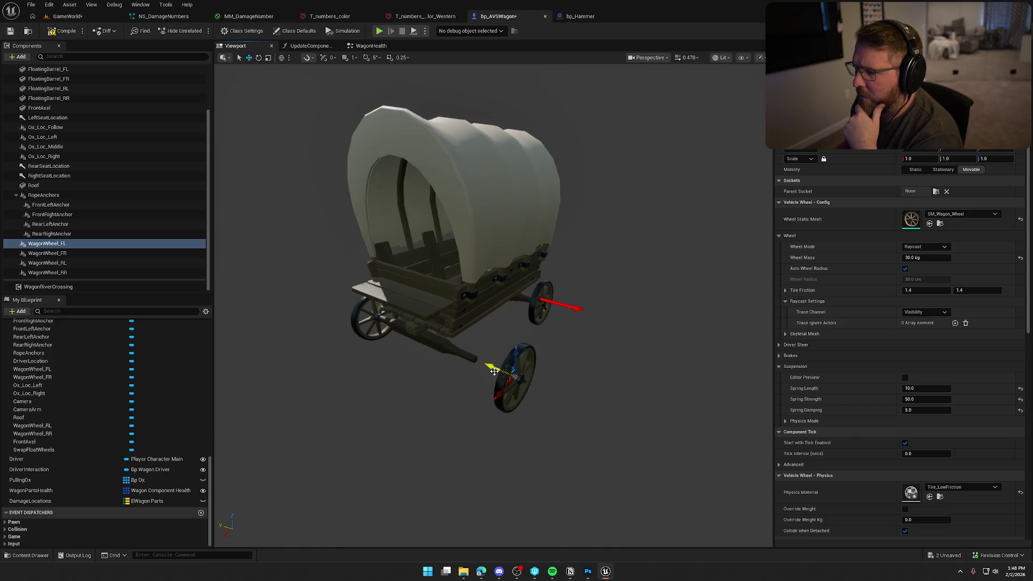
{"action": "key", "text": "ctrl+z"}
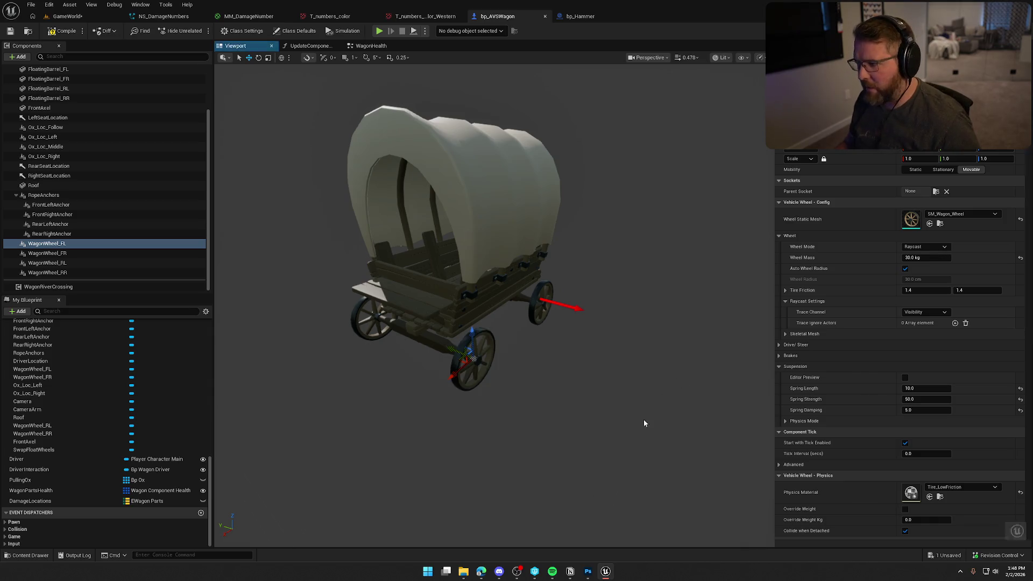
{"action": "left_click", "coordinate": [370, 47]}
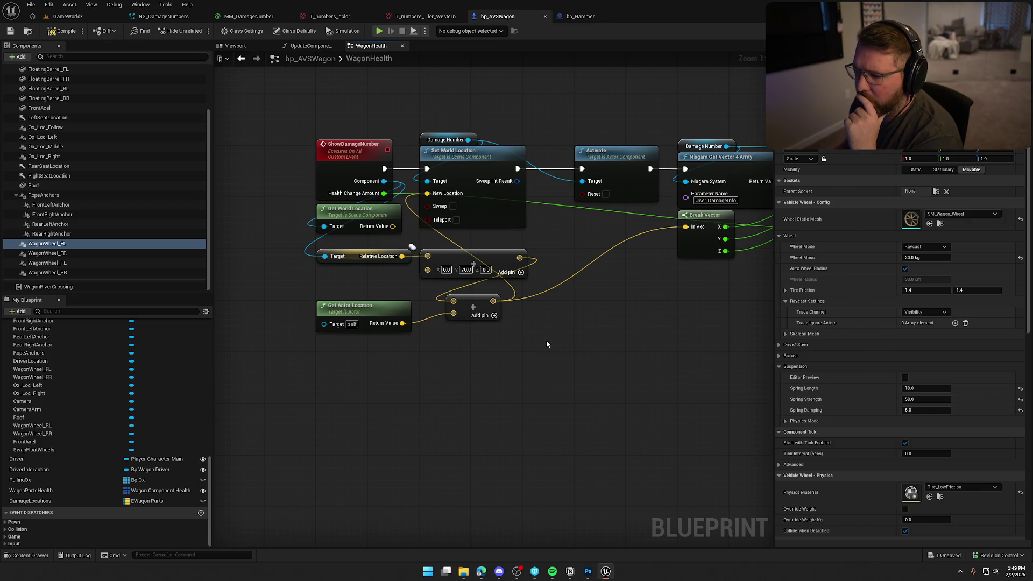
Set the offset Make Vector's Y to -70 and inspect the WagonWheel_FL component and offset nodes
{"action": "left_click", "coordinate": [466, 269]}
{"action": "type", "text": "-70"}
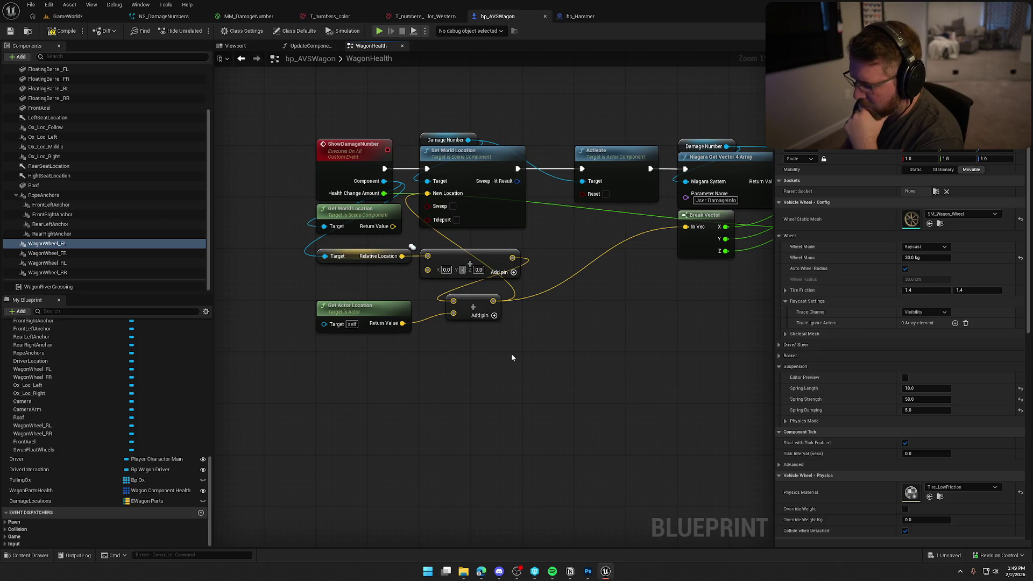
{"action": "key", "text": "Return"}
{"action": "left_click", "coordinate": [309, 286]}
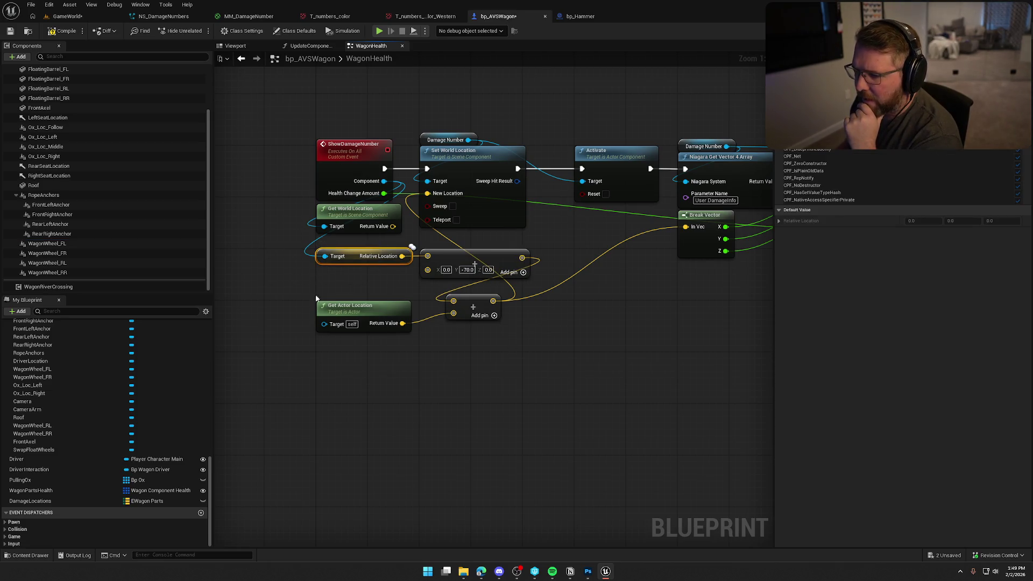
{"action": "left_click", "coordinate": [444, 275]}
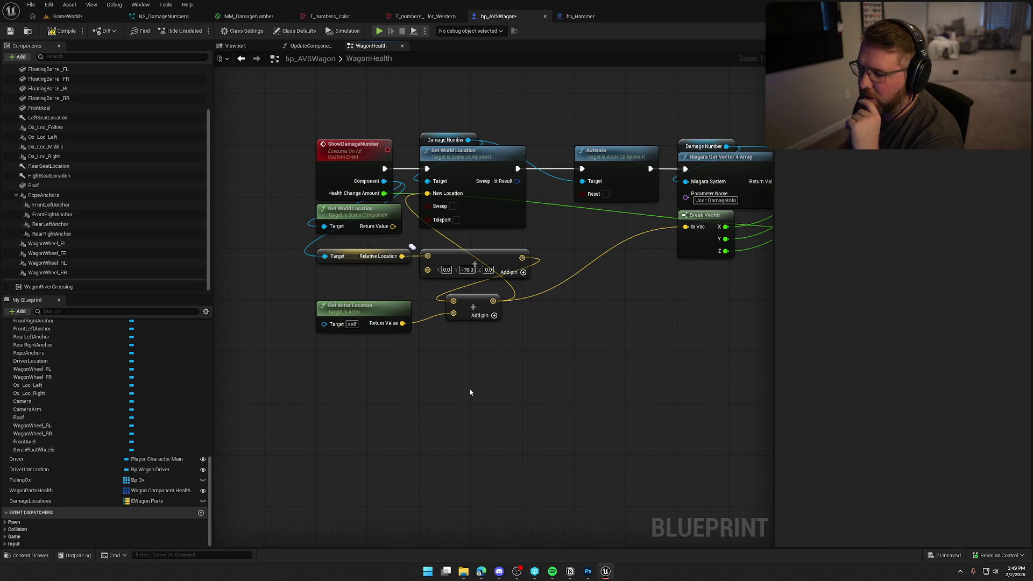
{"action": "left_click", "coordinate": [53, 243]}
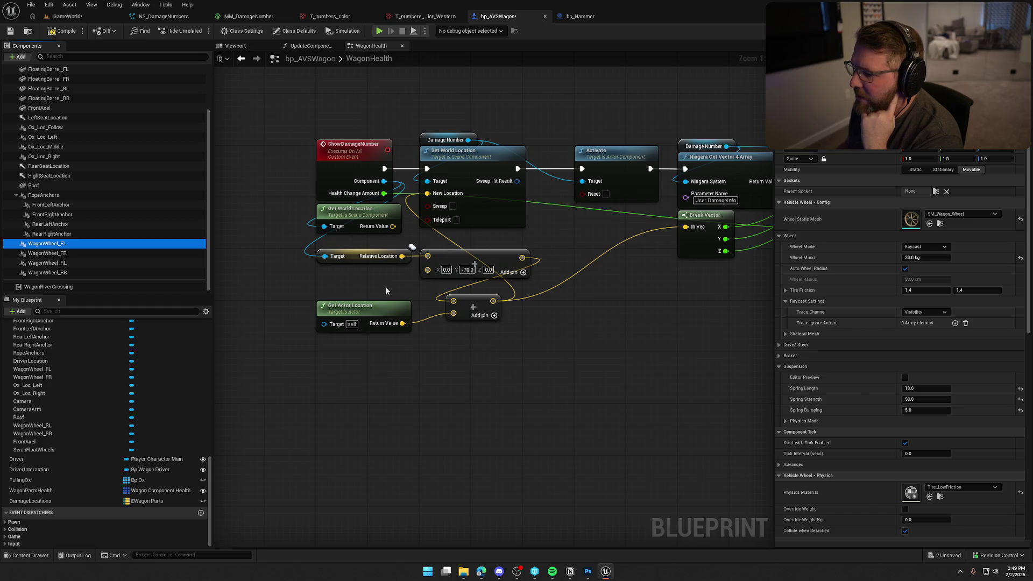
{"action": "left_click_drag", "start_coordinate": [434, 279], "coordinate": [352, 257]}
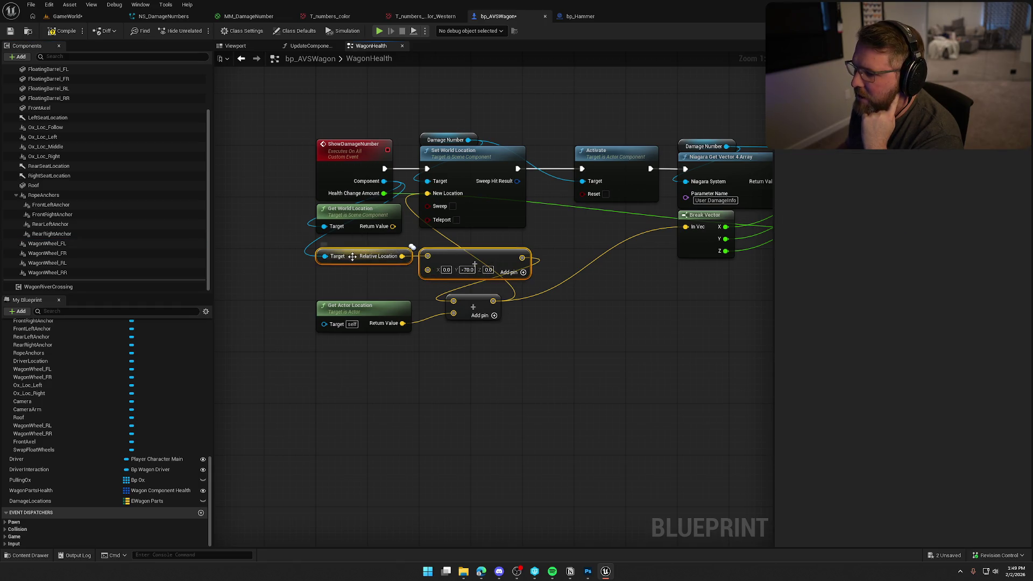
{"action": "left_click_drag", "start_coordinate": [373, 295], "coordinate": [518, 347]}
{"action": "left_click", "coordinate": [518, 347]}
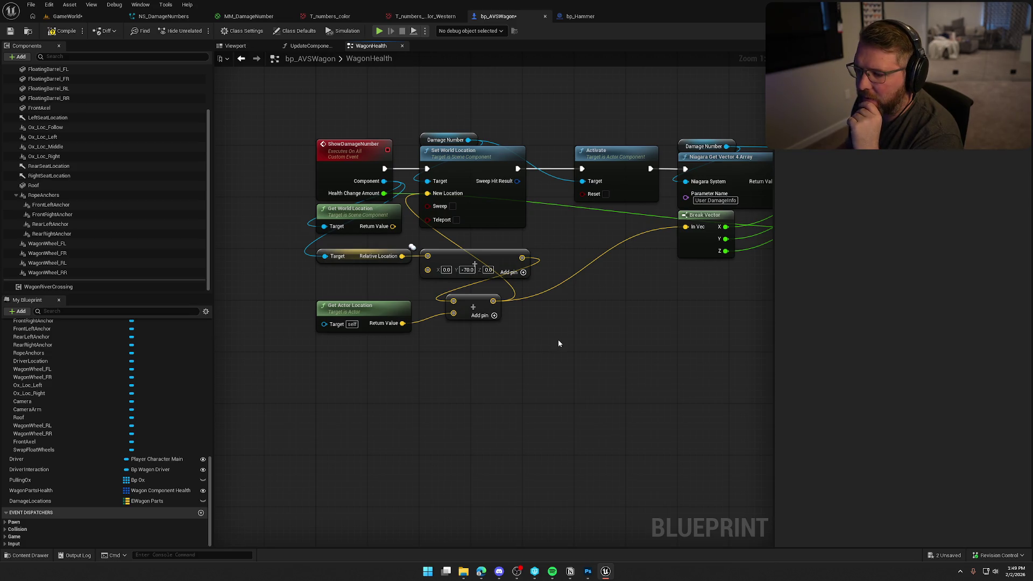
Add Vehicle Mesh with Get World Location and wire its Return Value into the lower Add node
{"action": "left_click_drag", "start_coordinate": [558, 340], "coordinate": [613, 401]}
{"action": "scroll", "coordinate": [140, 215], "scroll_direction": "up", "scroll_amount": 2}
{"action": "mouse_move", "coordinate": [56, 79]}
{"action": "left_mouse_down"}
{"action": "mouse_move", "coordinate": [309, 327]}
{"action": "mouse_move", "coordinate": [363, 424]}
{"action": "mouse_move", "coordinate": [429, 421]}
{"action": "left_mouse_up"}
{"action": "type", "text": "get world loca"}
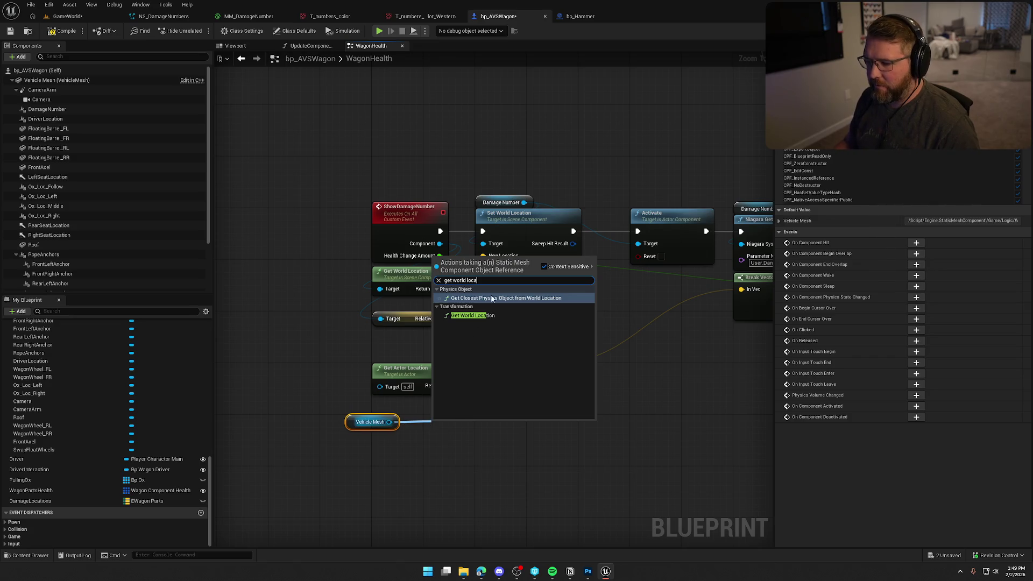
{"action": "left_click", "coordinate": [484, 315]}
{"action": "left_click_drag", "start_coordinate": [507, 443], "coordinate": [509, 375]}
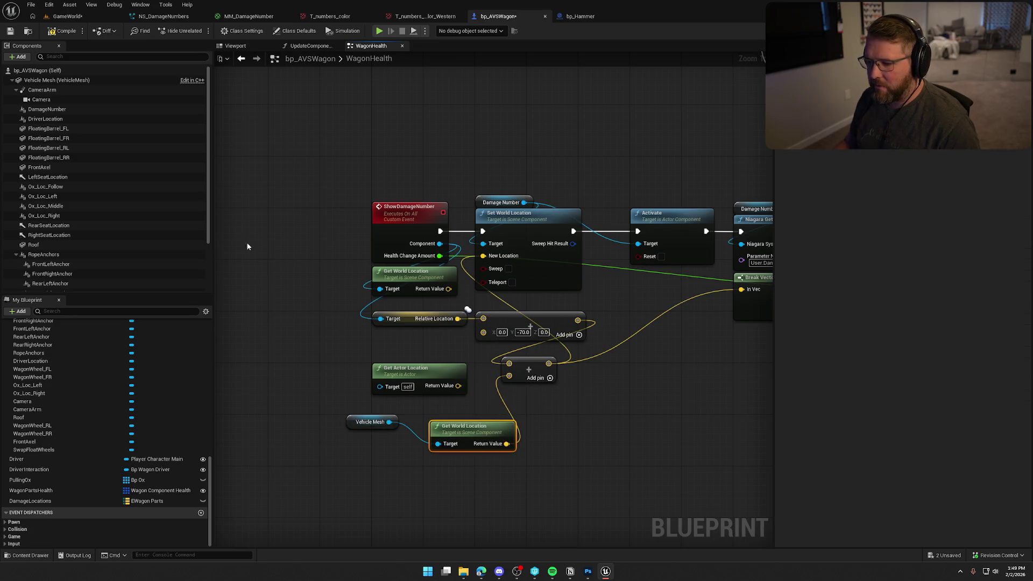
{"action": "left_click", "coordinate": [61, 18]}
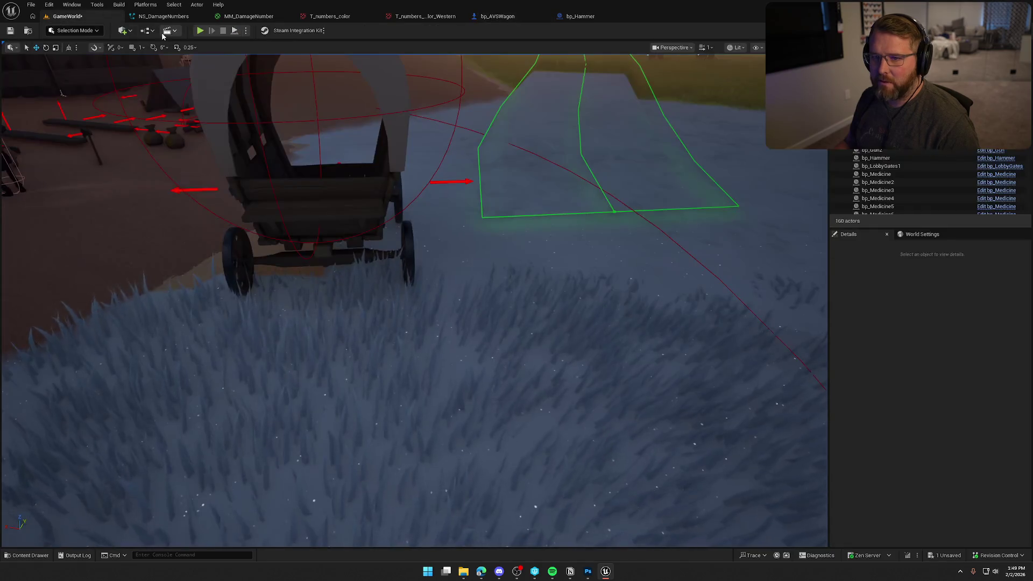
Play the level, walk the character up behind the wagon, then stop and return to bp_AVSWagon
{"action": "left_click", "coordinate": [201, 31]}
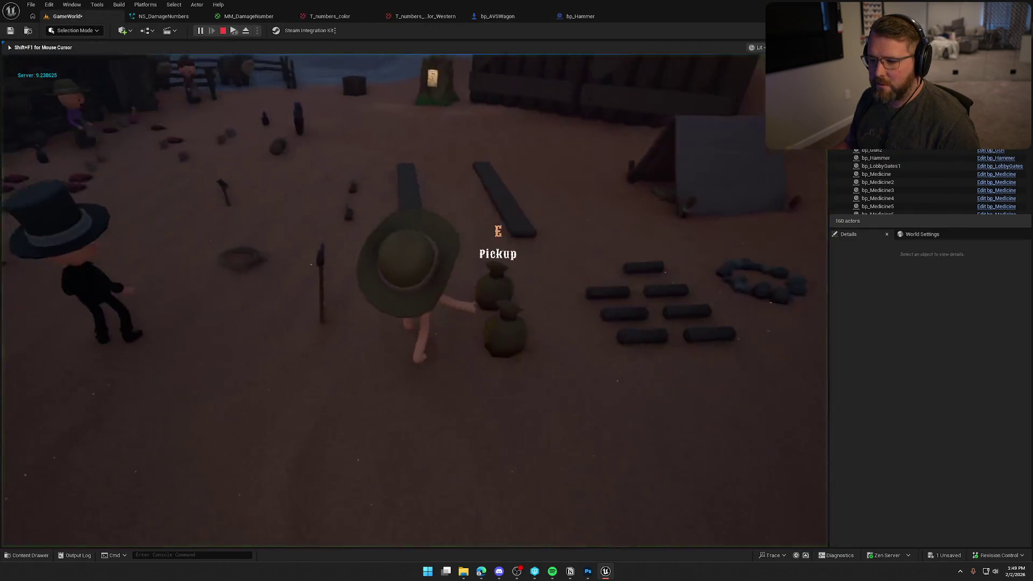
{"action": "key", "text": "shift+w"}
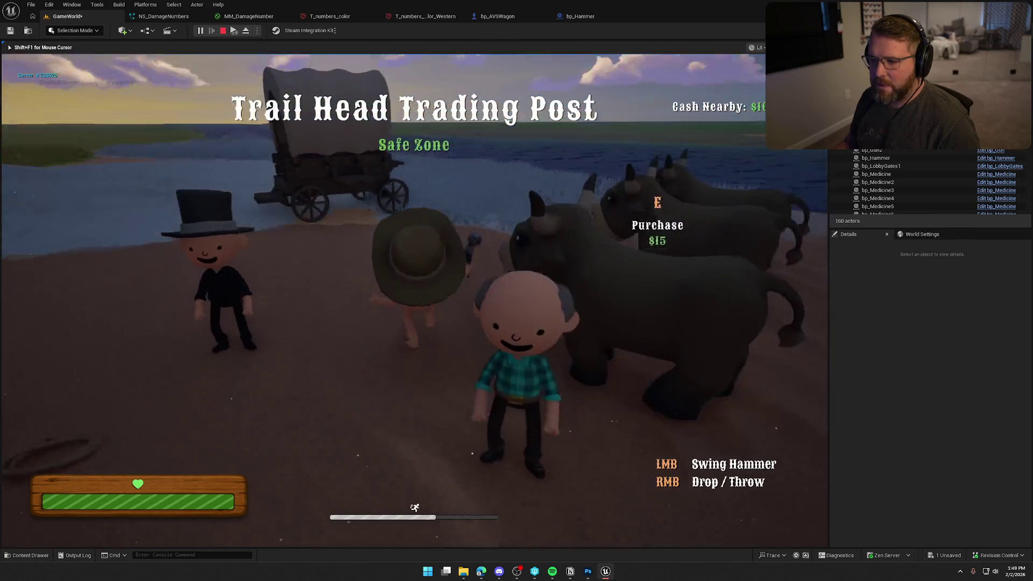
{"action": "key", "text": "w"}
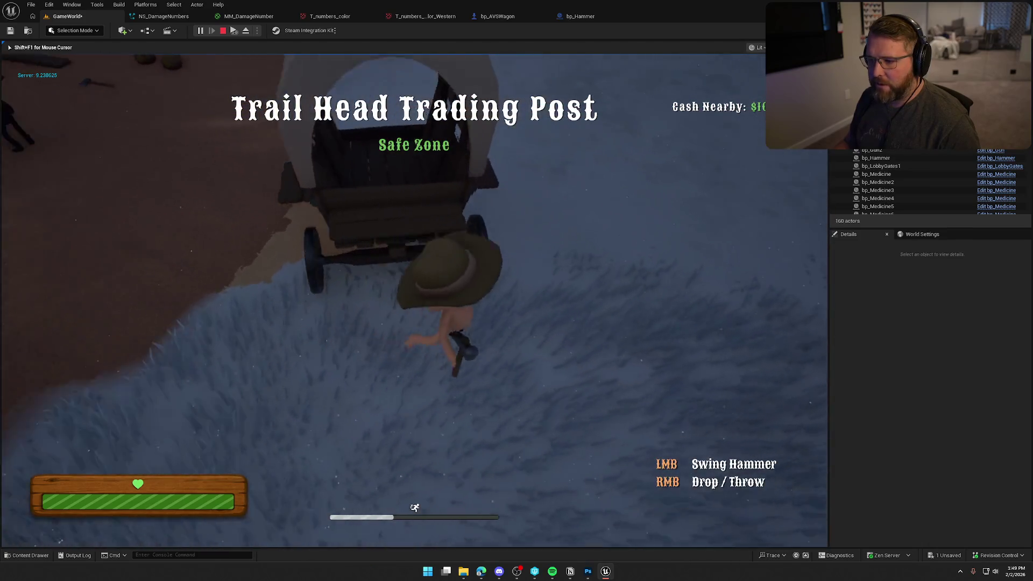
{"action": "key", "text": "w"}
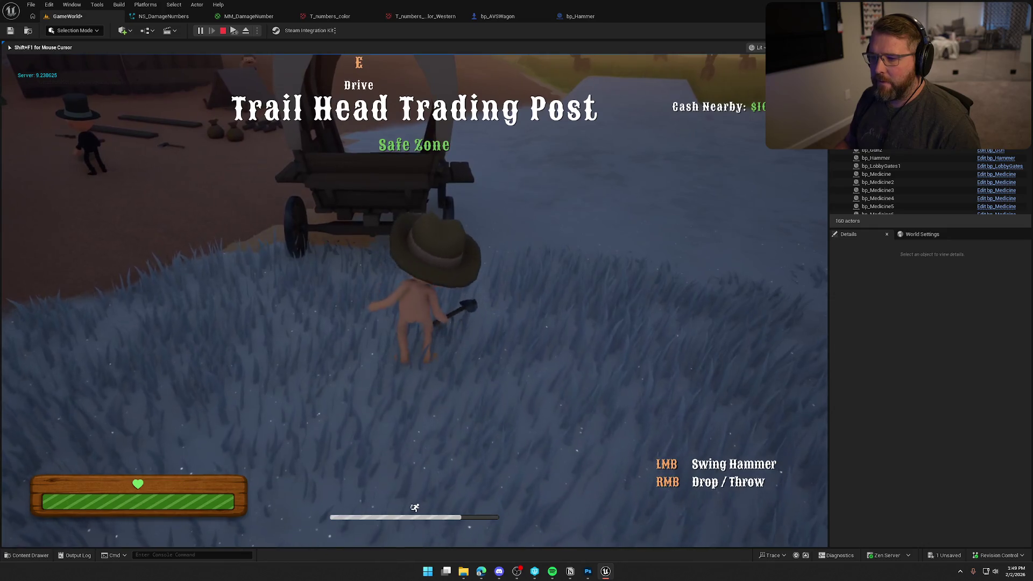
{"action": "key", "text": "w"}
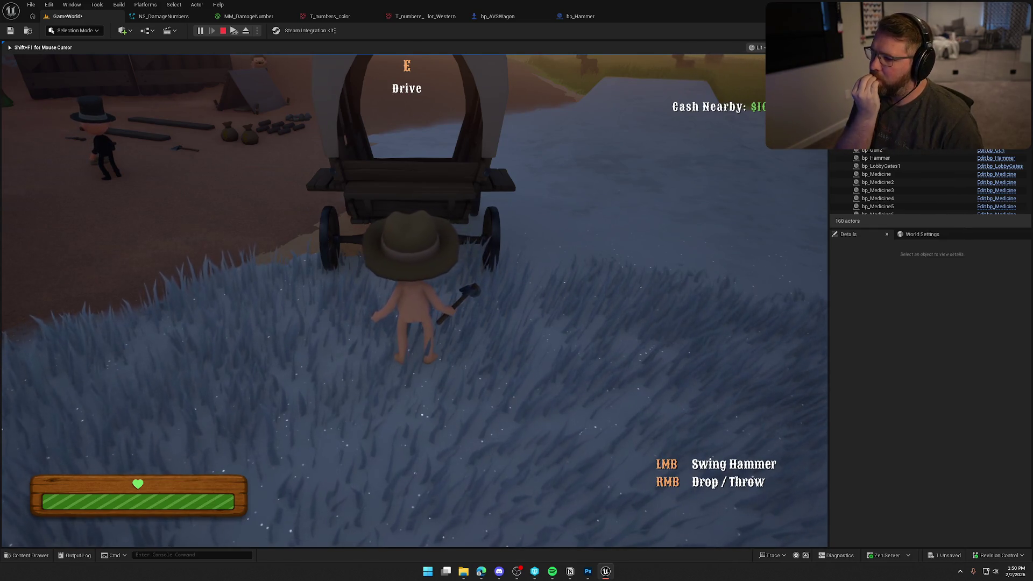
{"action": "key", "text": "Escape"}
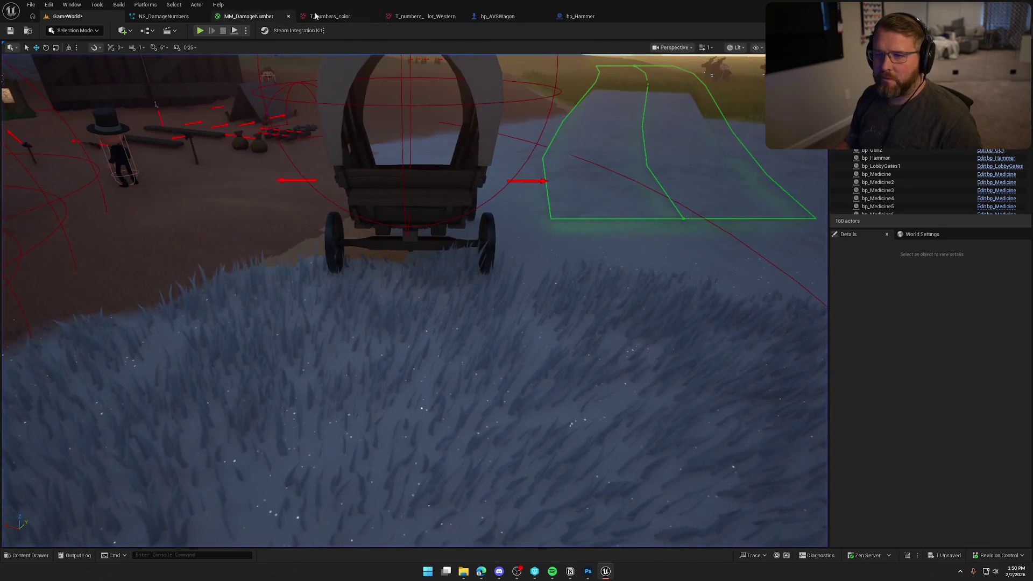
{"action": "left_click", "coordinate": [511, 20]}
{"action": "scroll", "coordinate": [450, 424], "scroll_direction": "down", "scroll_amount": 4}
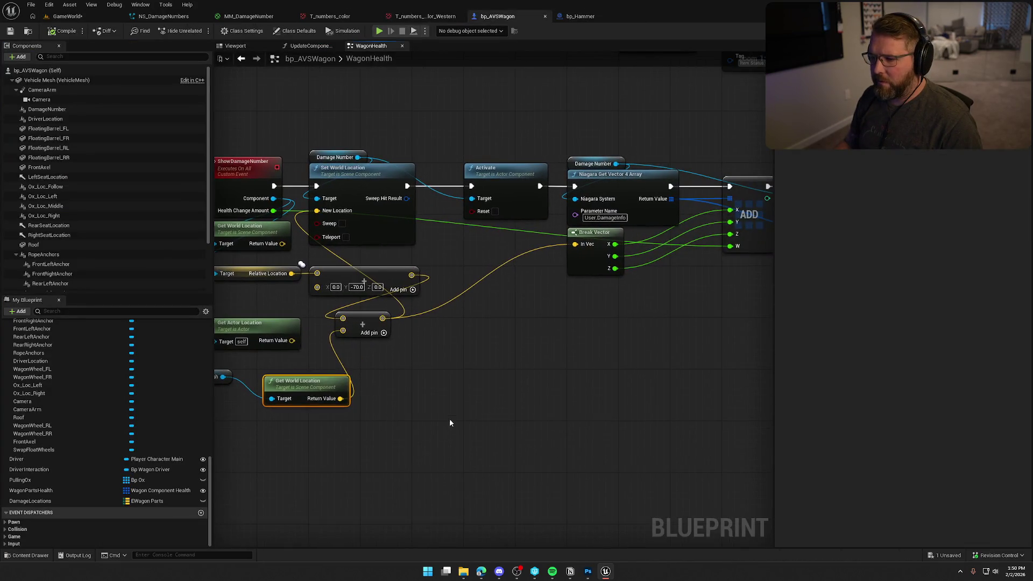
Shift the damage-number node chain right to make room beside ShowDamageNumber
{"action": "left_click_drag", "start_coordinate": [407, 205], "coordinate": [683, 293]}
{"action": "left_click_drag", "start_coordinate": [326, 229], "coordinate": [501, 222]}
{"action": "left_click", "coordinate": [317, 295]}
{"action": "scroll", "coordinate": [341, 256], "scroll_direction": "up", "scroll_amount": 2}
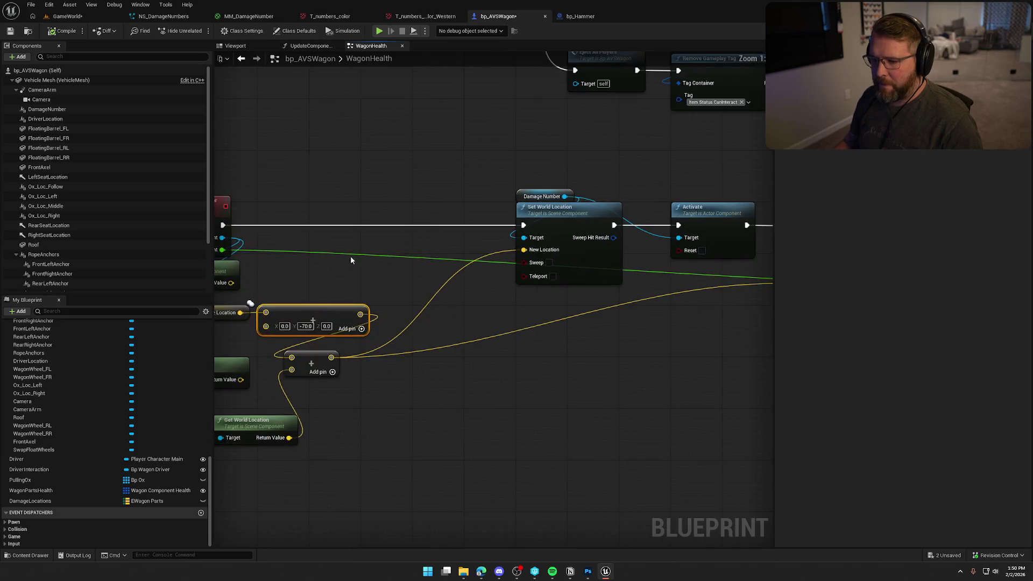
{"action": "left_click_drag", "start_coordinate": [341, 256], "coordinate": [382, 250]}
Add a Draw Debug Sphere after ShowDamageNumber, centred on the Add output, radius 25, duration 10
{"action": "left_click_drag", "start_coordinate": [276, 218], "coordinate": [366, 226]}
{"action": "type", "text": "dr"}
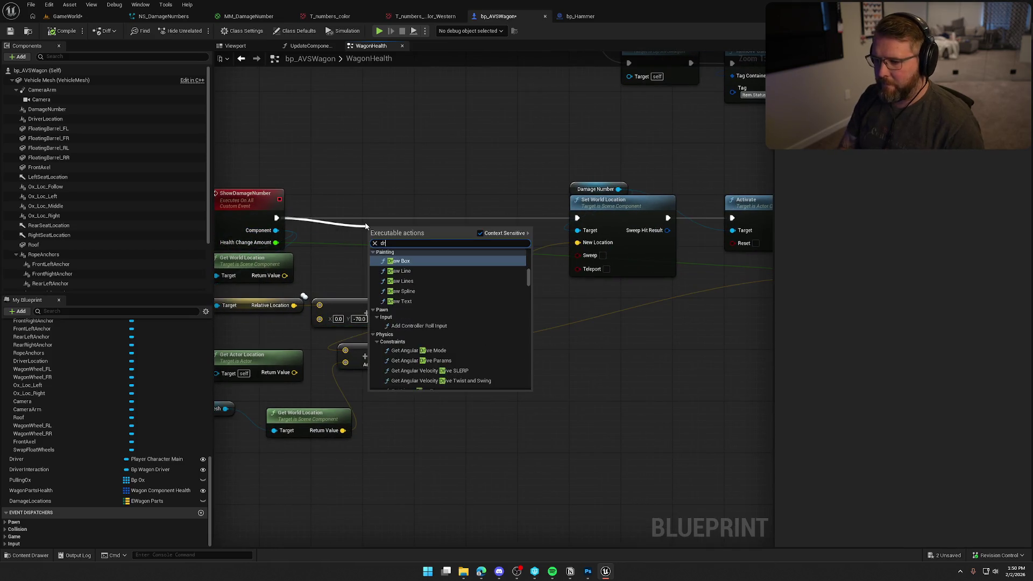
{"action": "type", "text": "aw debug sph"}
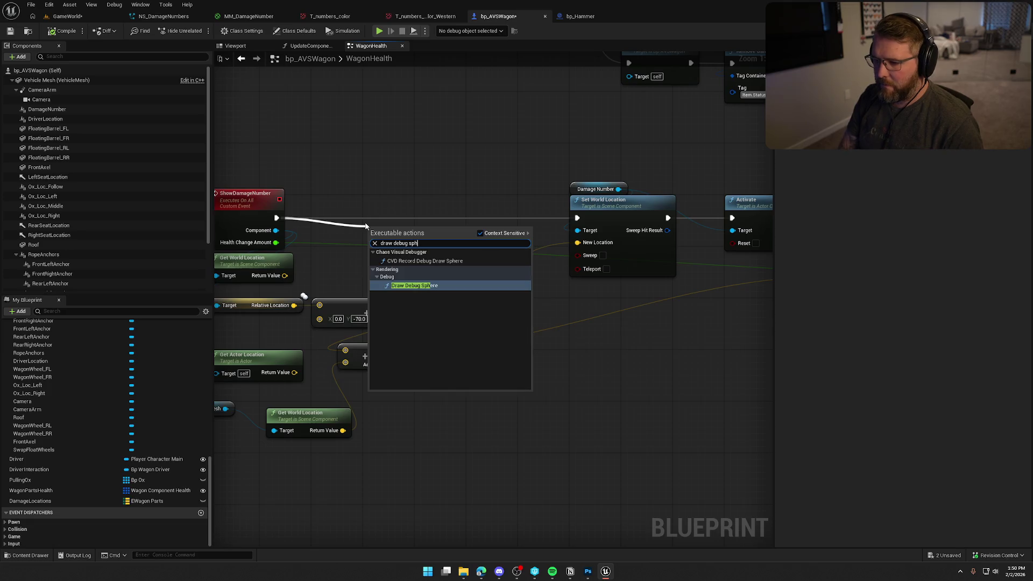
{"action": "key", "text": "Escape"}
{"action": "mouse_move", "coordinate": [385, 360]}
{"action": "left_mouse_down"}
{"action": "mouse_move", "coordinate": [412, 329]}
{"action": "mouse_move", "coordinate": [431, 272]}
{"action": "left_mouse_up"}
{"action": "left_click_drag", "start_coordinate": [460, 336], "coordinate": [502, 333]}
{"action": "left_click_drag", "start_coordinate": [428, 347], "coordinate": [465, 163]}
{"action": "type", "text": "25"}
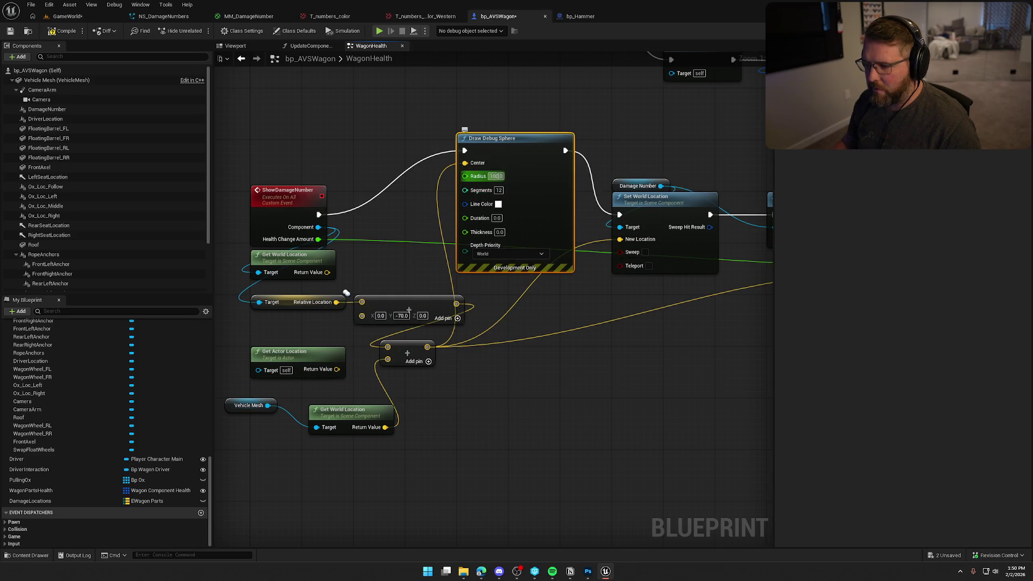
{"action": "key", "text": "Return"}
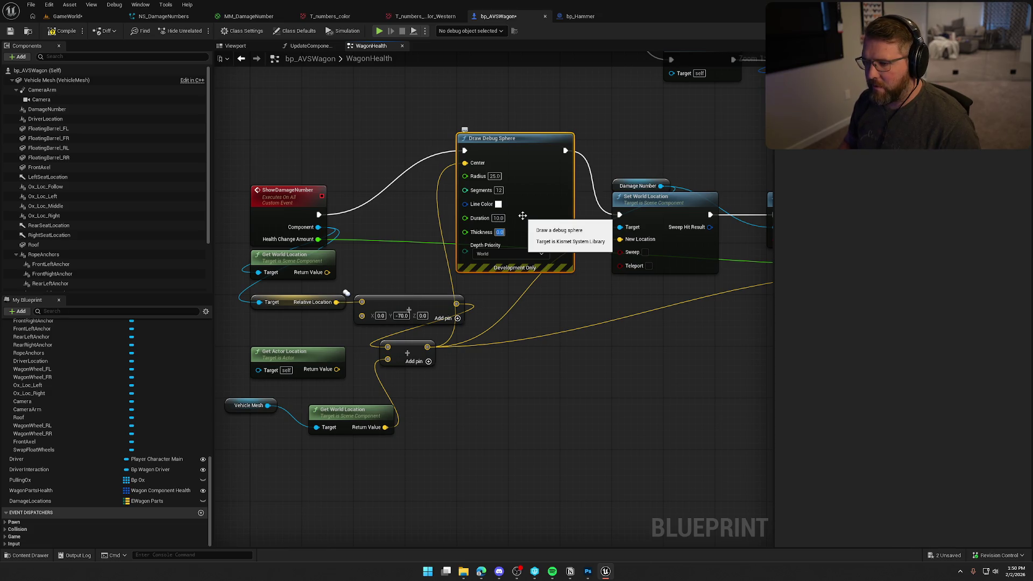
{"action": "type", "text": "1"}
{"action": "left_click", "coordinate": [350, 129]}
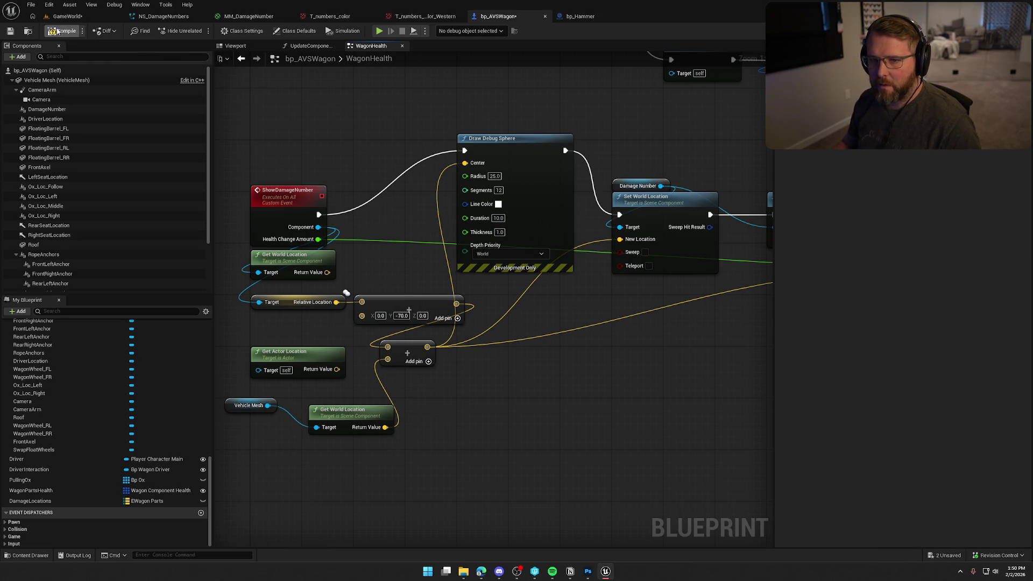
{"action": "left_click", "coordinate": [67, 16]}
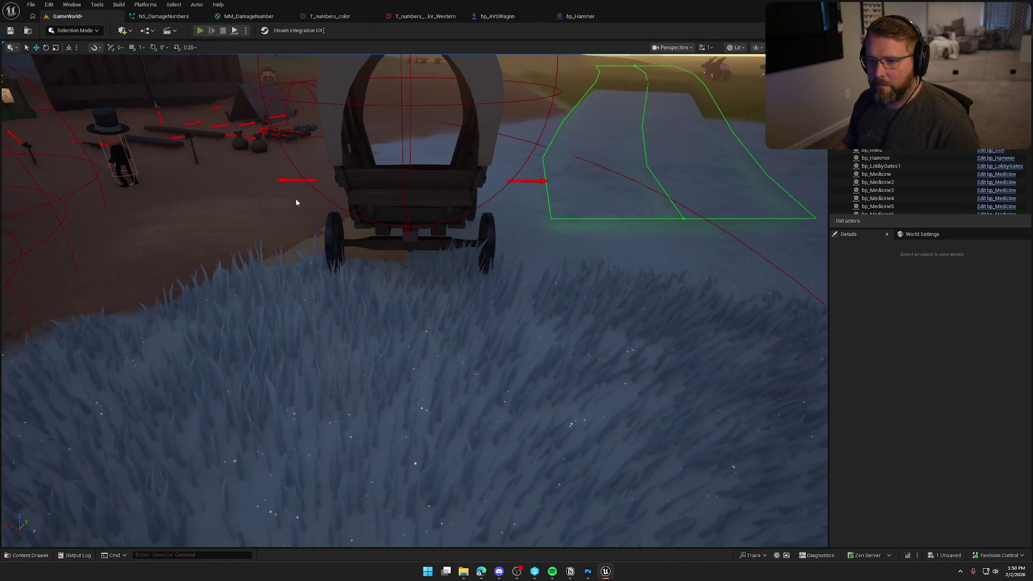
Play-test by sprinting up to the wagon to see the debug sphere and 50 damage number
{"action": "left_click", "coordinate": [284, 191]}
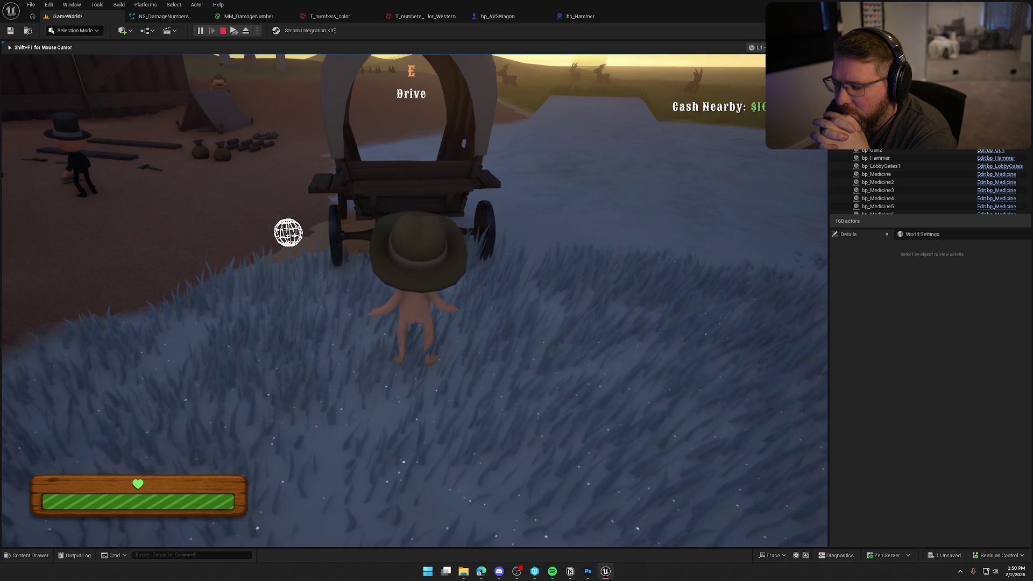
{"action": "key", "text": "shift+w"}
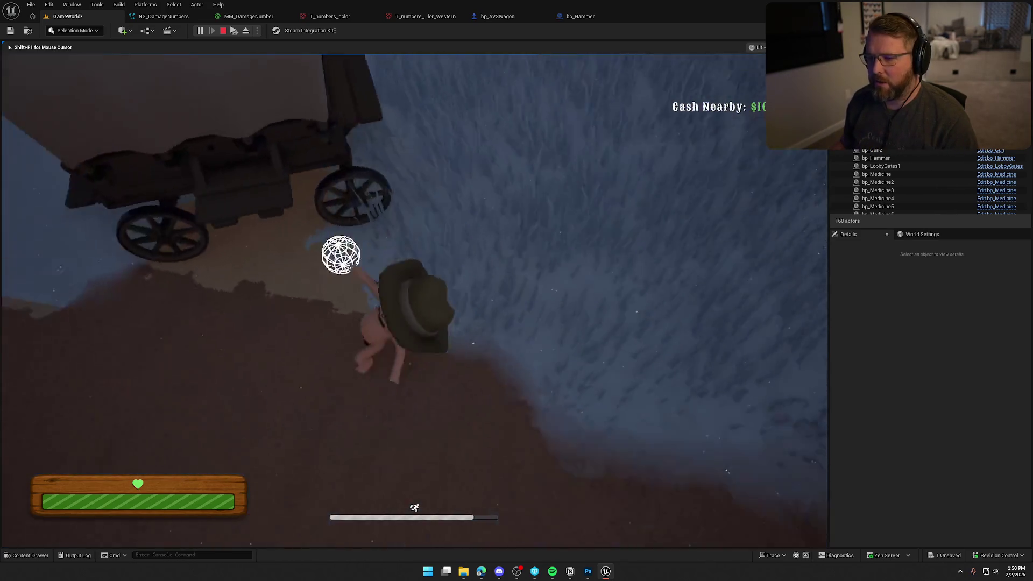
{"action": "key", "text": "shift+w"}
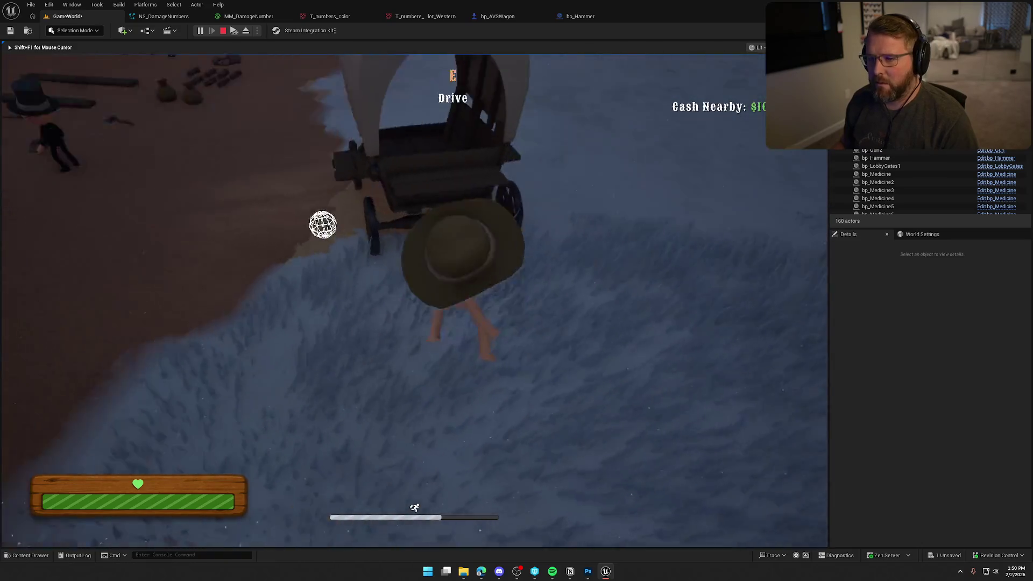
{"action": "key", "text": "Escape"}
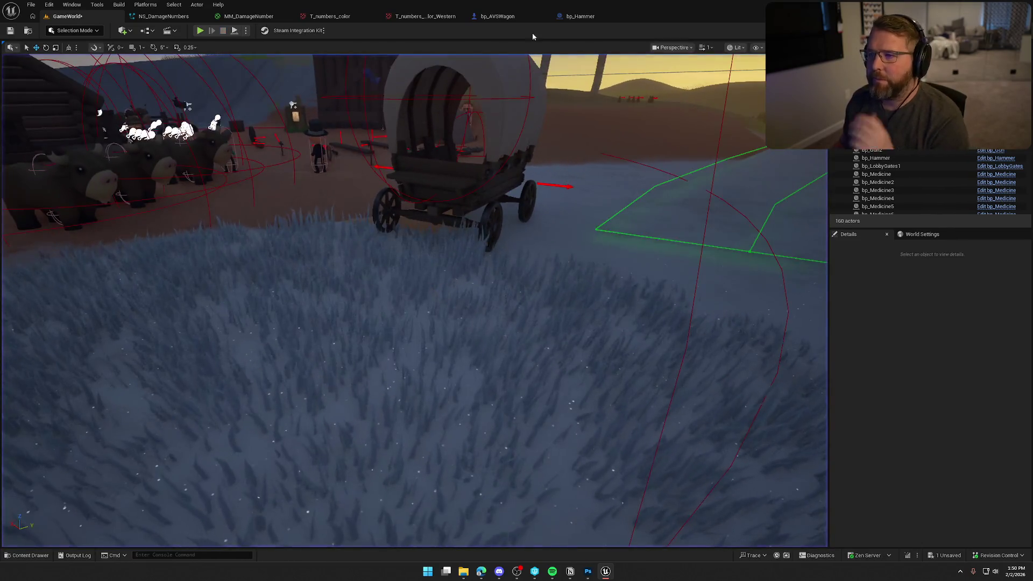
{"action": "left_click", "coordinate": [497, 16]}
Search the action list for relative-location nodes, then cancel without adding anything
{"action": "scroll", "coordinate": [535, 380], "scroll_direction": "up", "scroll_amount": 2}
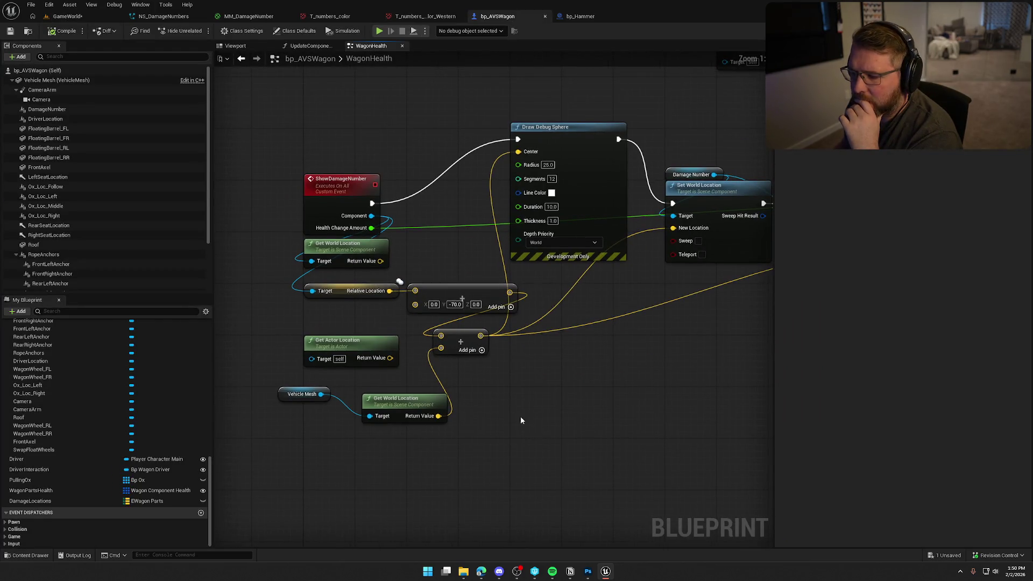
{"action": "left_click_drag", "start_coordinate": [516, 393], "coordinate": [526, 348]}
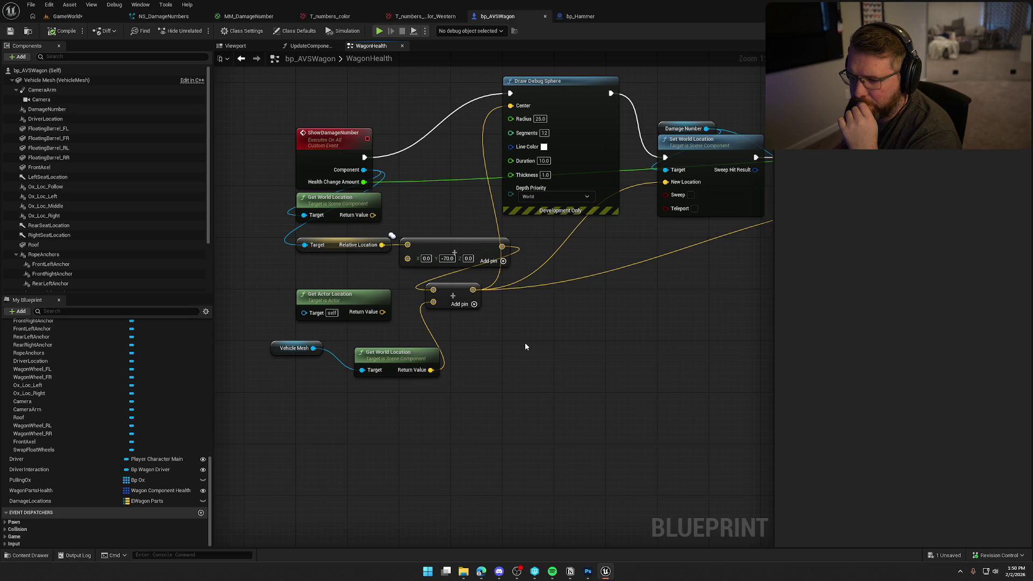
{"action": "left_click", "coordinate": [376, 208]}
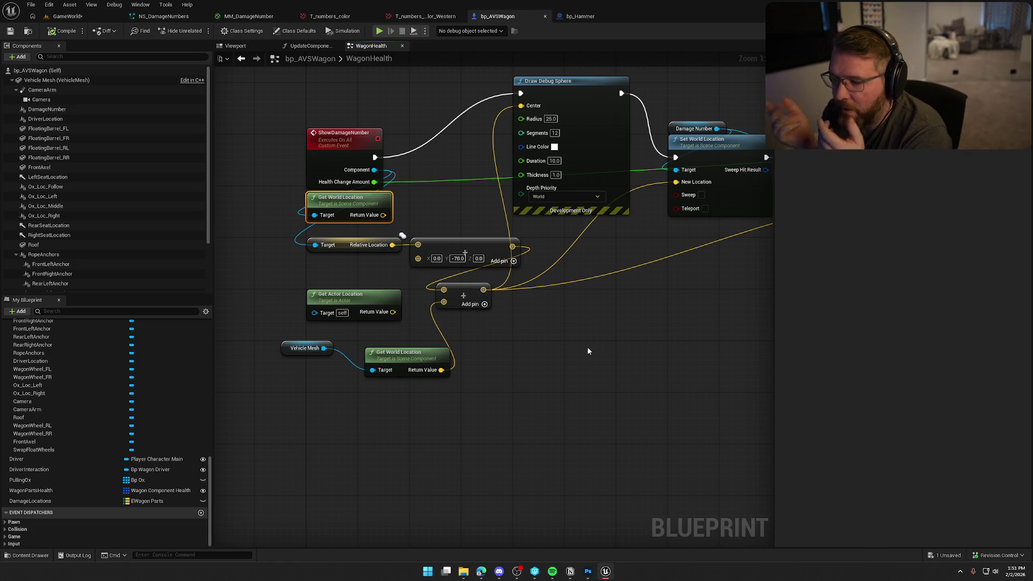
{"action": "left_click", "coordinate": [480, 276]}
{"action": "left_click_drag", "start_coordinate": [383, 215], "coordinate": [504, 315]}
{"action": "type", "text": "relative"}
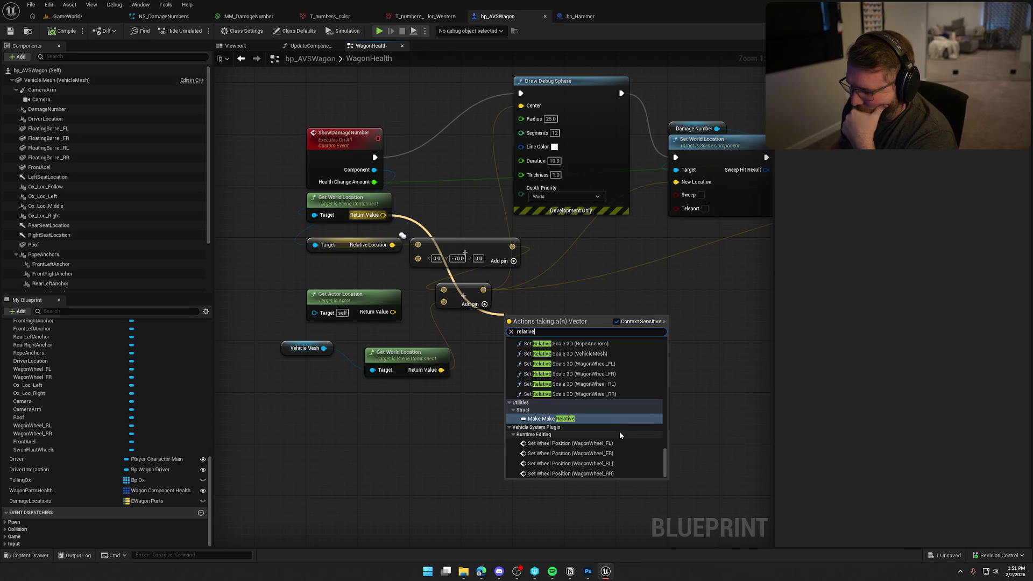
{"action": "scroll", "coordinate": [622, 437], "scroll_direction": "up", "scroll_amount": 10}
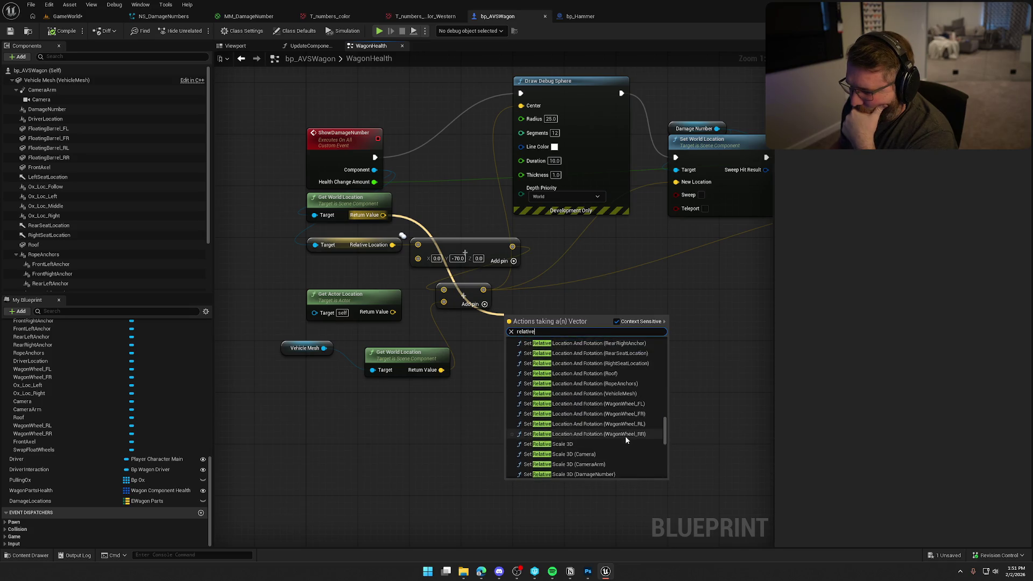
{"action": "scroll", "coordinate": [625, 435], "scroll_direction": "up", "scroll_amount": 15}
{"action": "scroll", "coordinate": [625, 435], "scroll_direction": "up", "scroll_amount": 5}
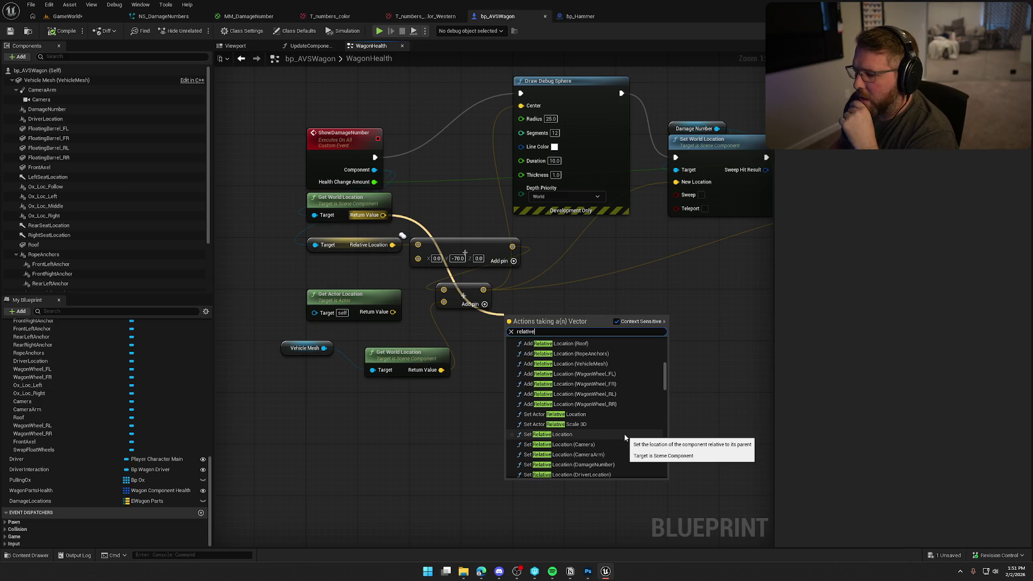
{"action": "scroll", "coordinate": [624, 437], "scroll_direction": "up", "scroll_amount": 10}
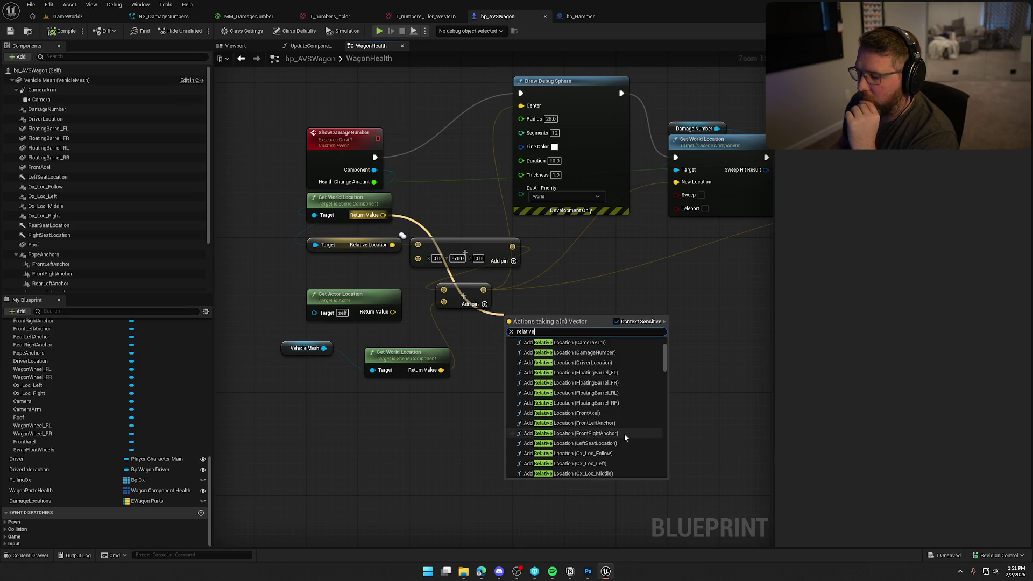
{"action": "scroll", "coordinate": [624, 437], "scroll_direction": "down", "scroll_amount": 8}
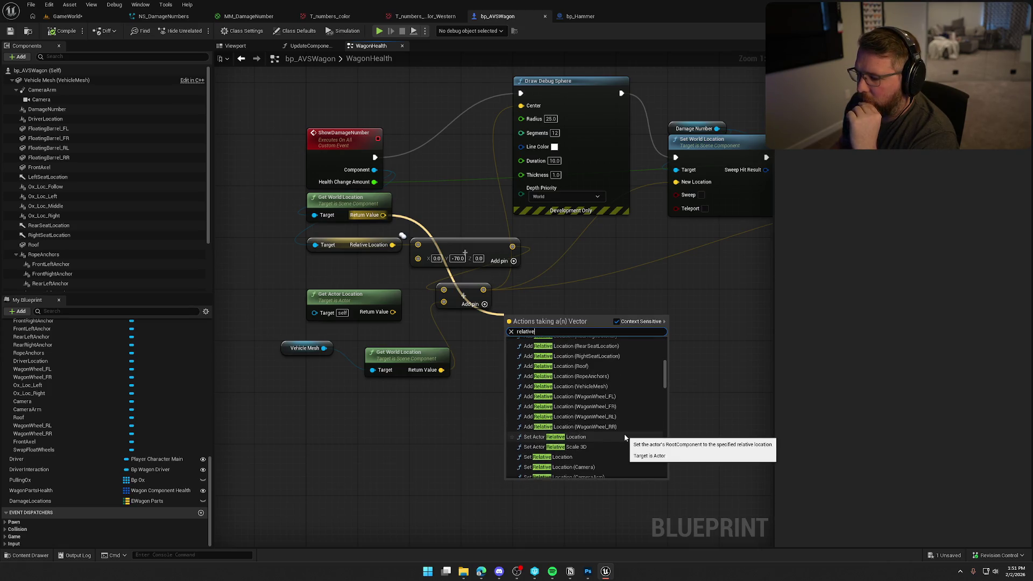
{"action": "scroll", "coordinate": [624, 437], "scroll_direction": "down", "scroll_amount": 3}
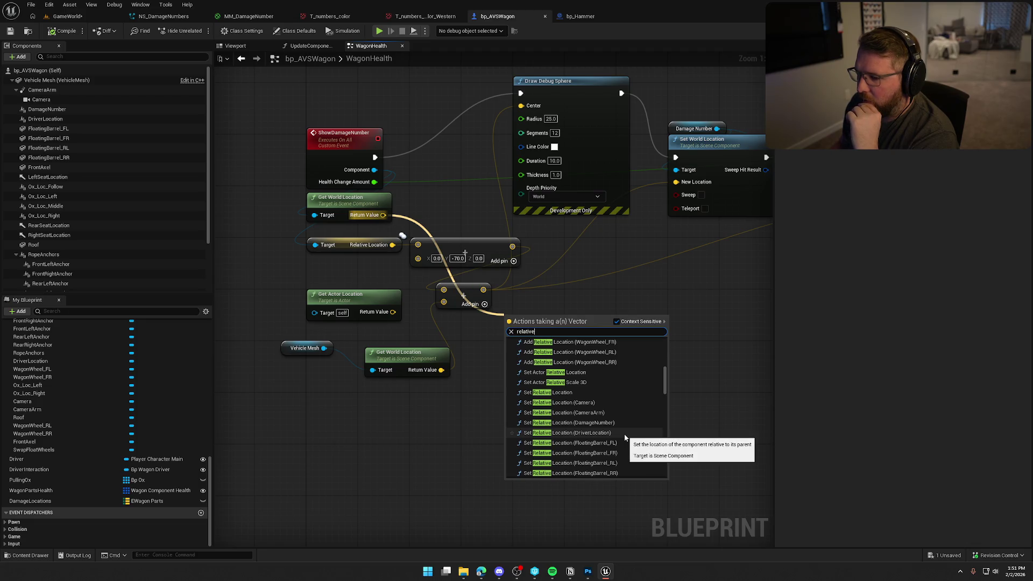
{"action": "scroll", "coordinate": [625, 436], "scroll_direction": "down", "scroll_amount": 9}
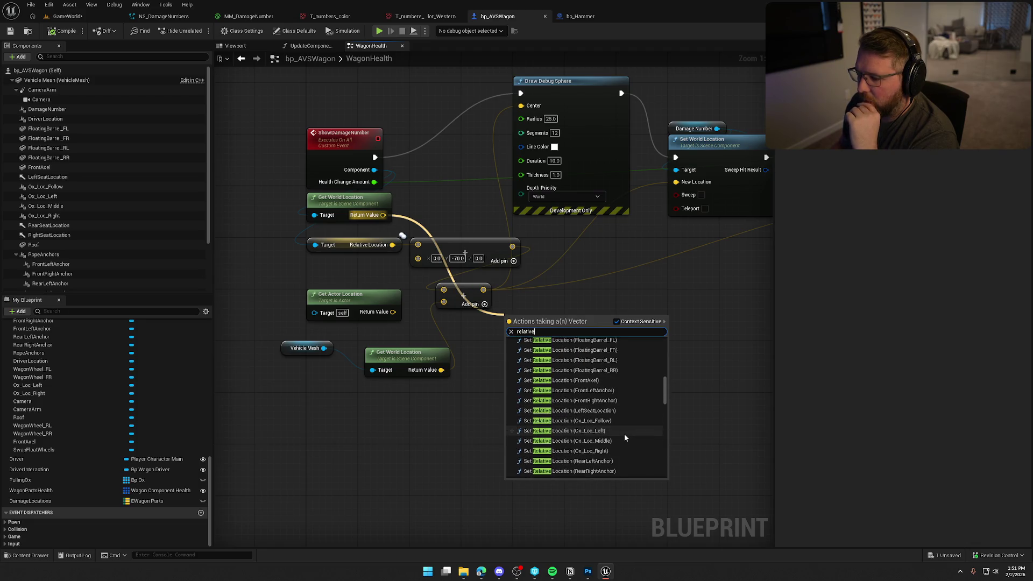
{"action": "scroll", "coordinate": [624, 434], "scroll_direction": "down", "scroll_amount": 20}
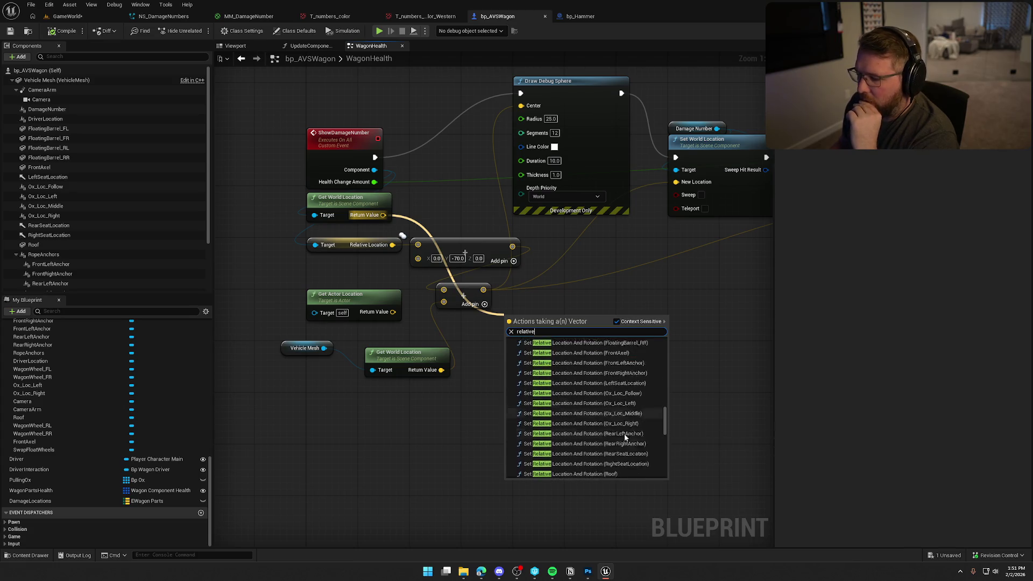
{"action": "scroll", "coordinate": [624, 433], "scroll_direction": "down", "scroll_amount": 5}
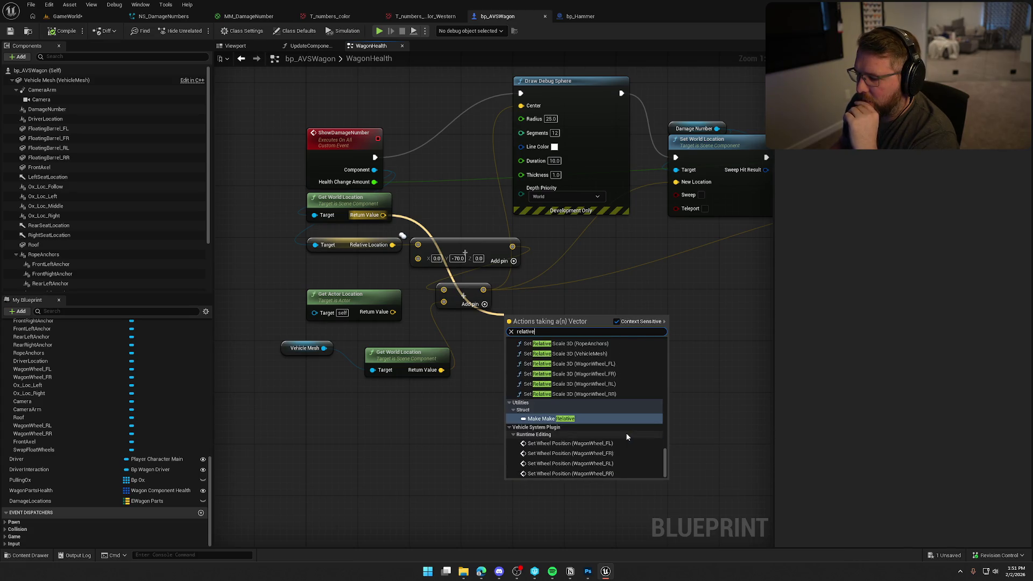
{"action": "key", "text": "Escape"}
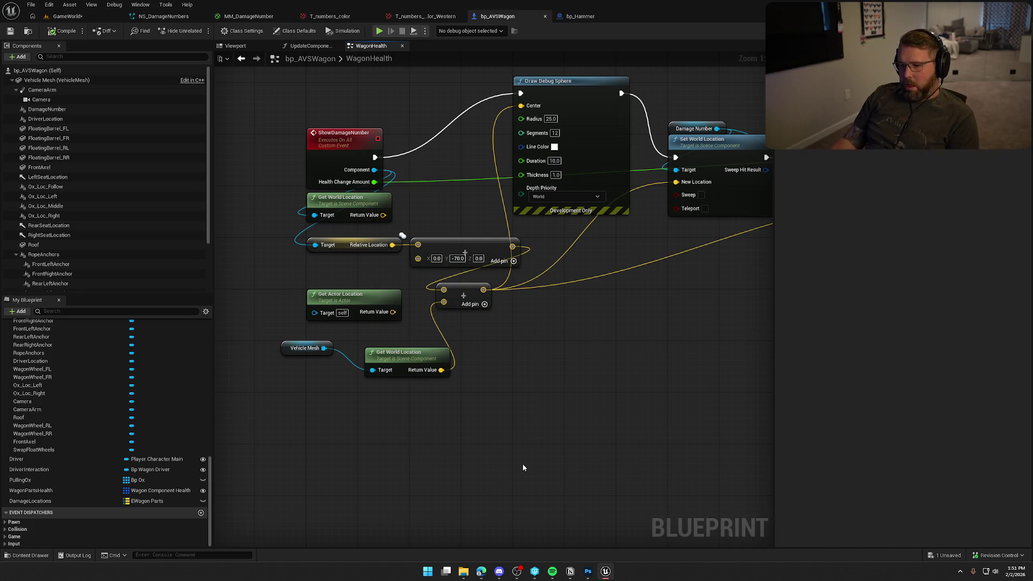
Wire Get Actor Location into the Add node and delete the Vehicle Mesh world-location nodes
{"action": "left_click_drag", "start_coordinate": [508, 428], "coordinate": [503, 426]}
{"action": "left_click_drag", "start_coordinate": [415, 311], "coordinate": [464, 300]}
{"action": "left_click_drag", "start_coordinate": [507, 397], "coordinate": [326, 338]}
{"action": "key", "text": "Delete"}
Review the offset nodes and check the DamageLocations variable's default values
{"action": "mouse_move", "coordinate": [407, 423]}
{"action": "left_mouse_down"}
{"action": "mouse_move", "coordinate": [416, 444]}
{"action": "mouse_move", "coordinate": [399, 420]}
{"action": "left_mouse_up"}
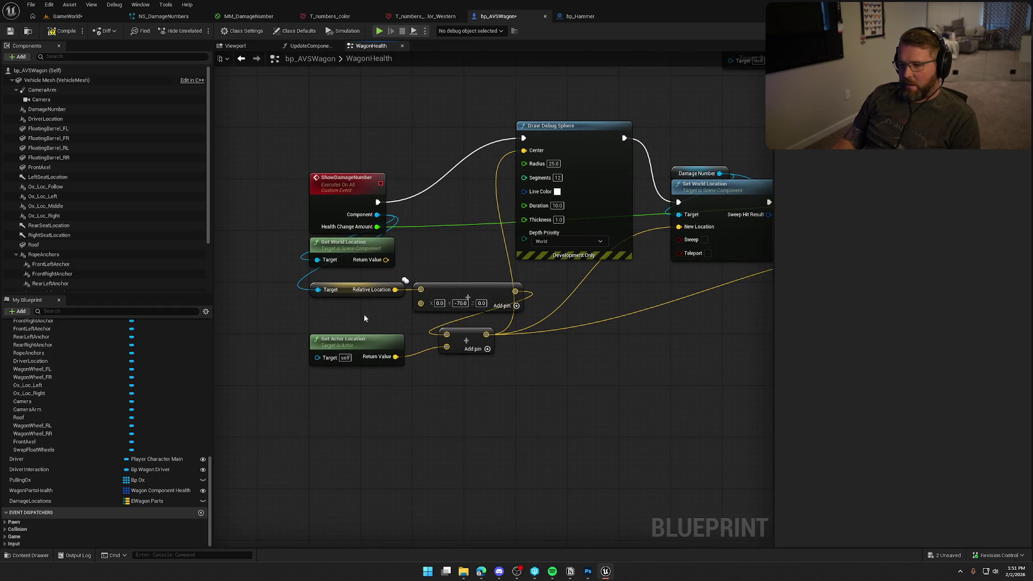
{"action": "left_click", "coordinate": [464, 250]}
{"action": "left_click_drag", "start_coordinate": [436, 320], "coordinate": [245, 283]}
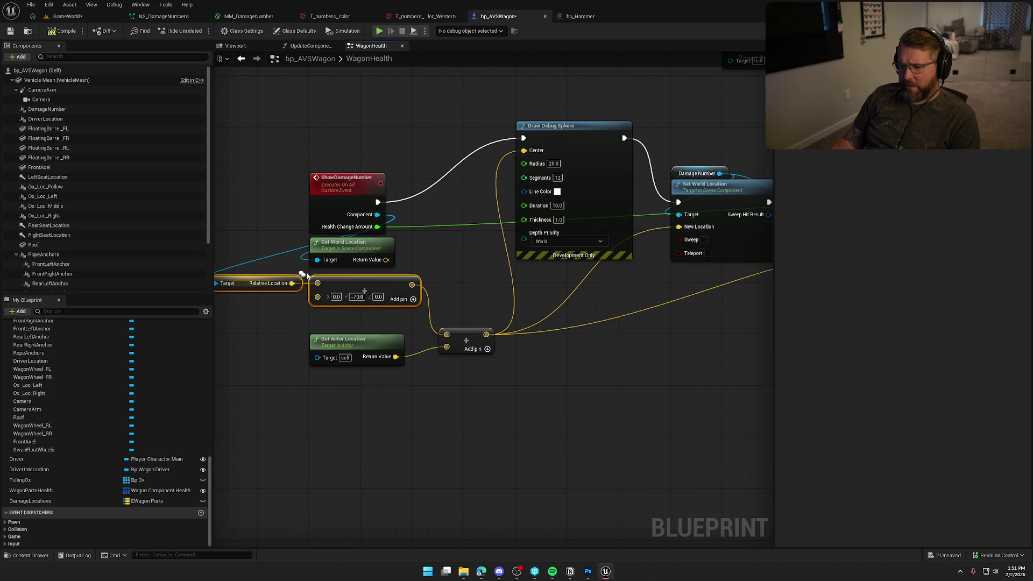
{"action": "left_click", "coordinate": [430, 295]}
{"action": "left_click_drag", "start_coordinate": [458, 295], "coordinate": [342, 274]}
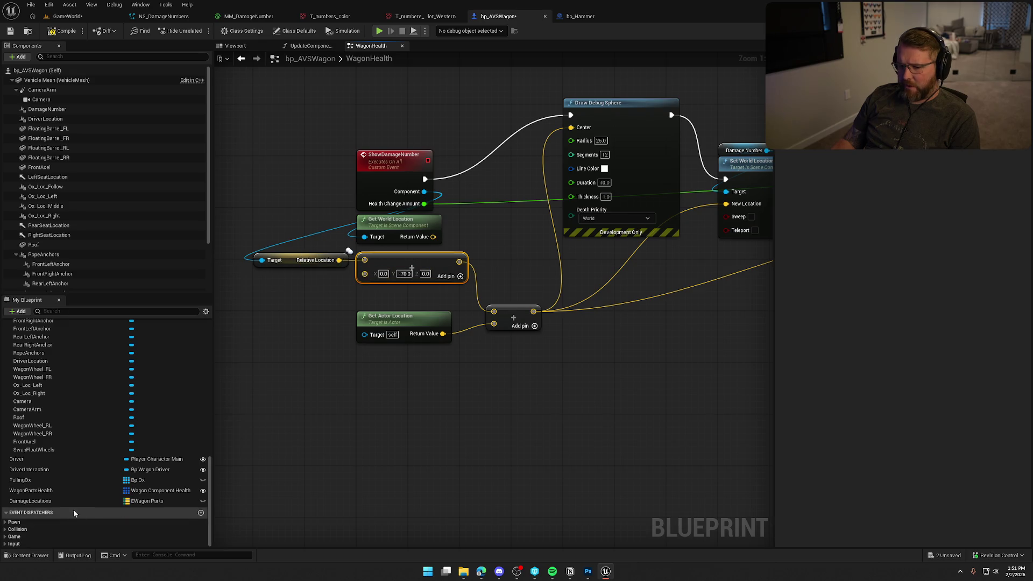
{"action": "left_click", "coordinate": [60, 502]}
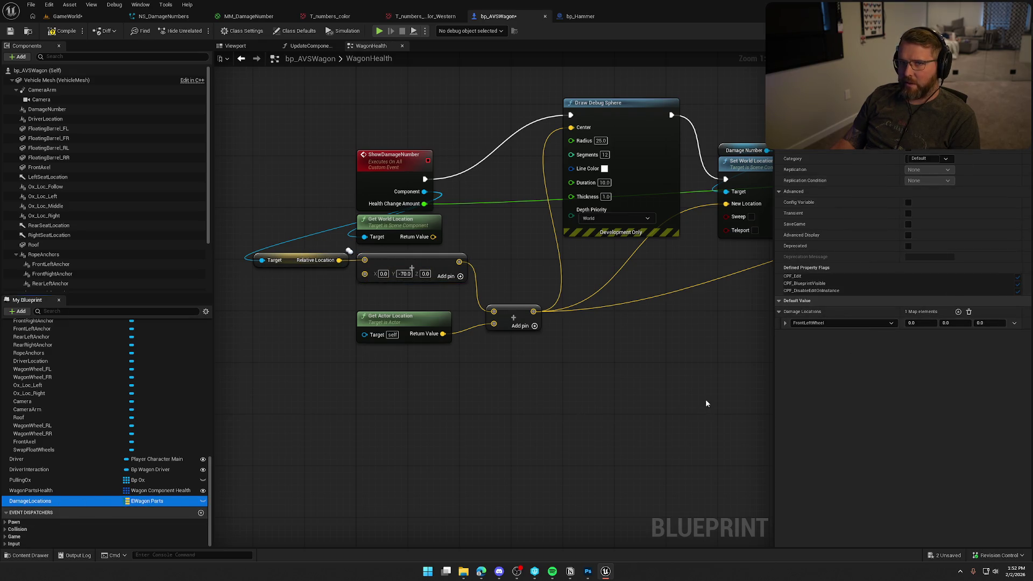
{"action": "left_click_drag", "start_coordinate": [363, 301], "coordinate": [388, 317]}
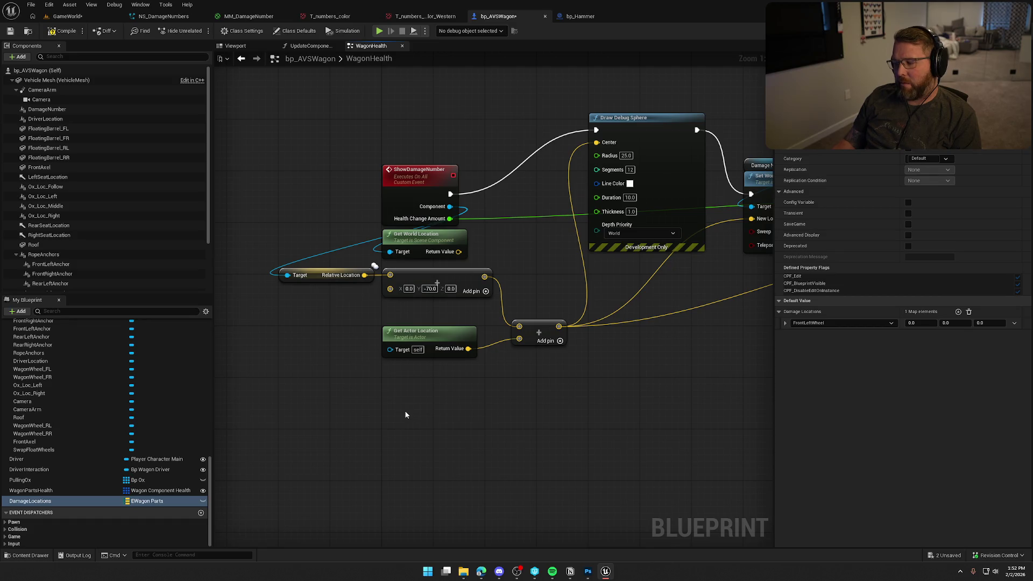
{"action": "mouse_move", "coordinate": [469, 398]}
{"action": "left_mouse_down"}
{"action": "mouse_move", "coordinate": [425, 402]}
{"action": "mouse_move", "coordinate": [489, 394]}
{"action": "mouse_move", "coordinate": [465, 392]}
{"action": "left_mouse_up"}
Move the Add node lower and place Draw Debug Sphere closer to ShowDamageNumber
{"action": "mouse_move", "coordinate": [535, 321]}
{"action": "left_mouse_down"}
{"action": "mouse_move", "coordinate": [550, 275]}
{"action": "mouse_move", "coordinate": [561, 277]}
{"action": "left_mouse_up"}
{"action": "left_click_drag", "start_coordinate": [519, 361], "coordinate": [424, 386]}
{"action": "left_click_drag", "start_coordinate": [462, 304], "coordinate": [463, 331]}
{"action": "mouse_move", "coordinate": [545, 151]}
{"action": "left_mouse_down"}
{"action": "mouse_move", "coordinate": [556, 204]}
{"action": "mouse_move", "coordinate": [548, 136]}
{"action": "mouse_move", "coordinate": [497, 166]}
{"action": "left_mouse_up"}
{"action": "mouse_move", "coordinate": [576, 338]}
{"action": "left_mouse_down"}
{"action": "mouse_move", "coordinate": [508, 344]}
{"action": "mouse_move", "coordinate": [617, 338]}
{"action": "left_mouse_up"}
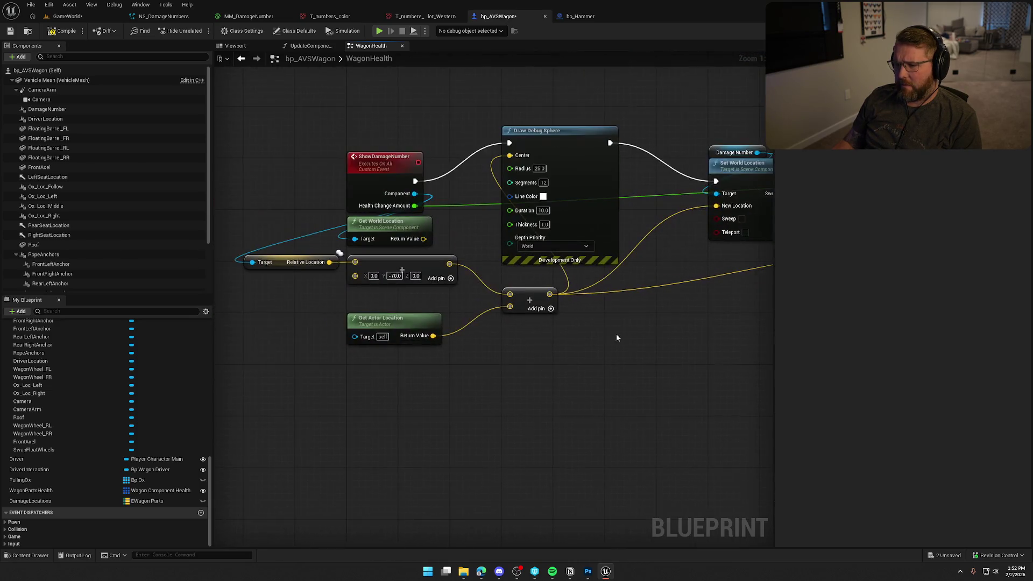
{"action": "mouse_move", "coordinate": [573, 370]}
{"action": "left_mouse_down"}
{"action": "mouse_move", "coordinate": [515, 367]}
{"action": "mouse_move", "coordinate": [570, 370]}
{"action": "left_mouse_up"}
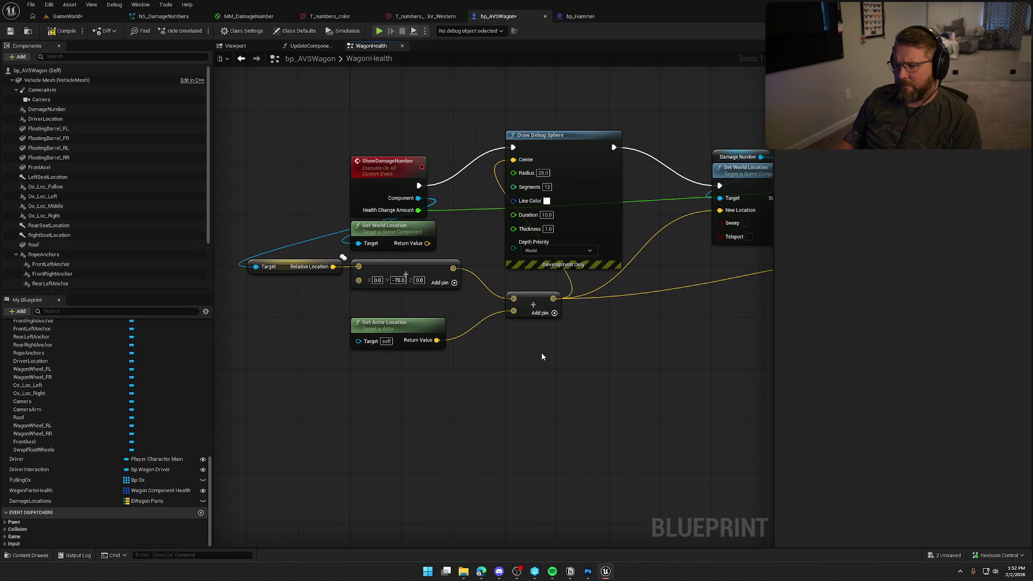
{"action": "left_click_drag", "start_coordinate": [542, 354], "coordinate": [539, 426]}
{"action": "mouse_move", "coordinate": [415, 258]}
{"action": "left_mouse_down"}
{"action": "mouse_move", "coordinate": [473, 269]}
{"action": "mouse_move", "coordinate": [437, 125]}
{"action": "left_mouse_up"}
Add a Print String after ShowDamageNumber that prints the vector through a conversion node, then compile
{"action": "type", "text": "print"}
{"action": "key", "text": "Return"}
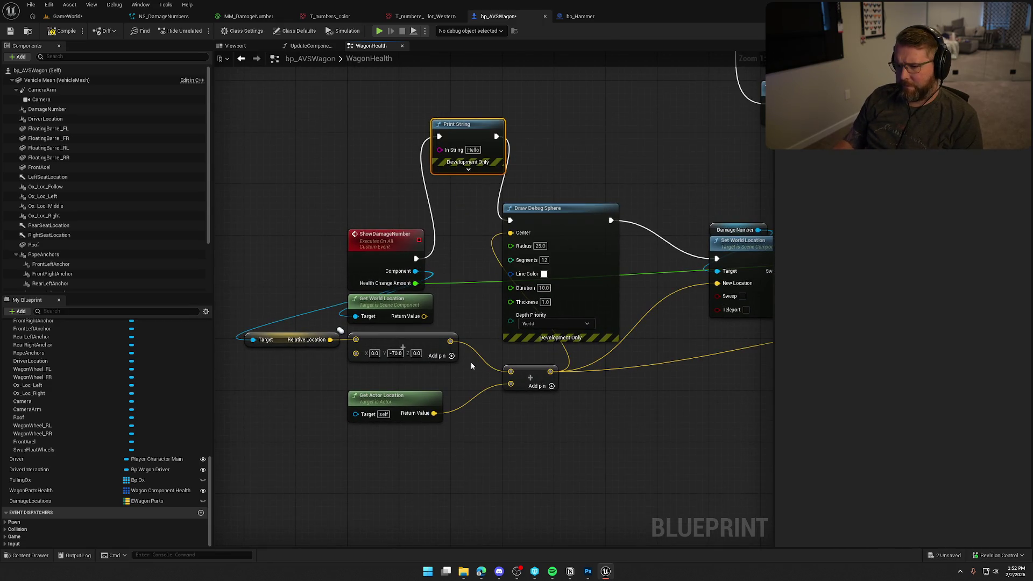
{"action": "left_click_drag", "start_coordinate": [450, 341], "coordinate": [440, 150]}
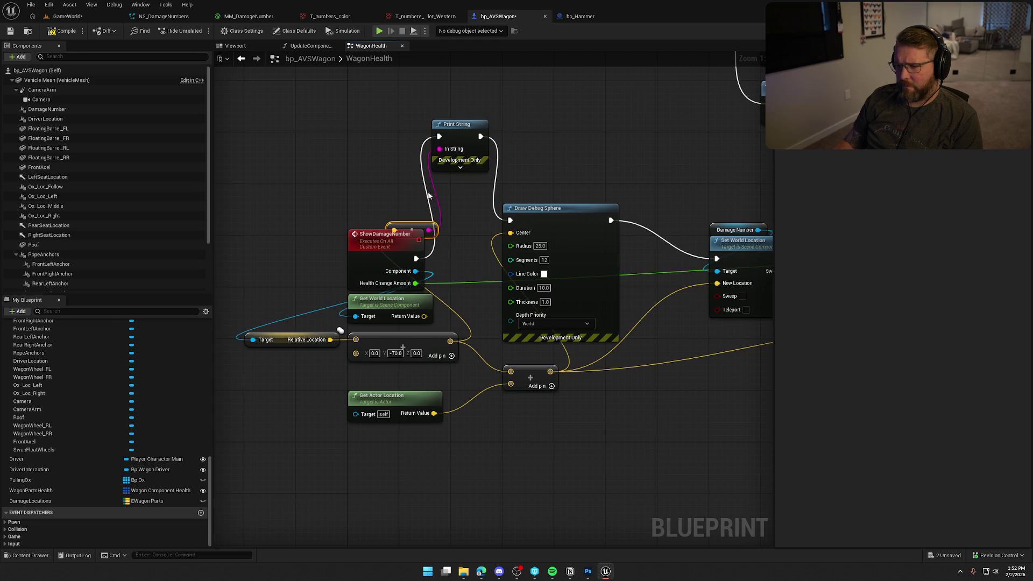
{"action": "left_click_drag", "start_coordinate": [417, 222], "coordinate": [378, 170]}
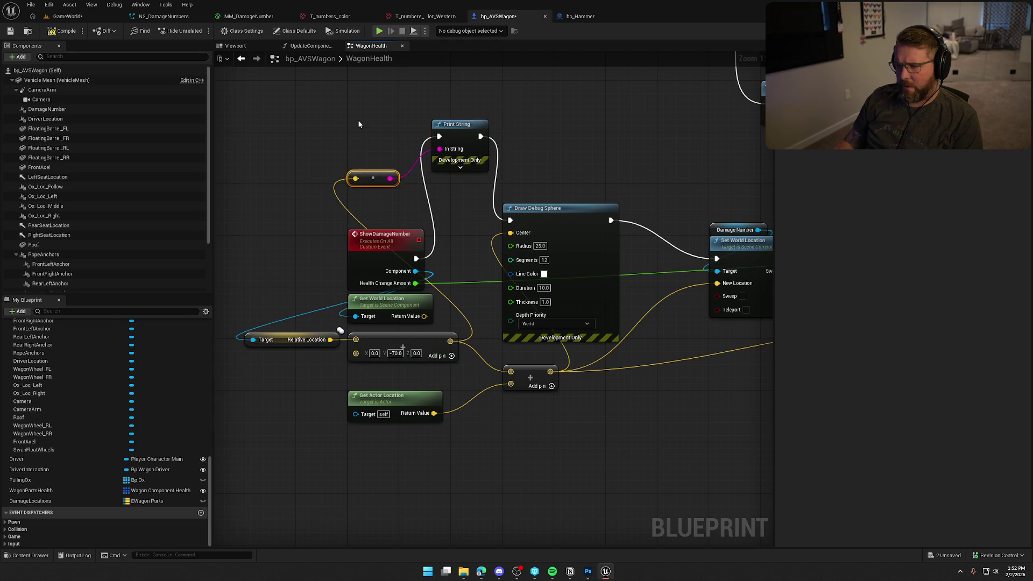
{"action": "left_click", "coordinate": [66, 32]}
{"action": "scroll", "coordinate": [62, 253], "scroll_direction": "down", "scroll_amount": 2}
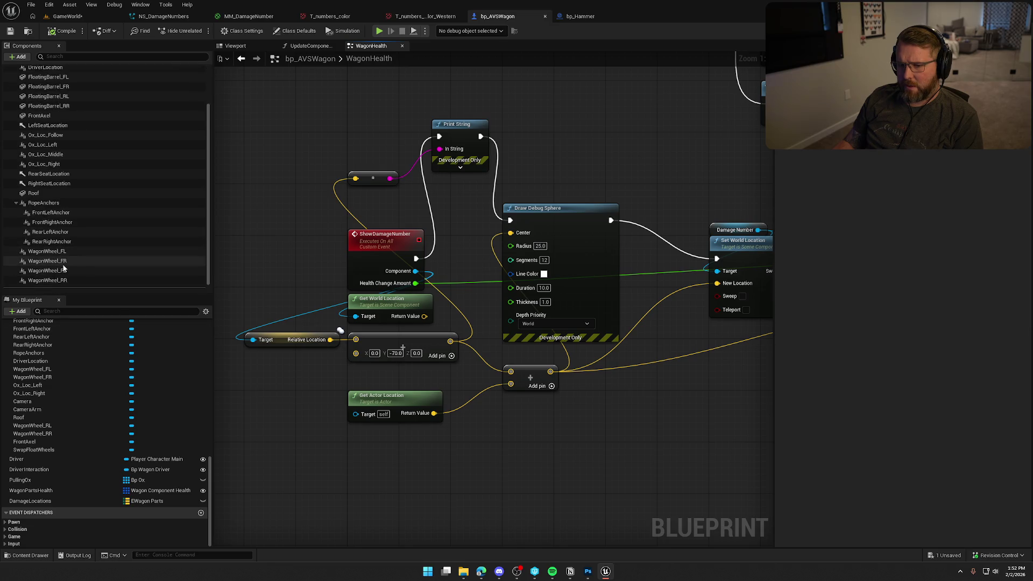
{"action": "left_click", "coordinate": [61, 244]}
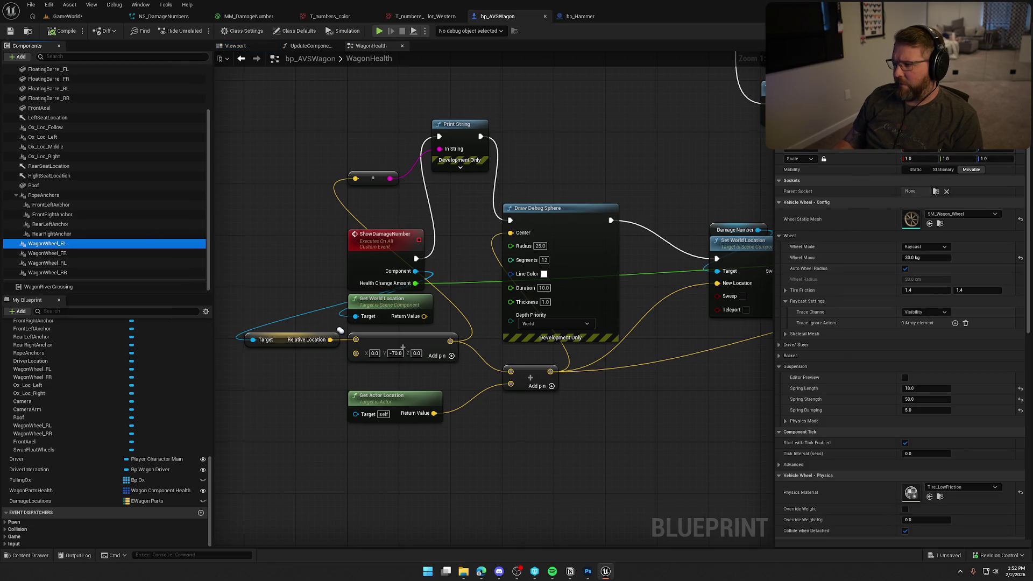
{"action": "left_click", "coordinate": [64, 16]}
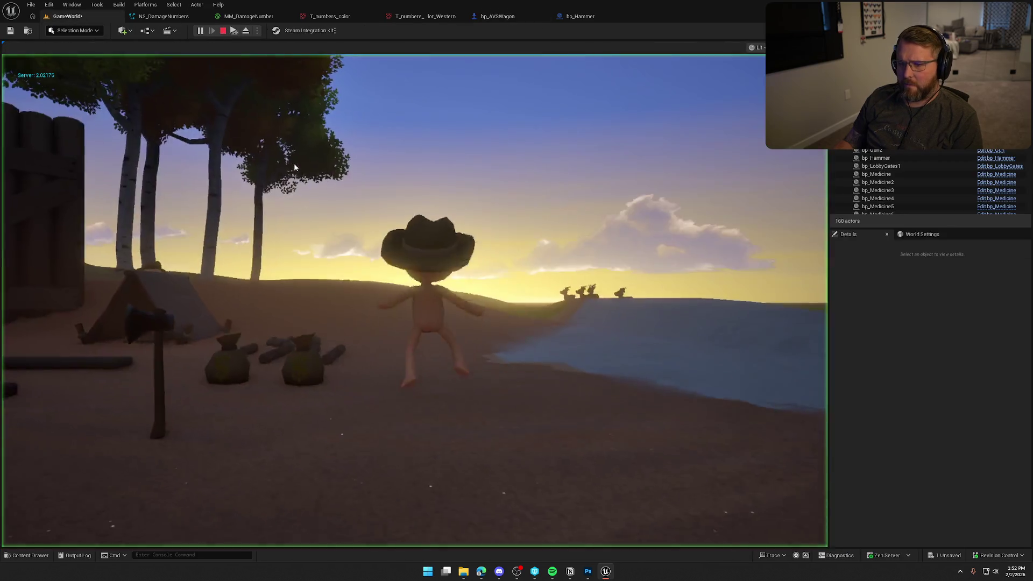
Play-test and damage the wagon with key 1, printing X=150, Y=-200, Z=11 and a 50 damage number
{"action": "left_click", "coordinate": [294, 167]}
{"action": "key", "text": "w"}
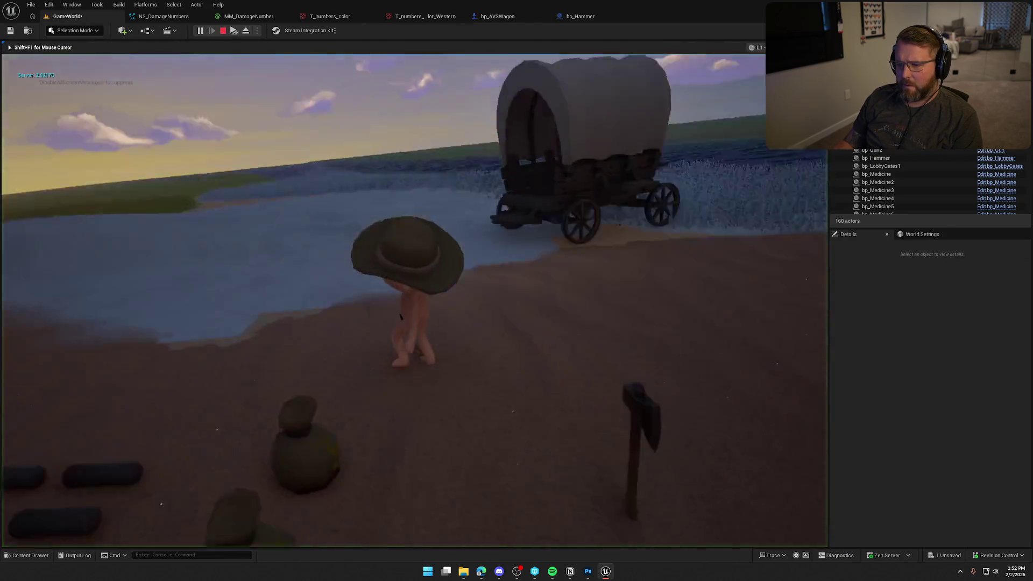
{"action": "key", "text": "w"}
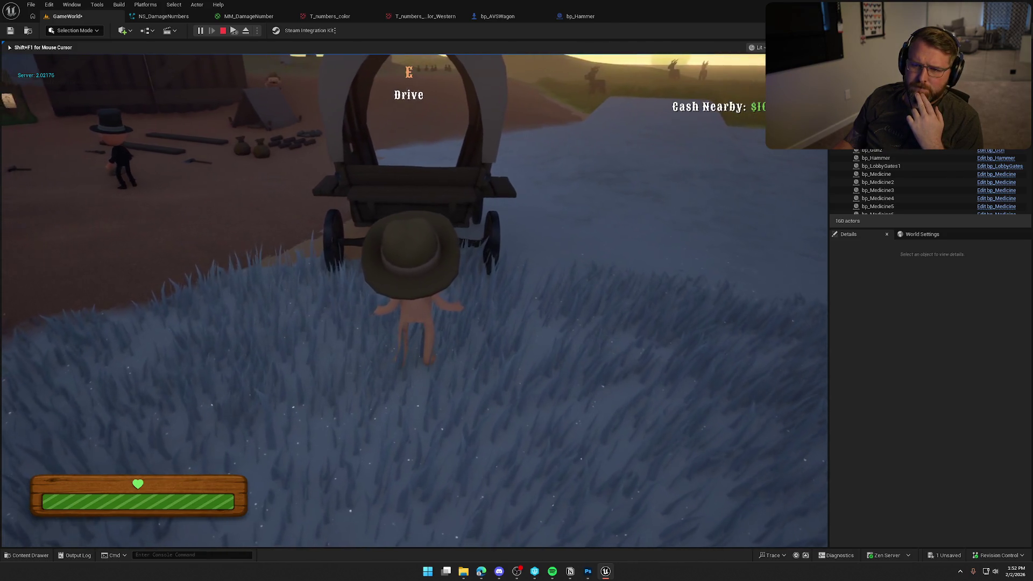
{"action": "key", "text": "1"}
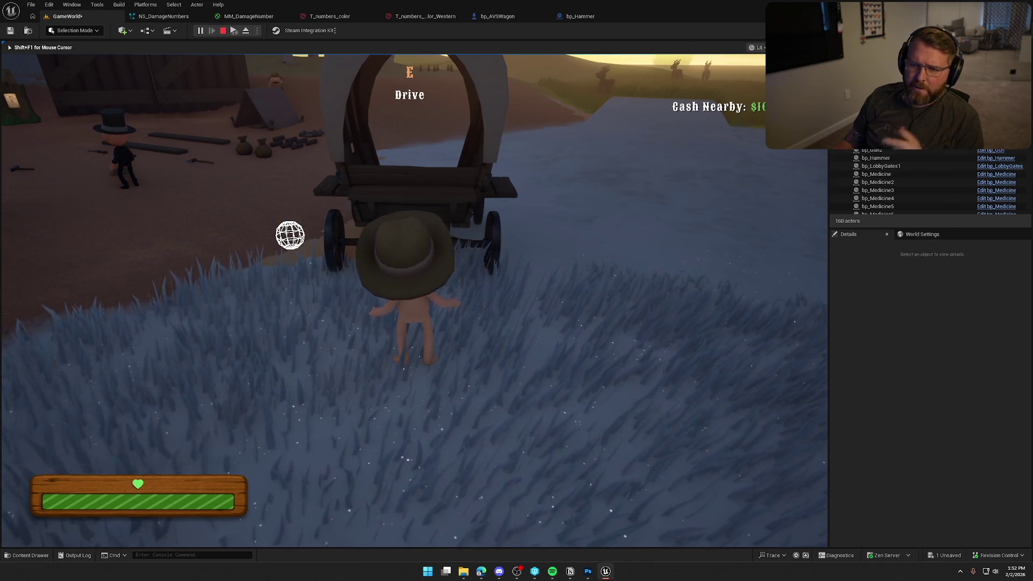
{"action": "key", "text": "grave"}
{"action": "key", "text": "grave"}
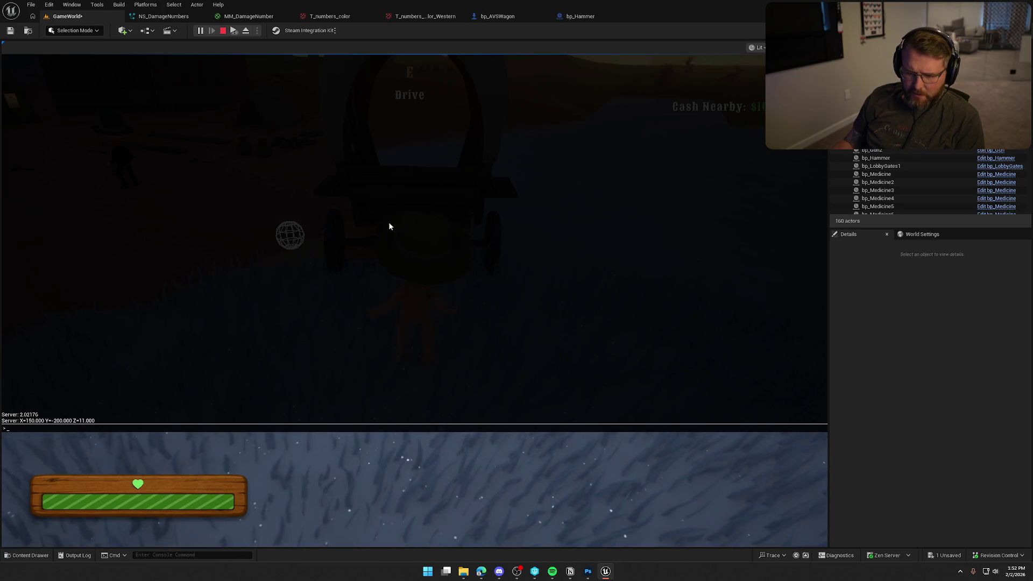
{"action": "key", "text": "Escape"}
{"action": "key", "text": "Escape"}
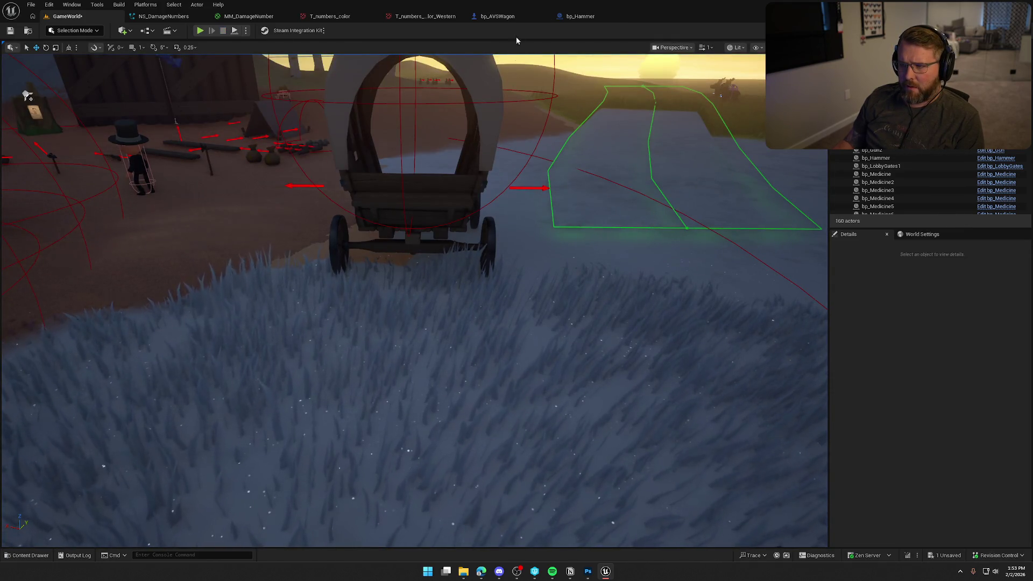
{"action": "left_click", "coordinate": [511, 17]}
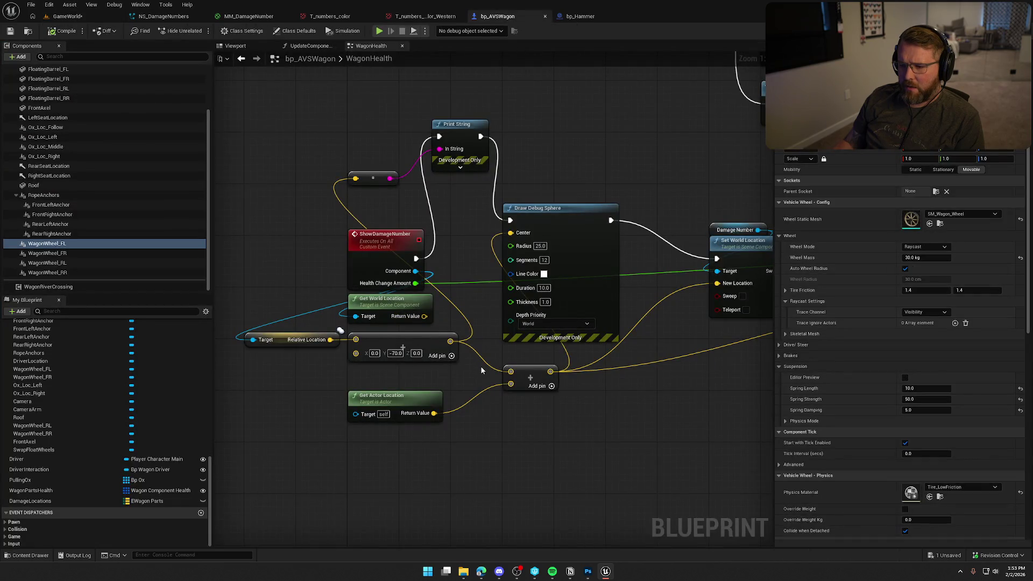
Reposition the Add node and wire its offset result into Draw Debug Sphere's Center
{"action": "left_click_drag", "start_coordinate": [392, 338], "coordinate": [392, 363]}
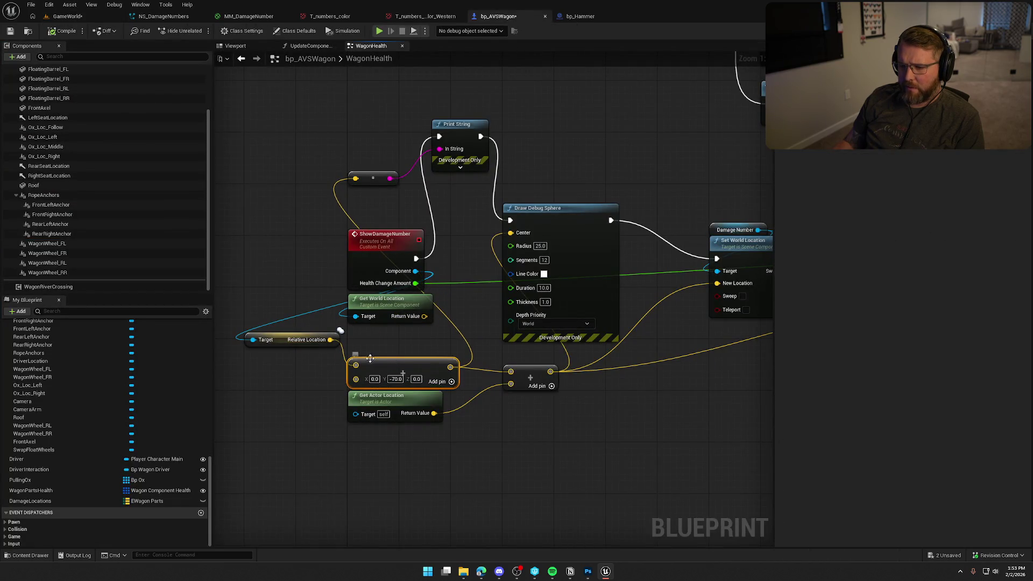
{"action": "mouse_move", "coordinate": [330, 340]}
{"action": "left_mouse_down"}
{"action": "mouse_move", "coordinate": [414, 323]}
{"action": "mouse_move", "coordinate": [517, 237]}
{"action": "left_mouse_up"}
{"action": "left_click_drag", "start_coordinate": [450, 367], "coordinate": [511, 371]}
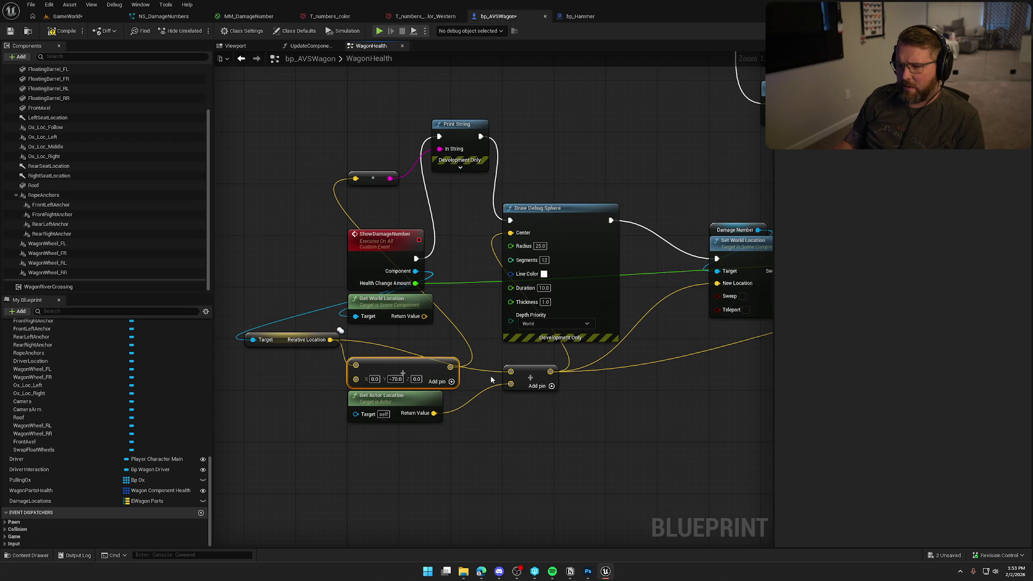
{"action": "left_click", "coordinate": [63, 16]}
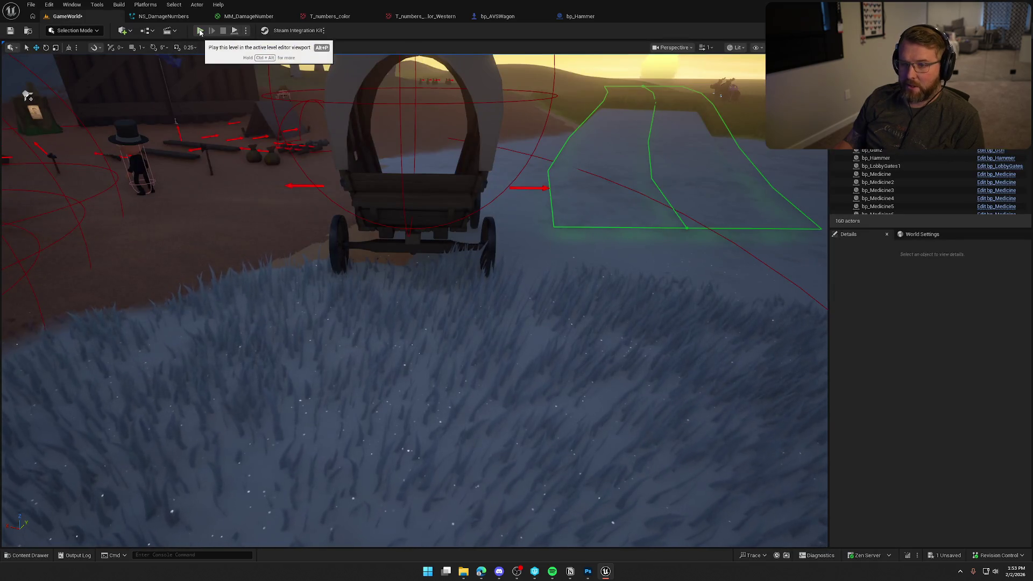
Play-test by walking into and around the wagon until a damage number appears beside it
{"action": "left_click", "coordinate": [199, 30]}
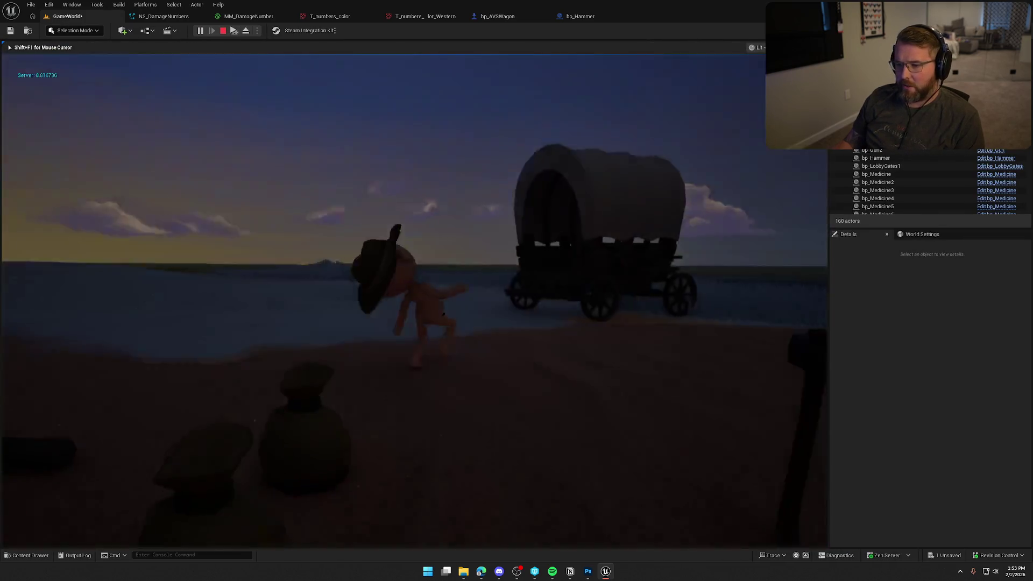
{"action": "key", "text": "shift+w"}
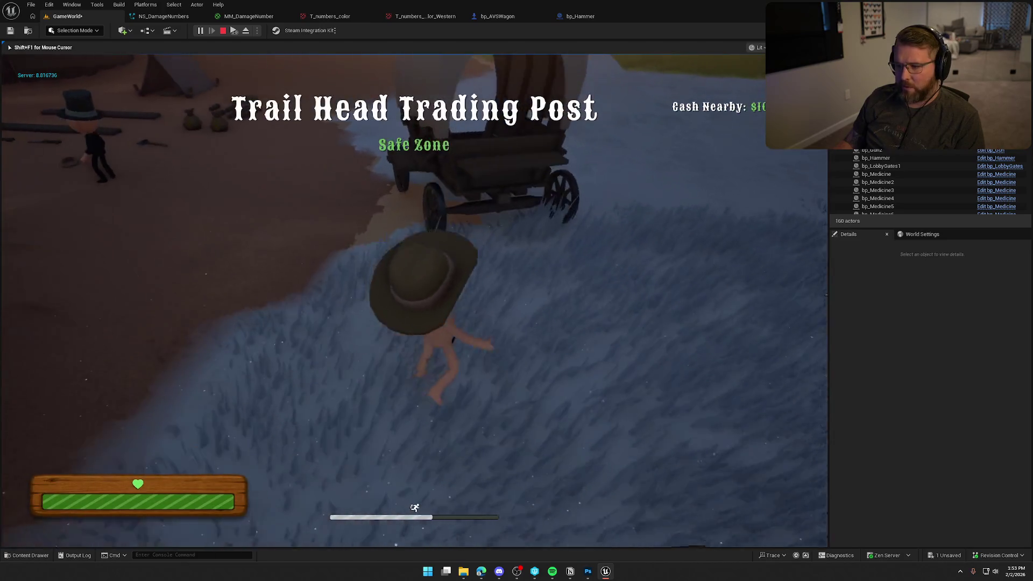
{"action": "key", "text": "w"}
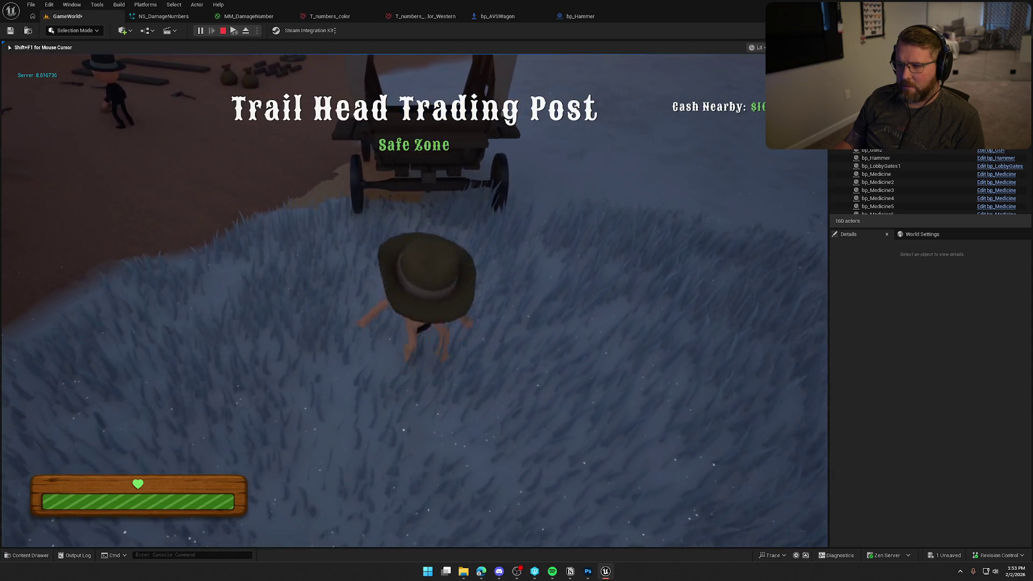
{"action": "key", "text": "s"}
{"action": "key", "text": "w"}
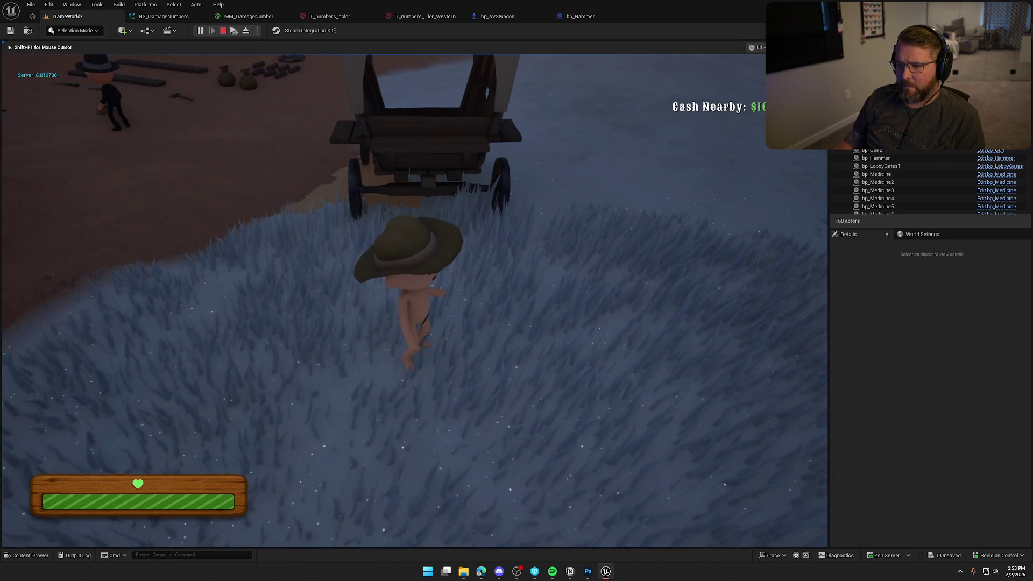
{"action": "key", "text": "w"}
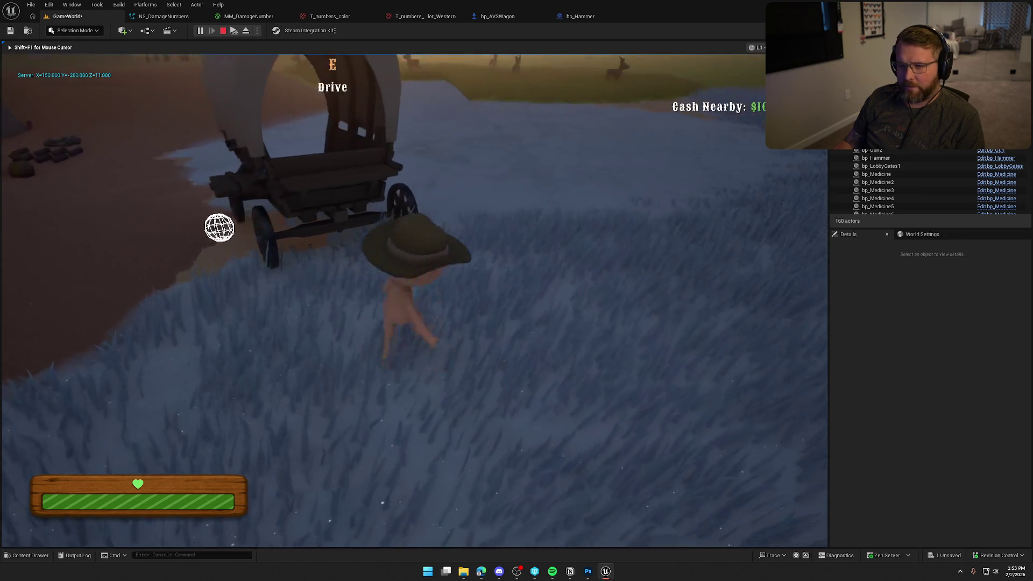
{"action": "key", "text": "d"}
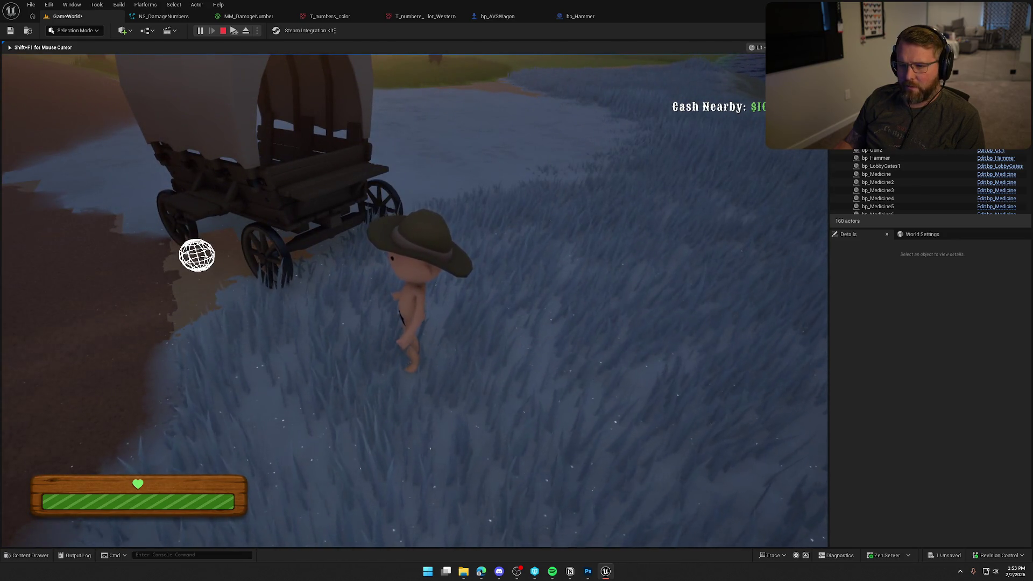
{"action": "key", "text": "s"}
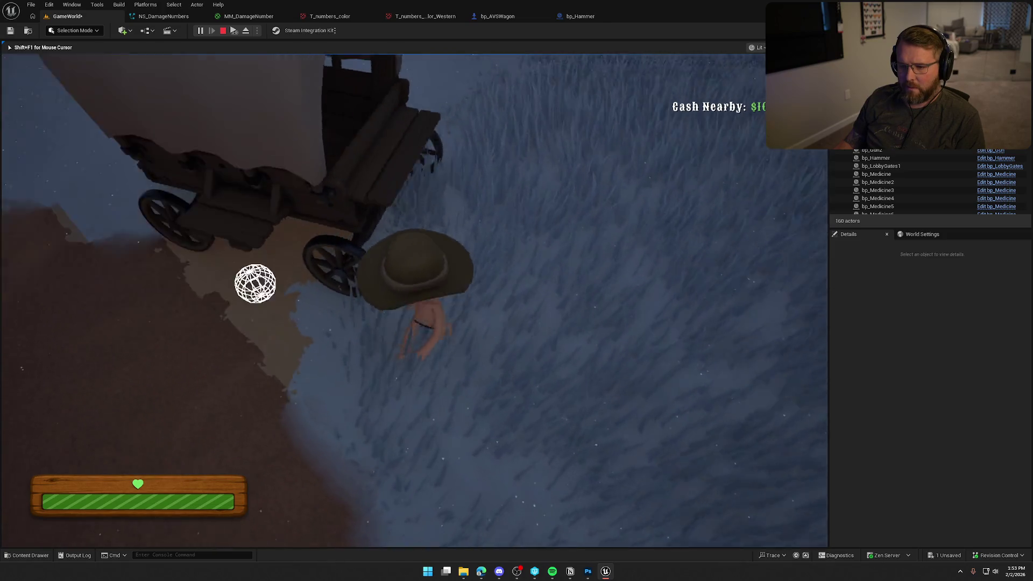
{"action": "key", "text": "Escape"}
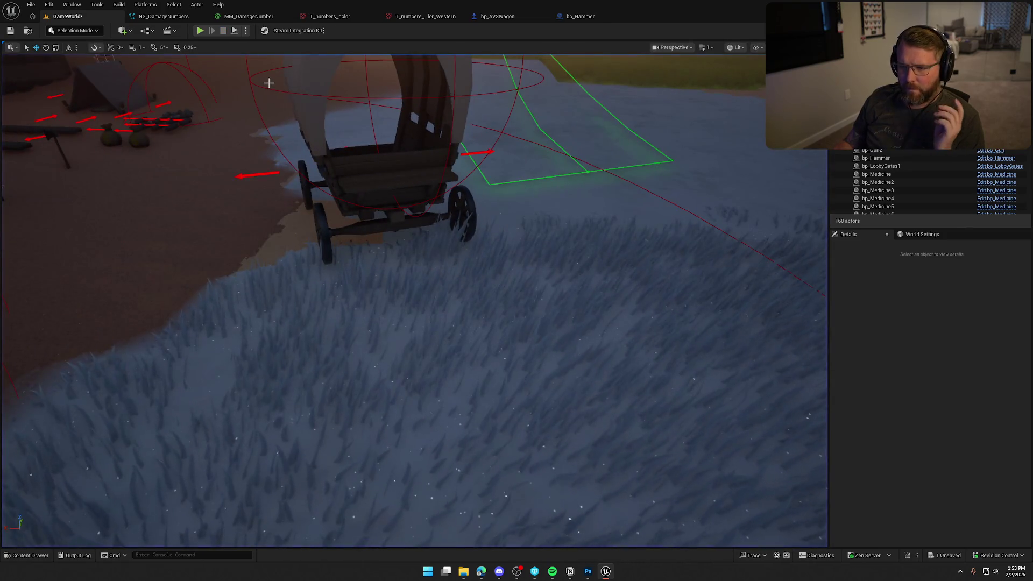
{"action": "left_click", "coordinate": [494, 16]}
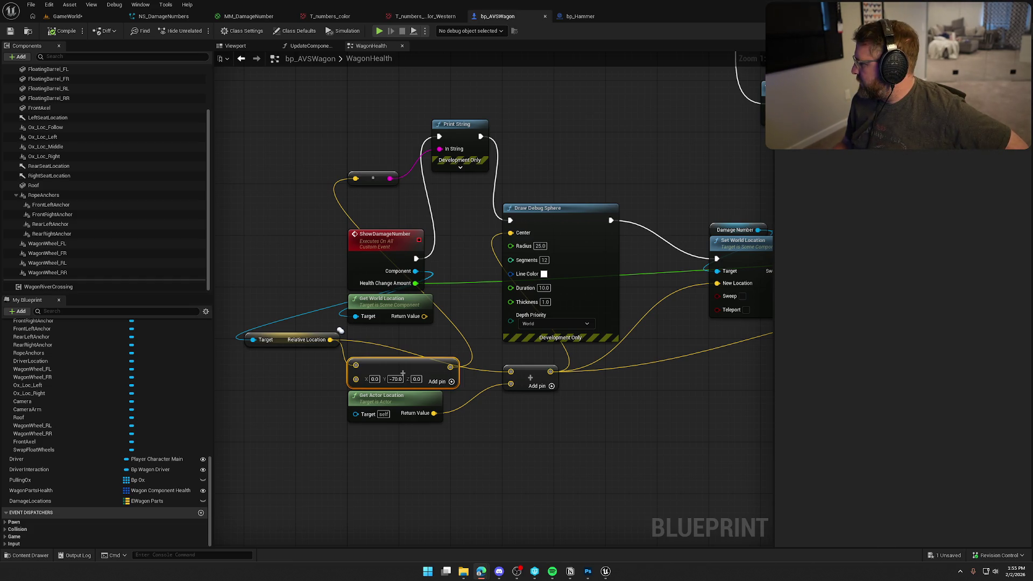
Pan the WagonHealth graph to make room below and bring up the node actions list
{"action": "mouse_move", "coordinate": [586, 457]}
{"action": "left_mouse_down"}
{"action": "mouse_move", "coordinate": [508, 389]}
{"action": "mouse_move", "coordinate": [560, 383]}
{"action": "left_mouse_up"}
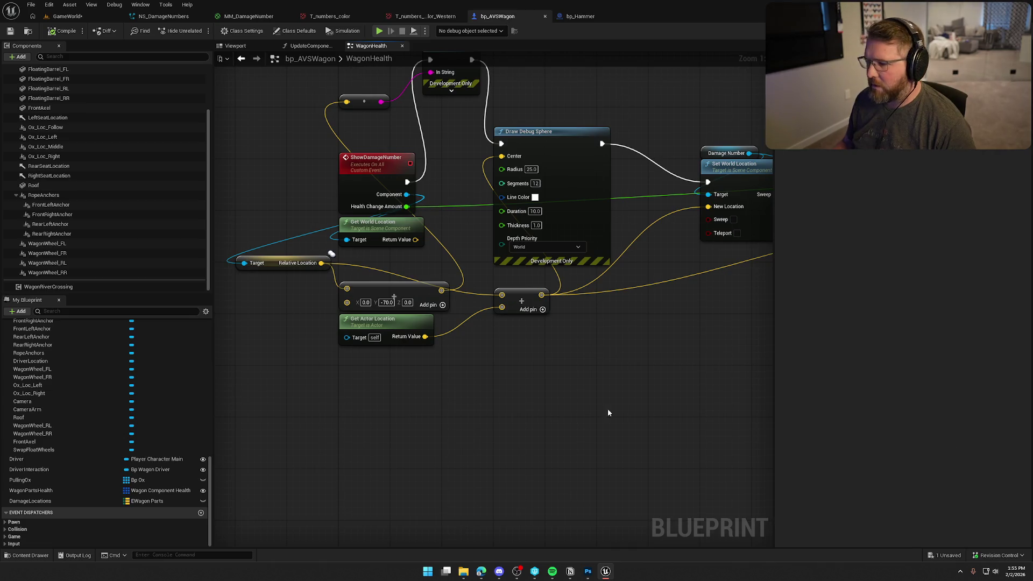
{"action": "right_click", "coordinate": [497, 351]}
{"action": "type", "text": "tra"}
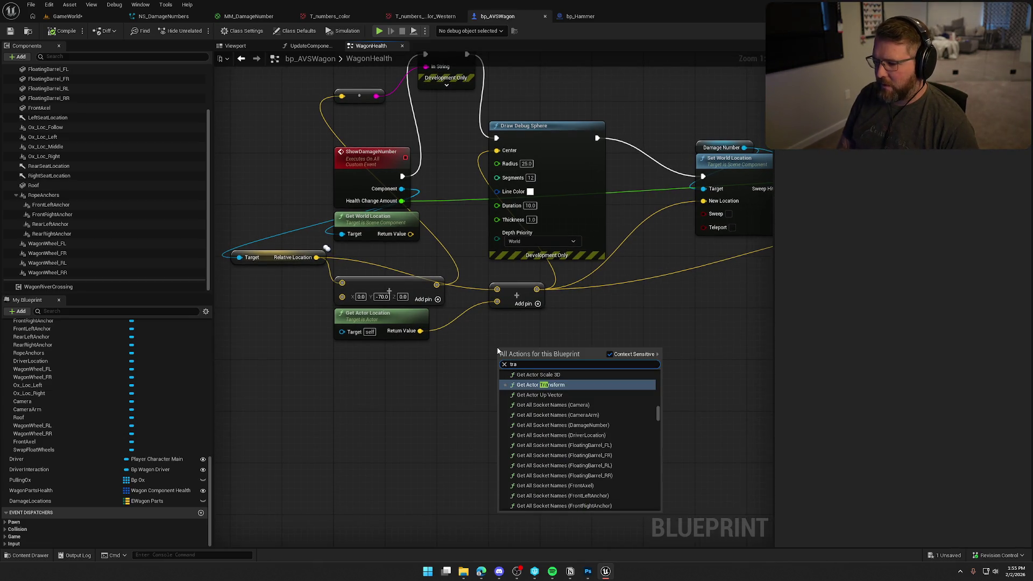
{"action": "type", "text": "nsform po"}
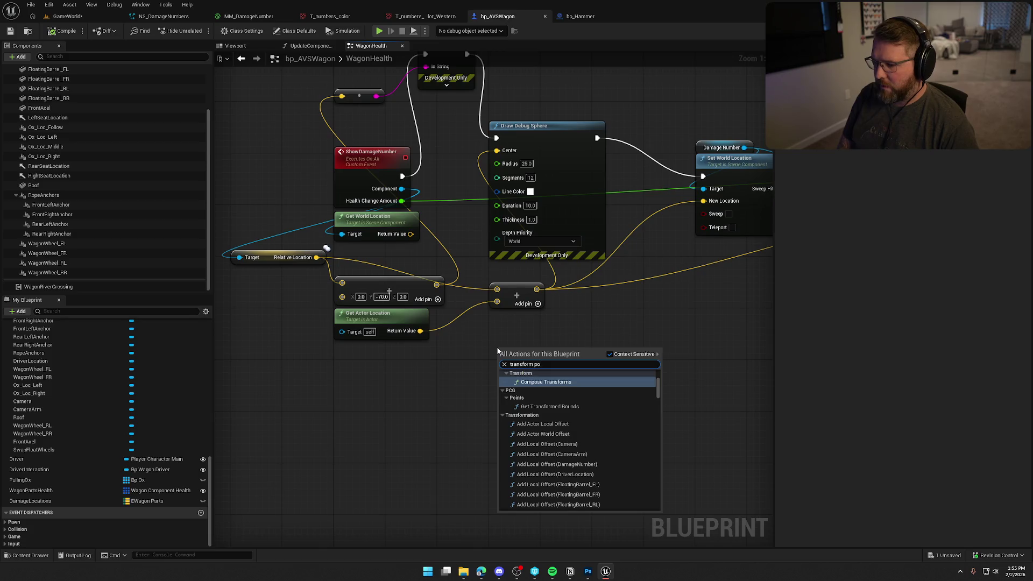
{"action": "type", "text": "sition"}
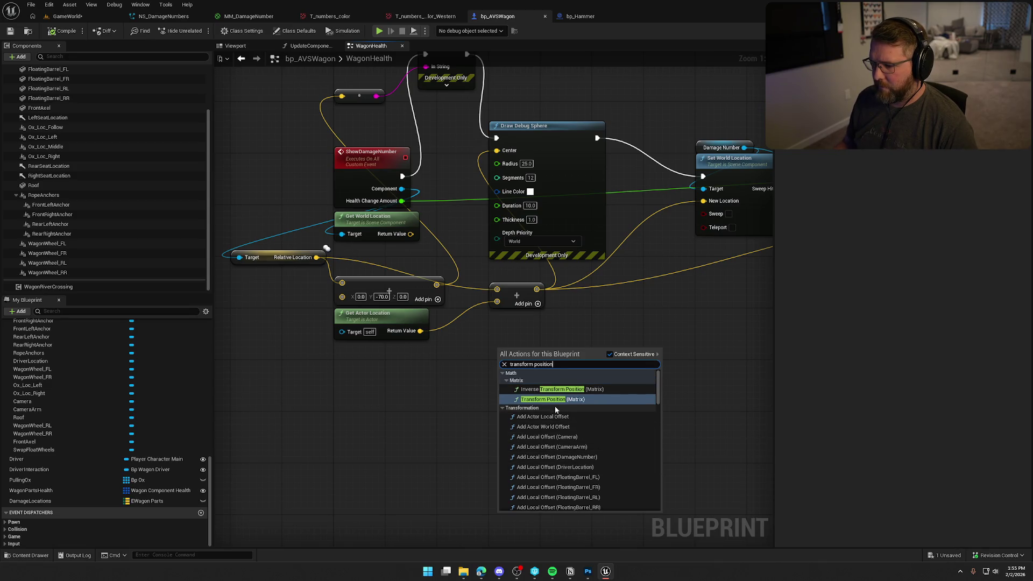
{"action": "left_click", "coordinate": [556, 399]}
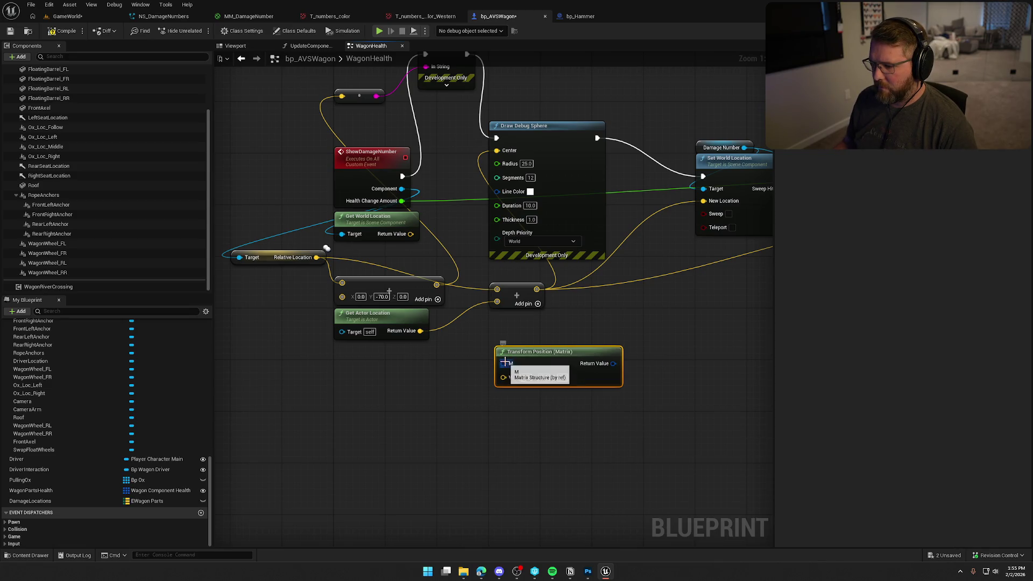
{"action": "left_click_drag", "start_coordinate": [678, 396], "coordinate": [524, 354]}
{"action": "key", "text": "Delete"}
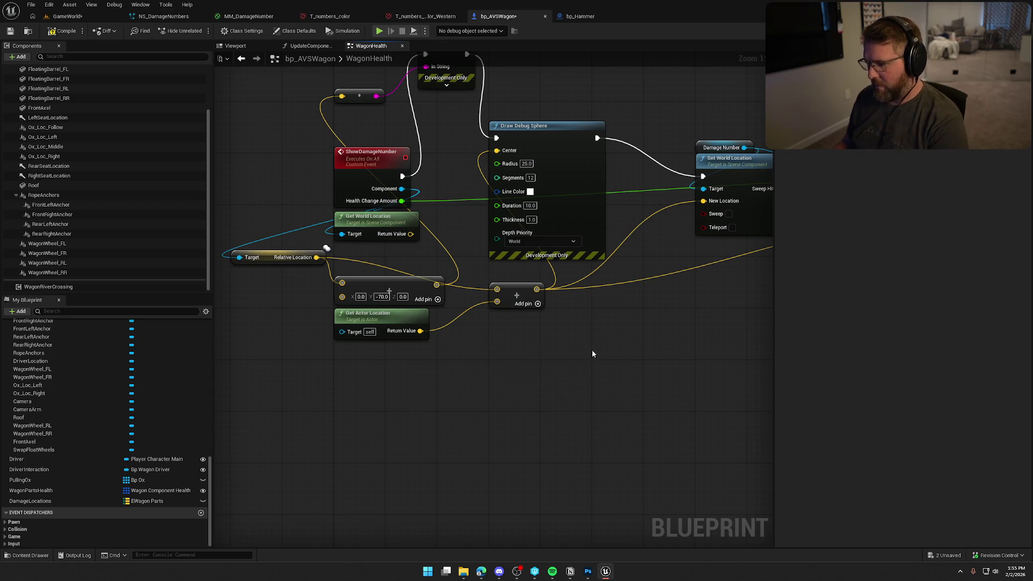
{"action": "key", "text": "alt+Tab"}
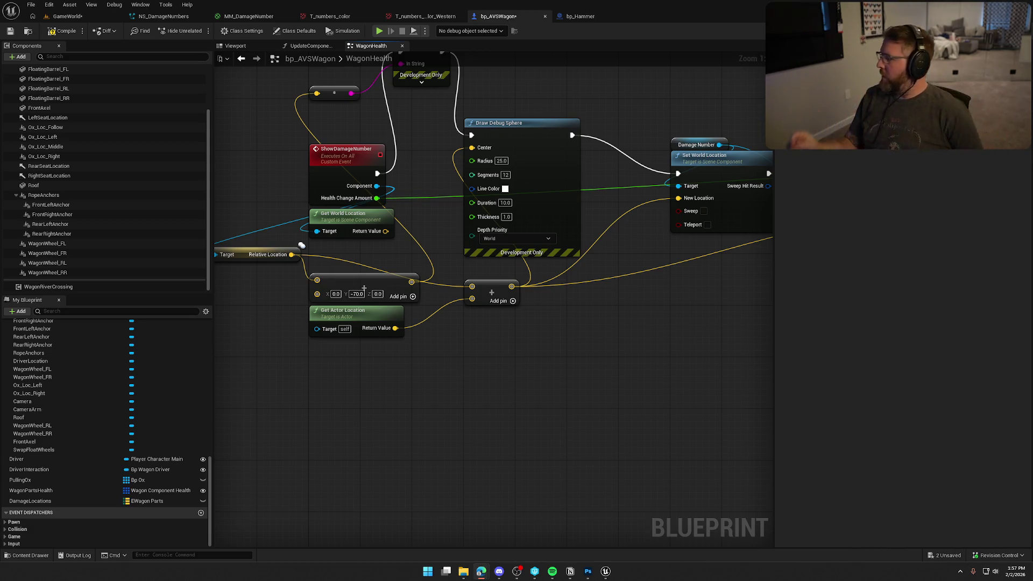
Add a Get World Transform node fed by the hit Component pin
{"action": "left_click", "coordinate": [511, 405]}
{"action": "left_click_drag", "start_coordinate": [378, 188], "coordinate": [468, 338]}
{"action": "type", "text": "get component tran"}
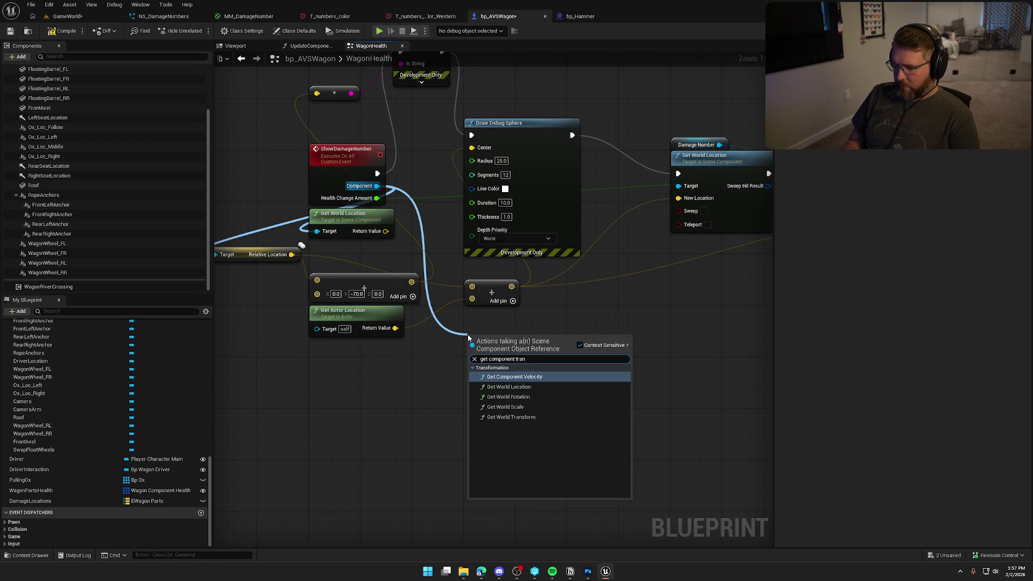
{"action": "key", "text": "Down"}
{"action": "key", "text": "Down"}
{"action": "key", "text": "Down"}
{"action": "key", "text": "Return"}
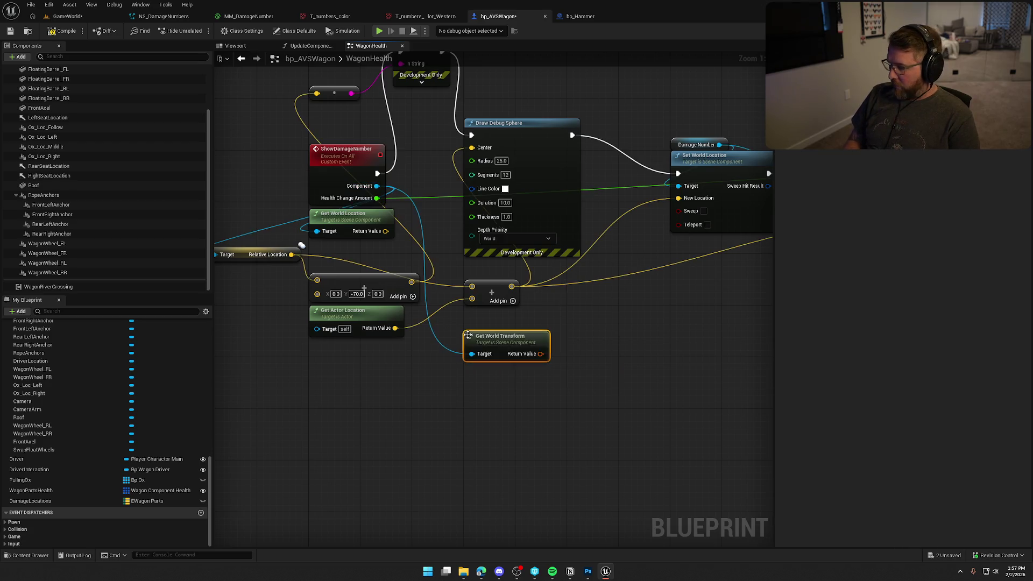
{"action": "mouse_move", "coordinate": [587, 371]}
{"action": "left_mouse_down"}
{"action": "mouse_move", "coordinate": [528, 363]}
{"action": "mouse_move", "coordinate": [533, 355]}
{"action": "left_mouse_up"}
Add a Transform Location node with a Location offset of -70 on Y
{"action": "type", "text": "transform"}
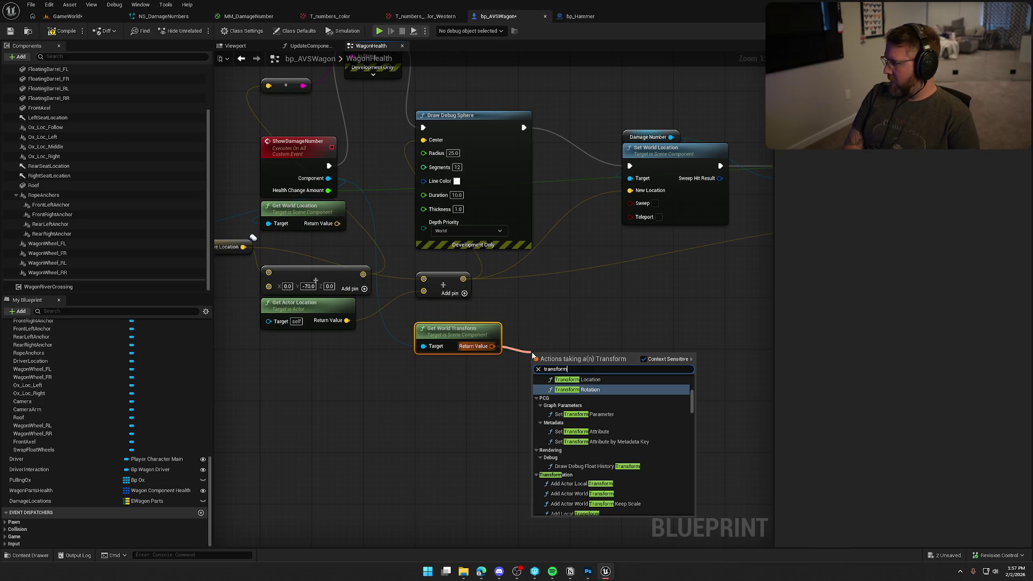
{"action": "type", "text": " po"}
{"action": "key", "text": "BackSpace"}
{"action": "key", "text": "BackSpace"}
{"action": "type", "text": "loc"}
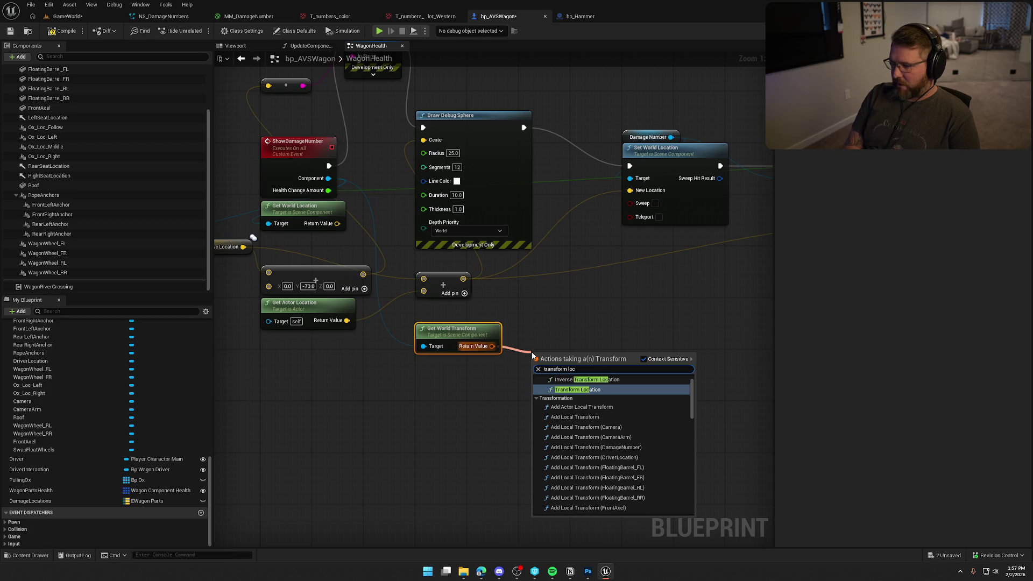
{"action": "left_click", "coordinate": [593, 390]}
{"action": "left_click_drag", "start_coordinate": [581, 360], "coordinate": [575, 343]}
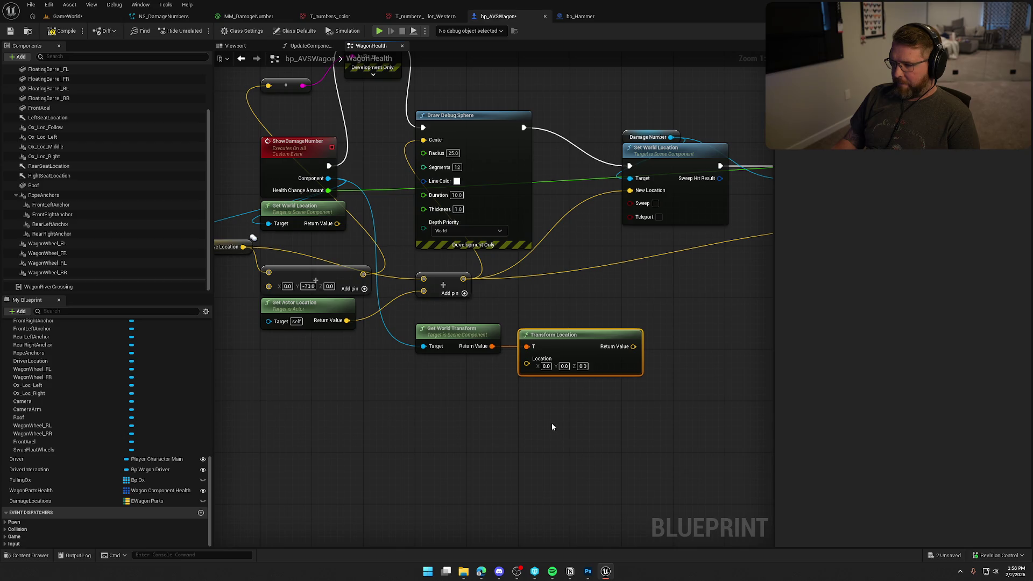
{"action": "left_click_drag", "start_coordinate": [453, 411], "coordinate": [490, 414]}
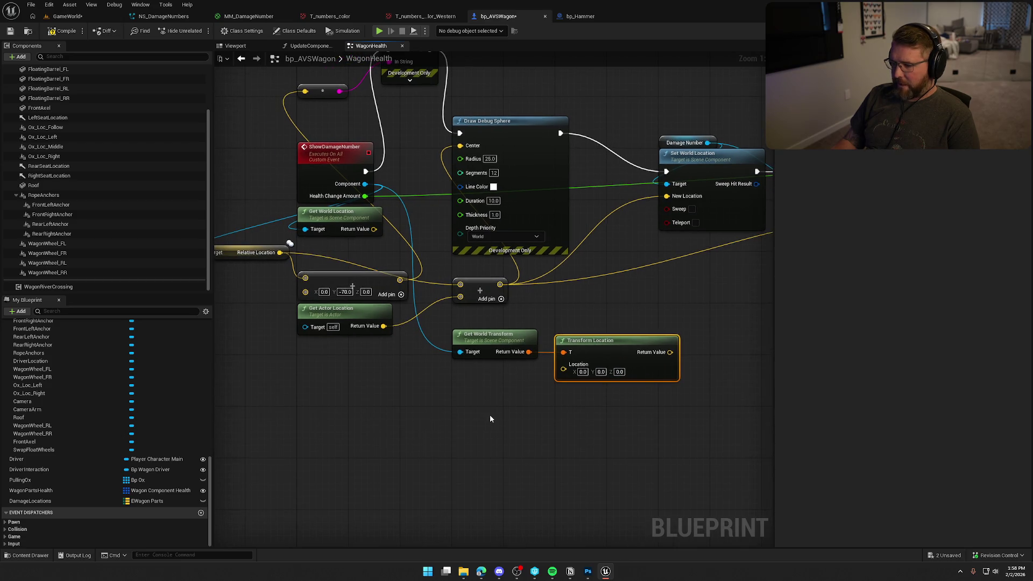
{"action": "left_click", "coordinate": [601, 371]}
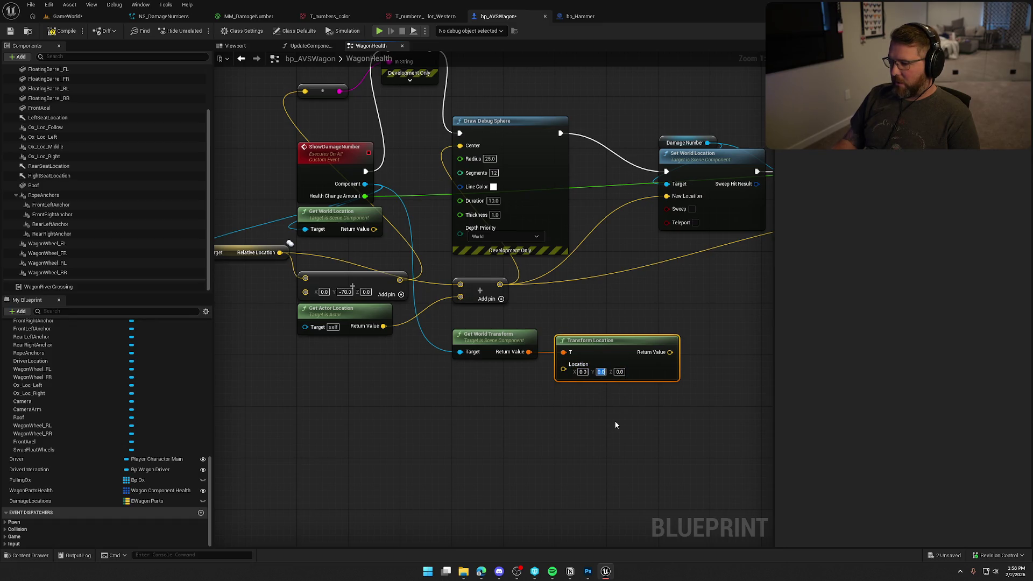
{"action": "type", "text": "-7"}
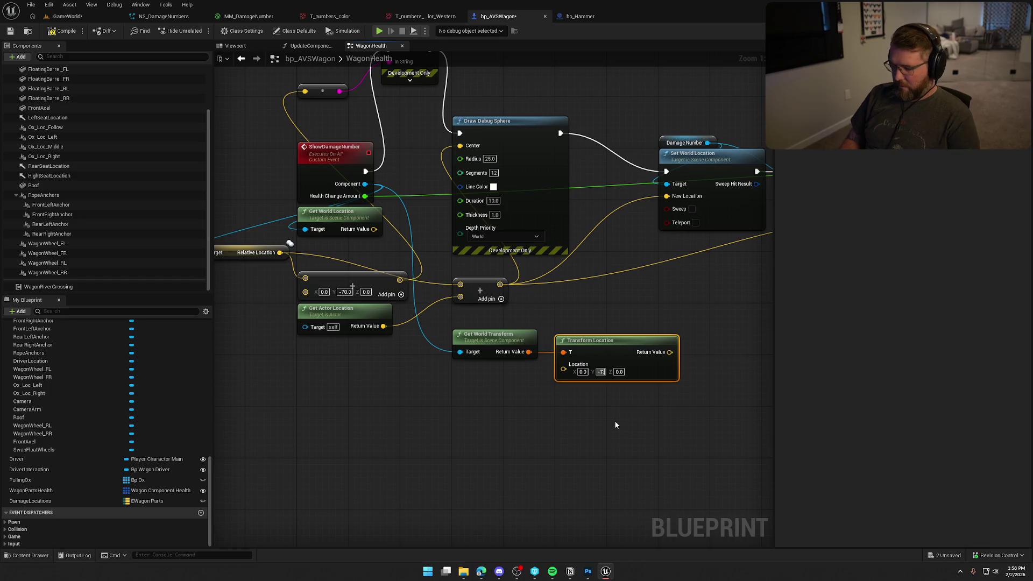
{"action": "type", "text": "0.0"}
{"action": "left_click", "coordinate": [614, 421]}
Delete the Print String, its reroute node and the leftover vector offset node
{"action": "mouse_move", "coordinate": [654, 393]}
{"action": "left_mouse_down"}
{"action": "mouse_move", "coordinate": [680, 414]}
{"action": "mouse_move", "coordinate": [344, 164]}
{"action": "mouse_move", "coordinate": [285, 133]}
{"action": "left_mouse_up"}
{"action": "left_click_drag", "start_coordinate": [402, 167], "coordinate": [345, 134]}
{"action": "key", "text": "Delete"}
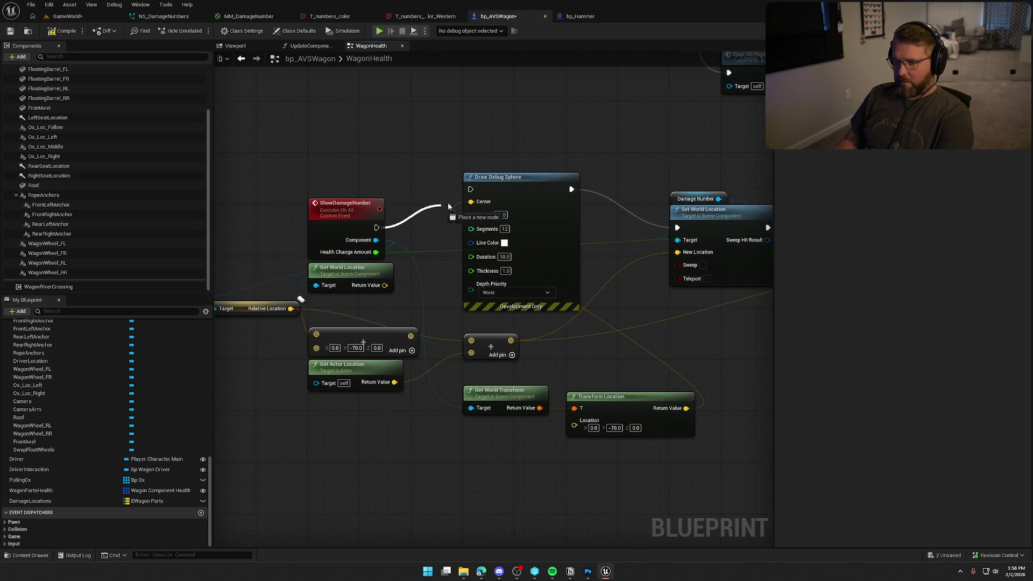
{"action": "scroll", "coordinate": [449, 255], "scroll_direction": "down", "scroll_amount": 1}
{"action": "left_click", "coordinate": [425, 284]}
{"action": "key", "text": "Delete"}
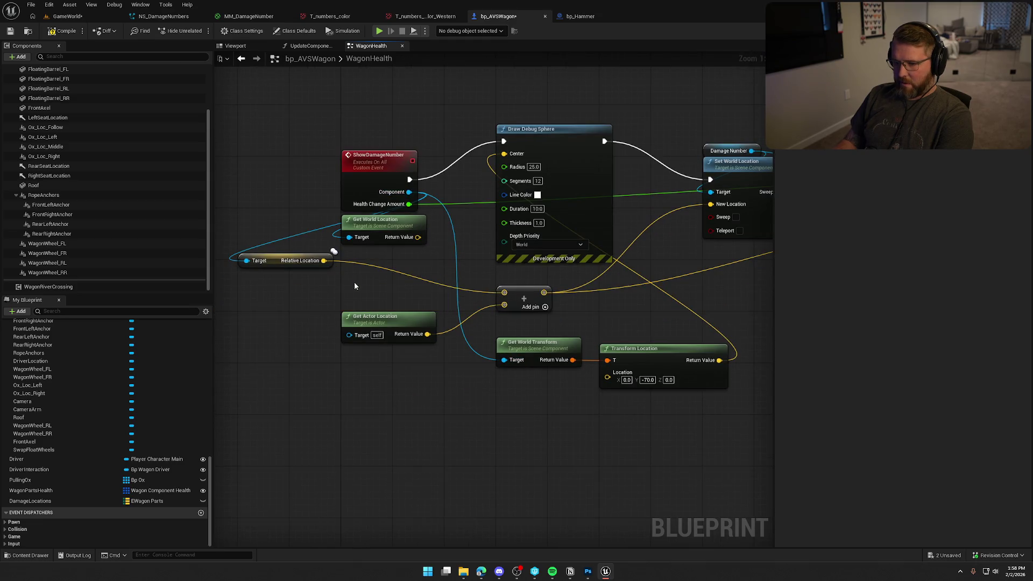
{"action": "left_click_drag", "start_coordinate": [498, 304], "coordinate": [424, 296]}
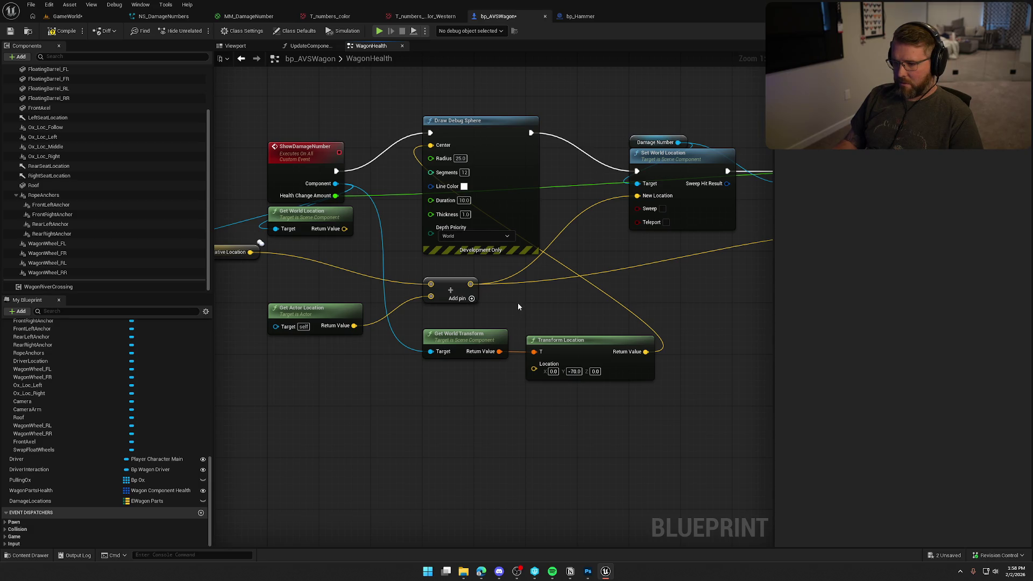
Wire Transform Location's Return Value into New Location; delete Add, Get Actor Location, Get World Location
{"action": "left_click_drag", "start_coordinate": [470, 283], "coordinate": [662, 364]}
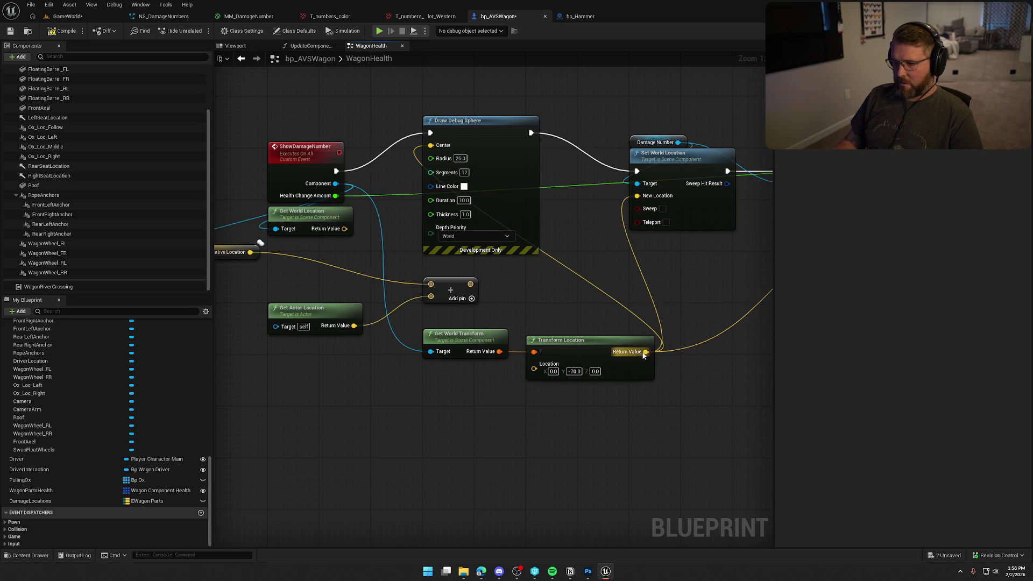
{"action": "left_click", "coordinate": [438, 282]}
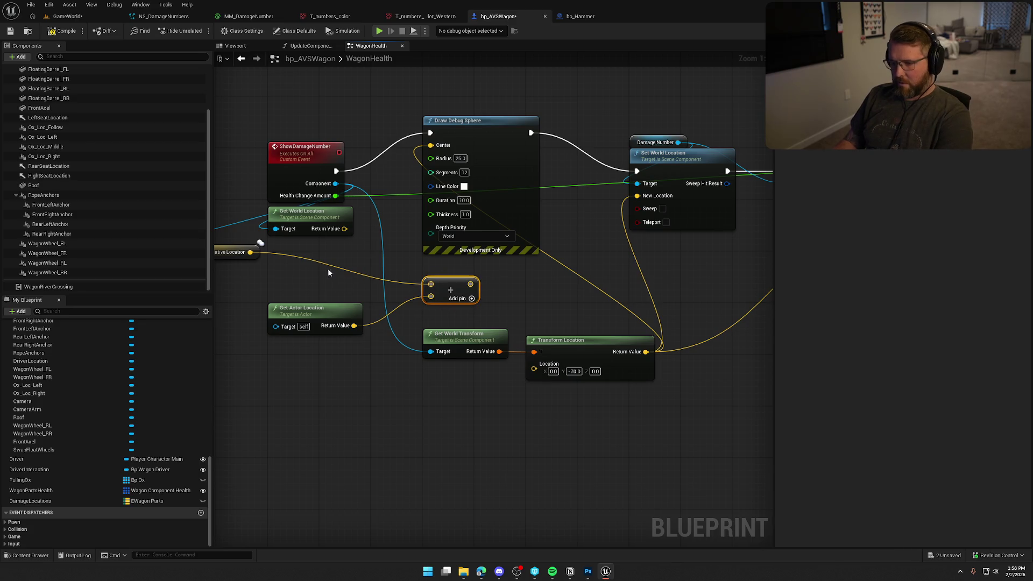
{"action": "left_click_drag", "start_coordinate": [334, 274], "coordinate": [376, 282]}
{"action": "key", "text": "Delete"}
{"action": "left_click", "coordinate": [346, 321]}
{"action": "key", "text": "Delete"}
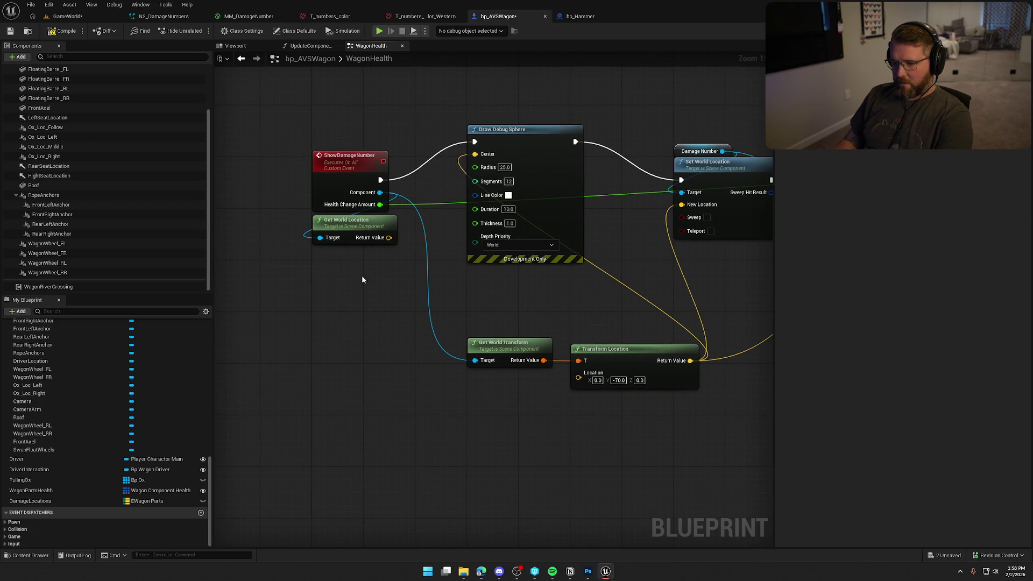
{"action": "left_click", "coordinate": [355, 232]}
{"action": "key", "text": "Delete"}
Move the two transform nodes up under the event and compile the wagon blueprint
{"action": "left_click", "coordinate": [635, 349]}
{"action": "left_click", "coordinate": [519, 341], "text": "shift"}
{"action": "mouse_move", "coordinate": [520, 342]}
{"action": "left_mouse_down"}
{"action": "mouse_move", "coordinate": [375, 276]}
{"action": "mouse_move", "coordinate": [422, 278]}
{"action": "left_mouse_up"}
{"action": "left_click", "coordinate": [443, 388]}
{"action": "left_click_drag", "start_coordinate": [443, 392], "coordinate": [418, 398]}
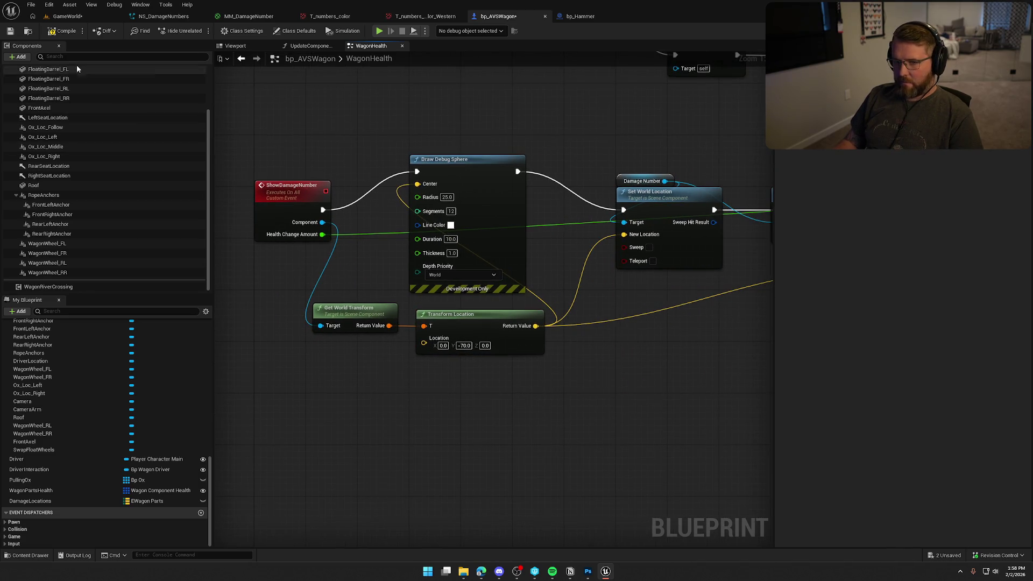
{"action": "left_click", "coordinate": [69, 17]}
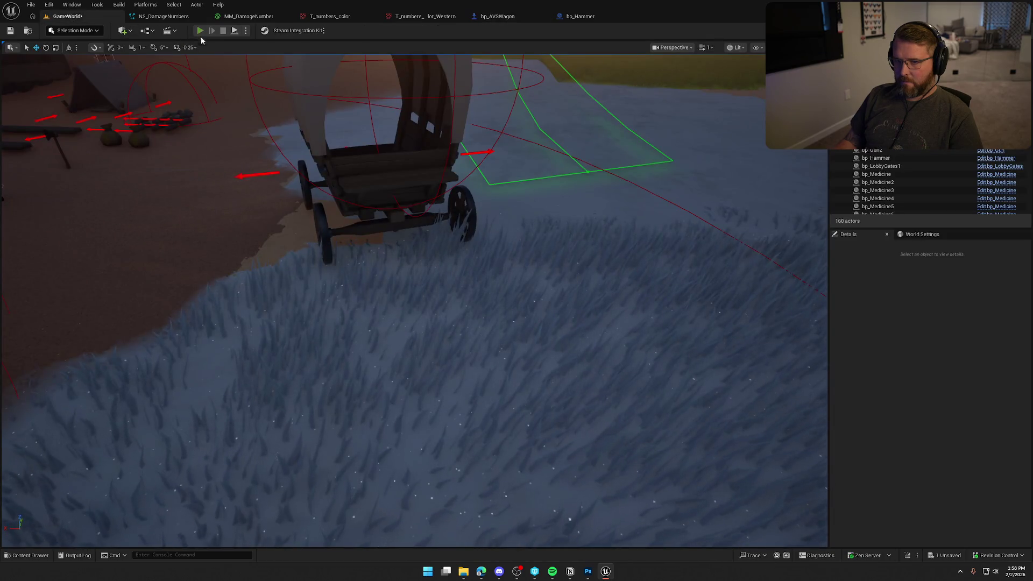
{"action": "left_click", "coordinate": [199, 33]}
{"action": "key", "text": "w"}
{"action": "key", "text": "e"}
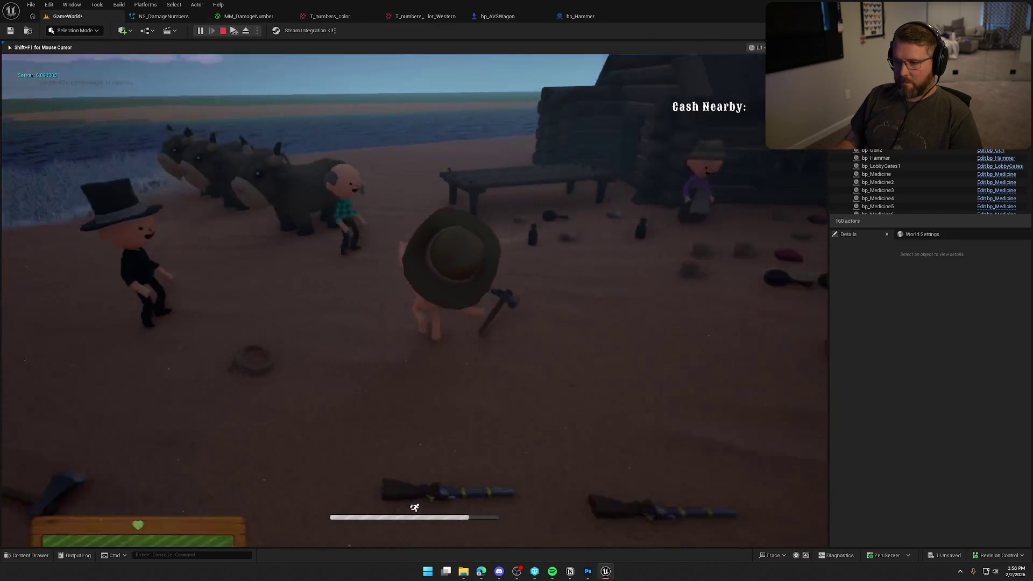
{"action": "key", "text": "shift+w"}
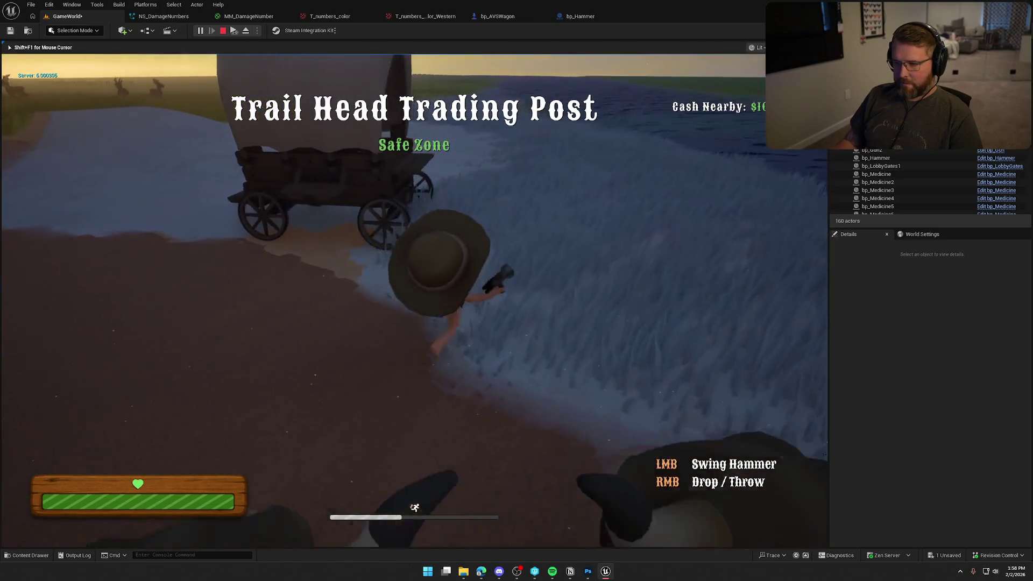
{"action": "key", "text": "w"}
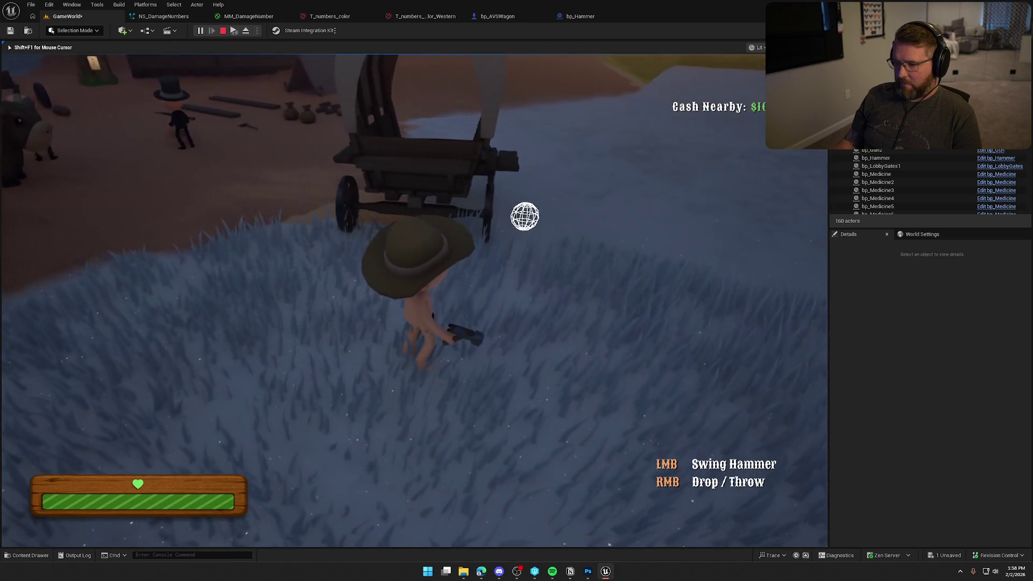
{"action": "key", "text": "w"}
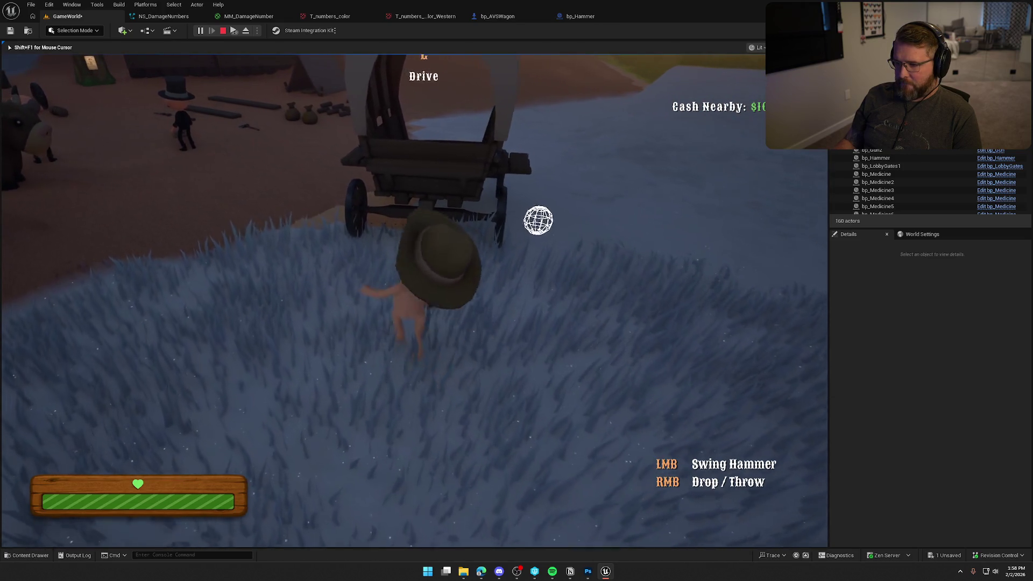
{"action": "key", "text": "Escape"}
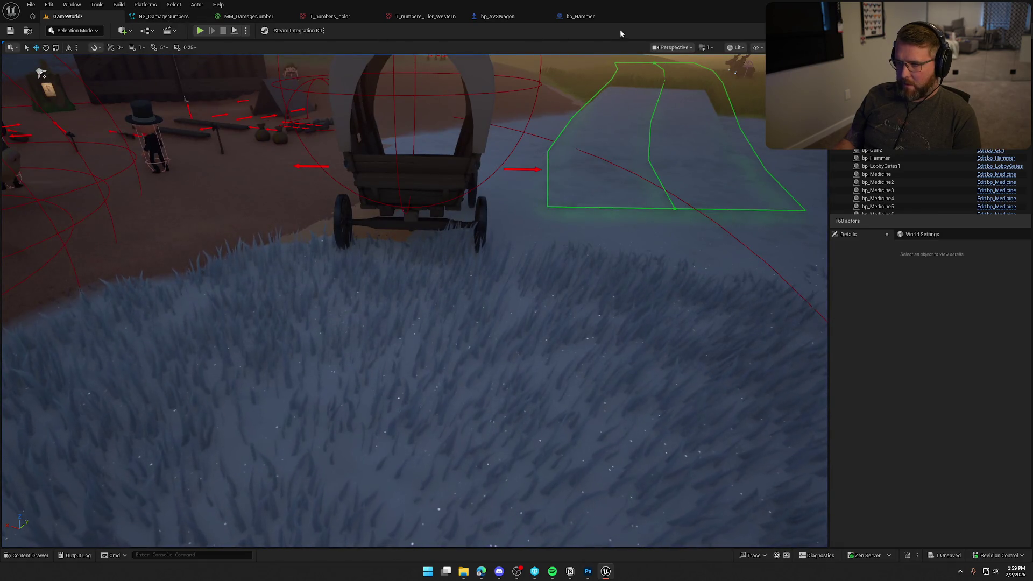
{"action": "left_click", "coordinate": [496, 16]}
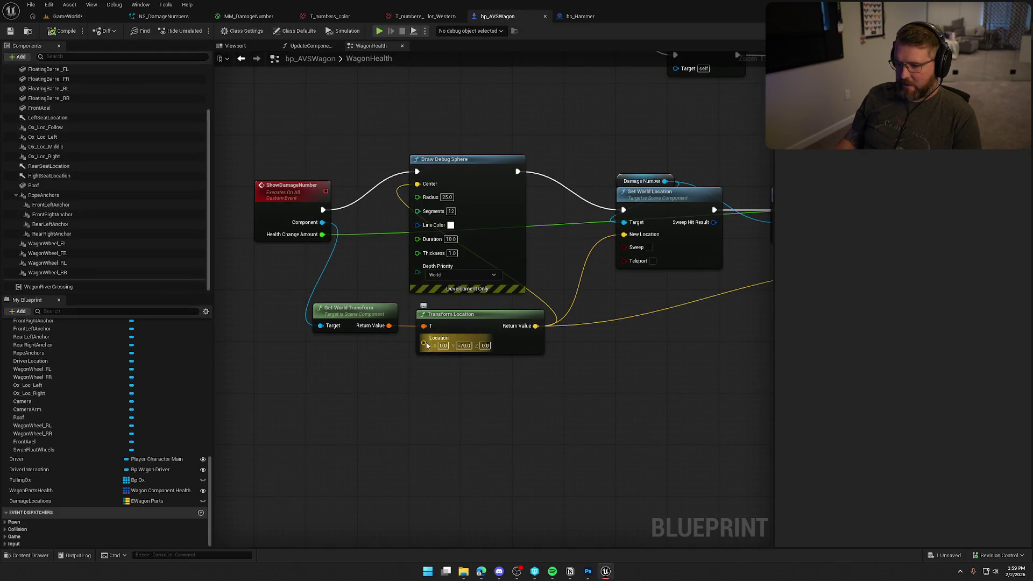
Add a Damage Locations Find node whose key becomes a new ShowDamageNumber input, Component Part
{"action": "mouse_move", "coordinate": [33, 504]}
{"action": "left_mouse_down"}
{"action": "mouse_move", "coordinate": [349, 385]}
{"action": "mouse_move", "coordinate": [344, 361]}
{"action": "mouse_move", "coordinate": [319, 389]}
{"action": "mouse_move", "coordinate": [398, 399]}
{"action": "left_mouse_up"}
{"action": "type", "text": "find"}
{"action": "key", "text": "Return"}
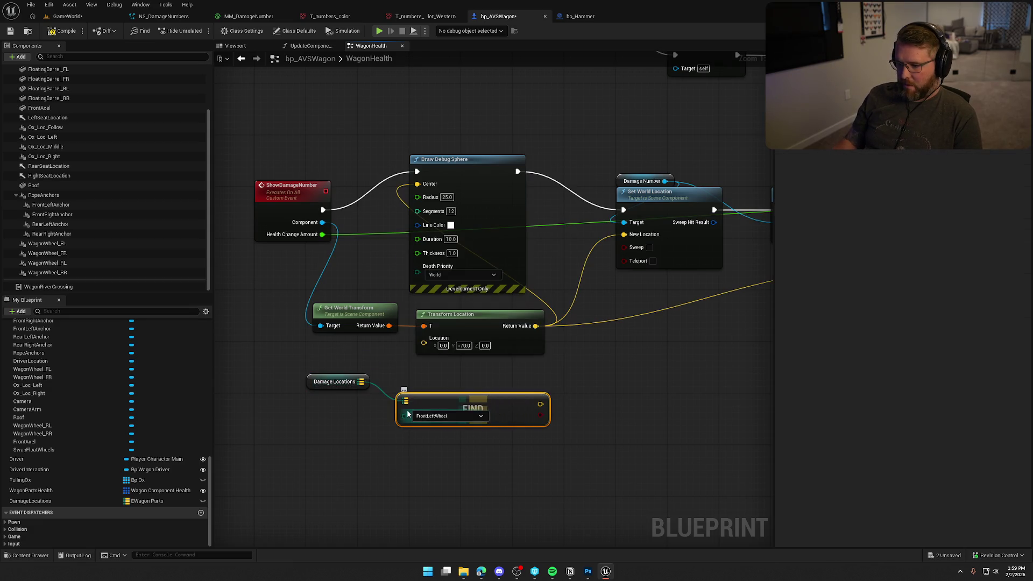
{"action": "mouse_move", "coordinate": [404, 415]}
{"action": "left_mouse_down"}
{"action": "mouse_move", "coordinate": [338, 215]}
{"action": "mouse_move", "coordinate": [301, 210]}
{"action": "left_mouse_up"}
{"action": "left_click", "coordinate": [293, 213]}
{"action": "left_click", "coordinate": [807, 218]}
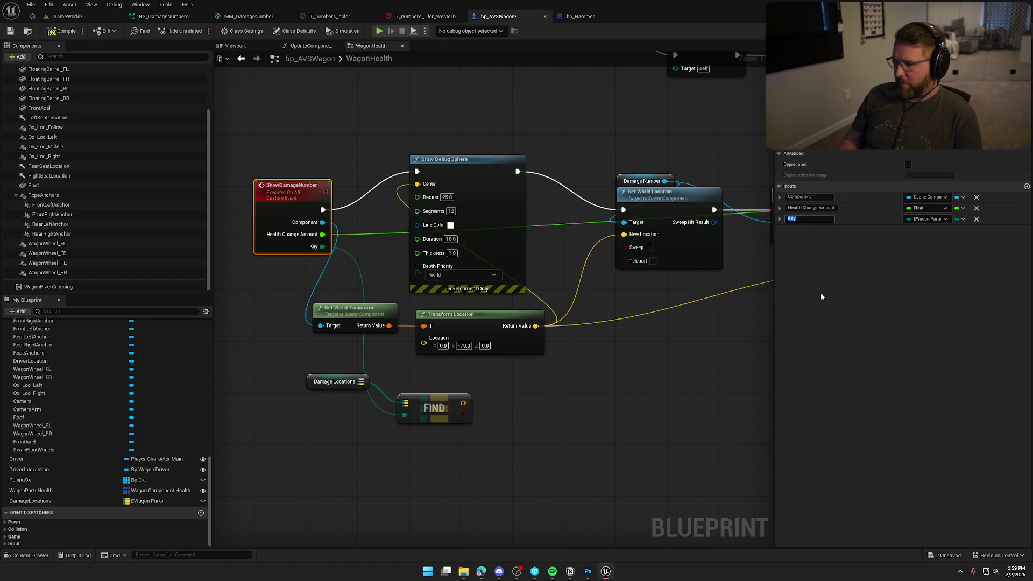
{"action": "type", "text": "Component"}
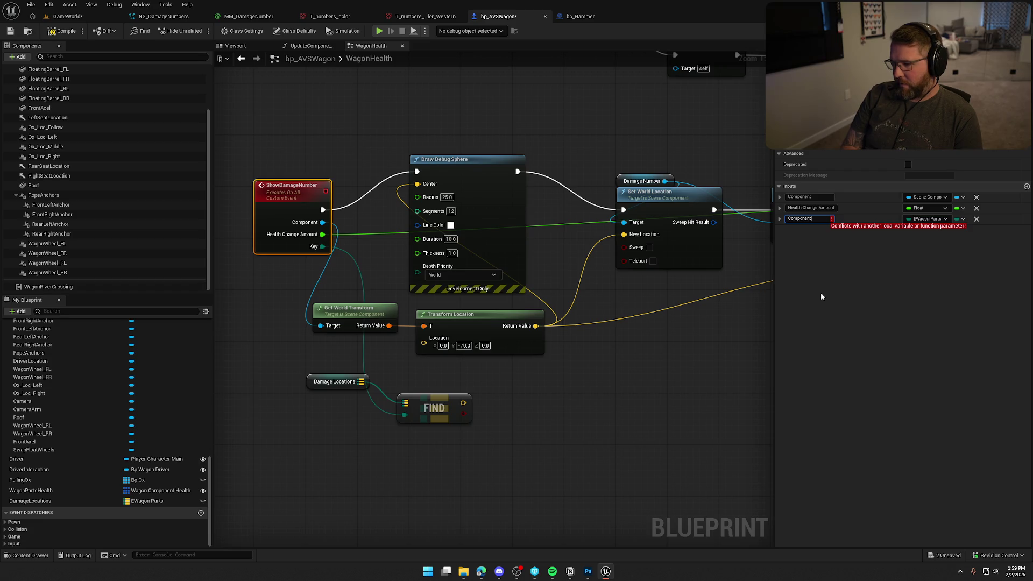
{"action": "type", "text": " Part"}
{"action": "key", "text": "Return"}
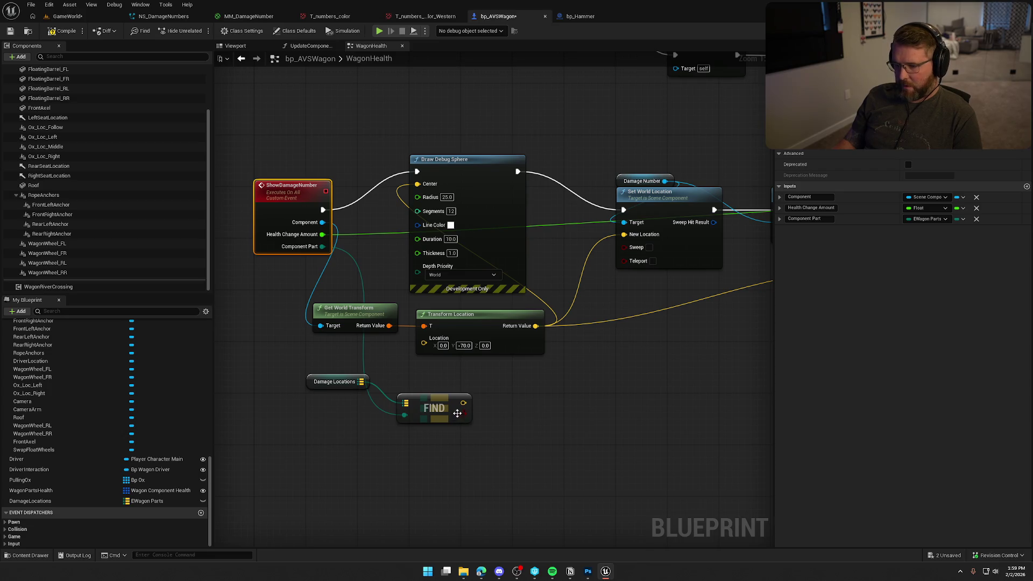
Feed the found offset into Transform Location's Location and arrange the map nodes beside it
{"action": "left_click_drag", "start_coordinate": [463, 414], "coordinate": [419, 343]}
{"action": "key", "text": "Escape"}
{"action": "left_click_drag", "start_coordinate": [463, 403], "coordinate": [424, 343]}
{"action": "left_click_drag", "start_coordinate": [324, 377], "coordinate": [274, 344]}
{"action": "left_click_drag", "start_coordinate": [433, 417], "coordinate": [369, 364]}
{"action": "left_click", "coordinate": [389, 419]}
Set FrontLeftWheel's Y offset to -100 in Damage Locations defaults and compile
{"action": "left_click", "coordinate": [72, 499]}
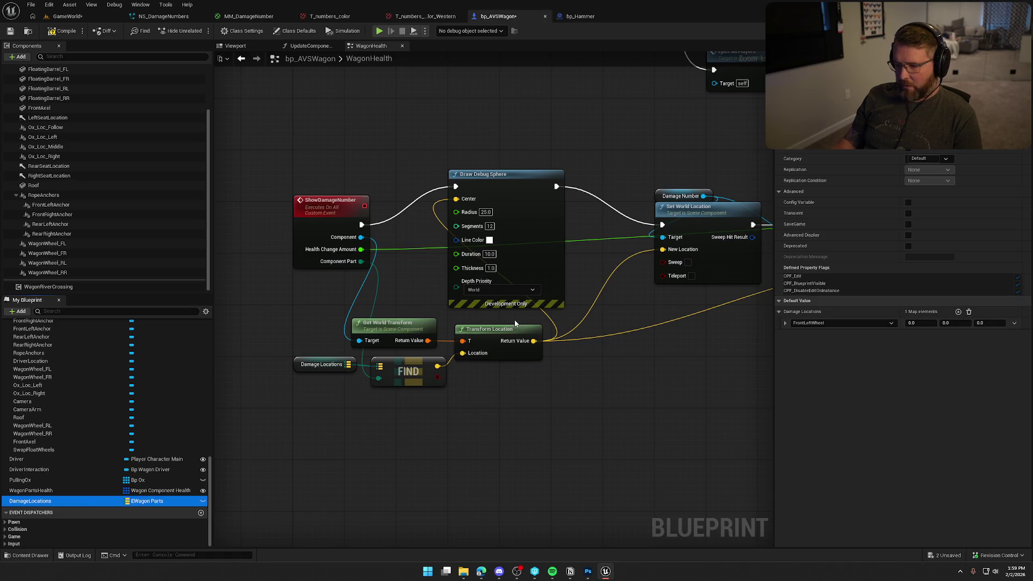
{"action": "left_click", "coordinate": [950, 323]}
{"action": "left_click_drag", "start_coordinate": [950, 323], "coordinate": [937, 355]}
{"action": "type", "text": "-100"}
{"action": "key", "text": "Return"}
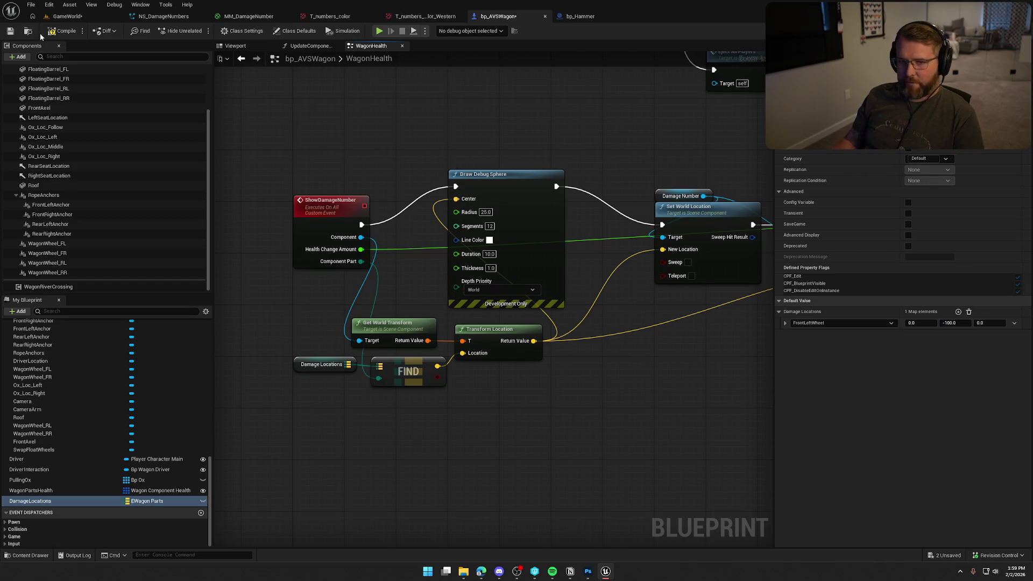
{"action": "left_click", "coordinate": [63, 30]}
{"action": "left_click", "coordinate": [68, 16]}
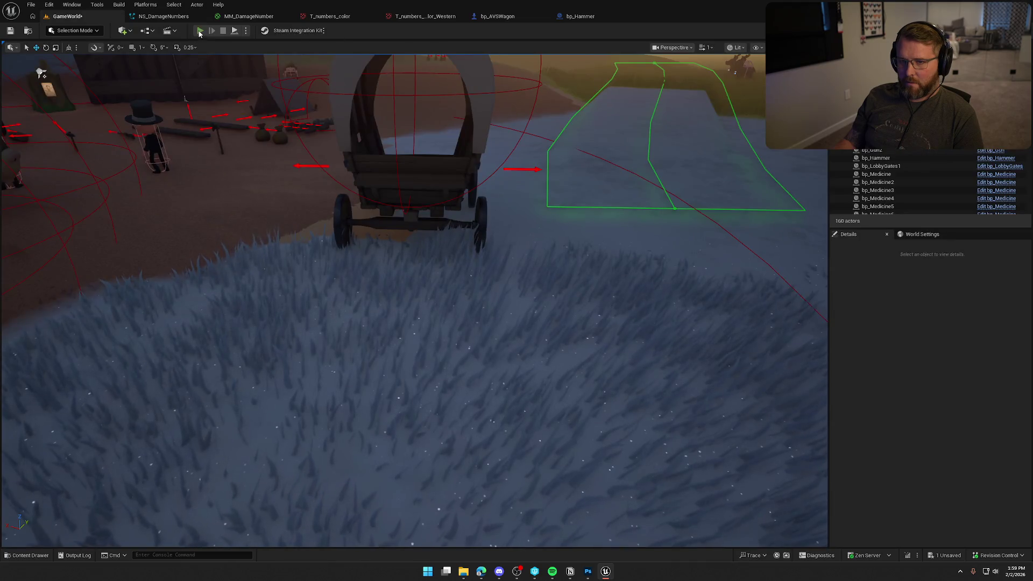
{"action": "left_click", "coordinate": [199, 31]}
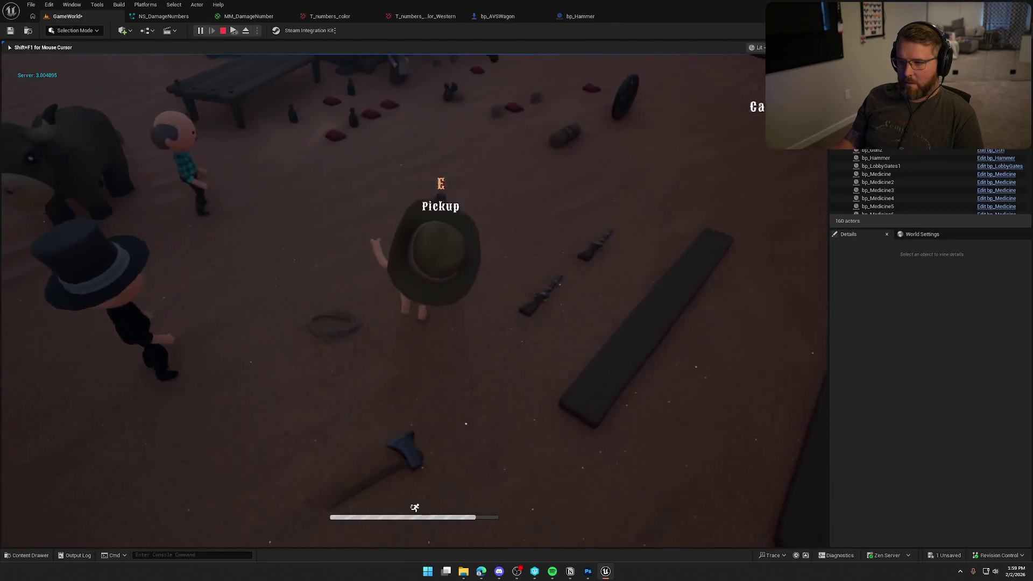
{"action": "key", "text": "w"}
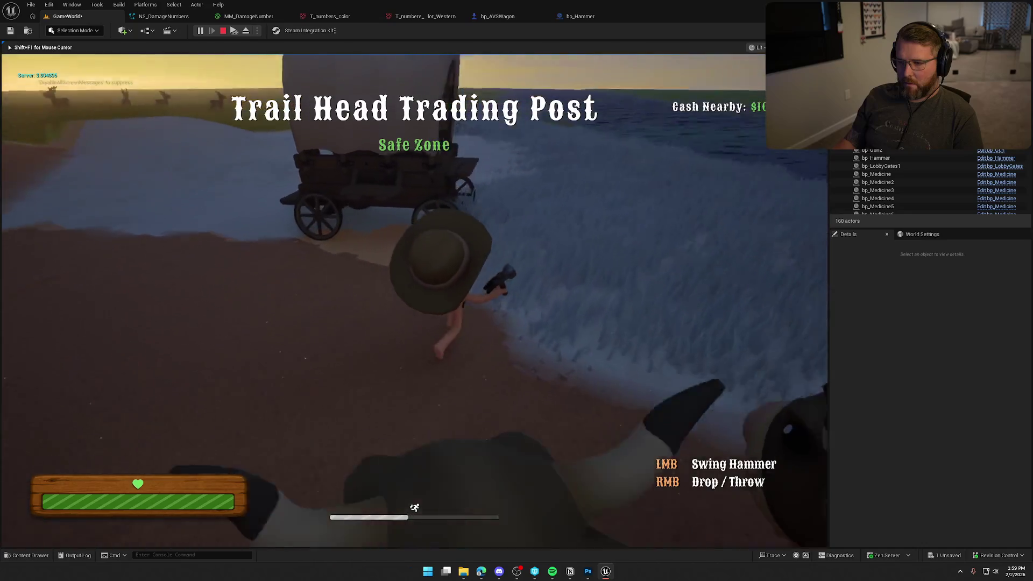
{"action": "key", "text": "w"}
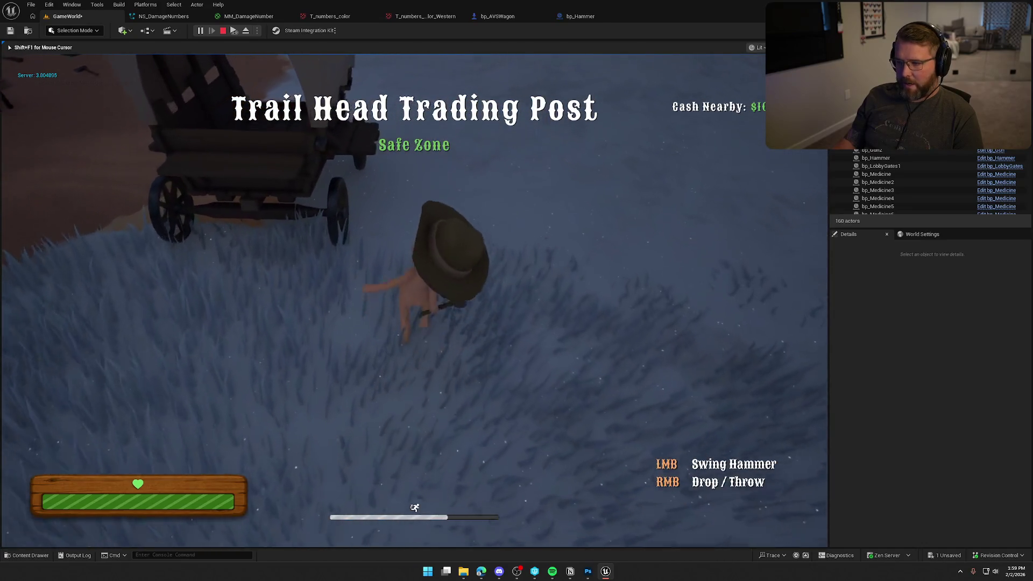
{"action": "key", "text": "w"}
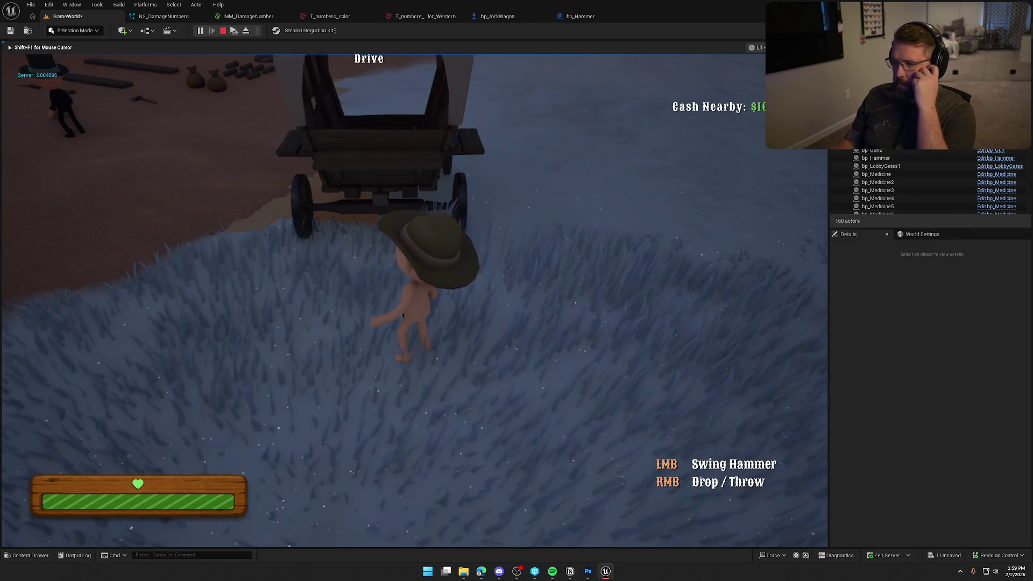
{"action": "key", "text": "shift+d"}
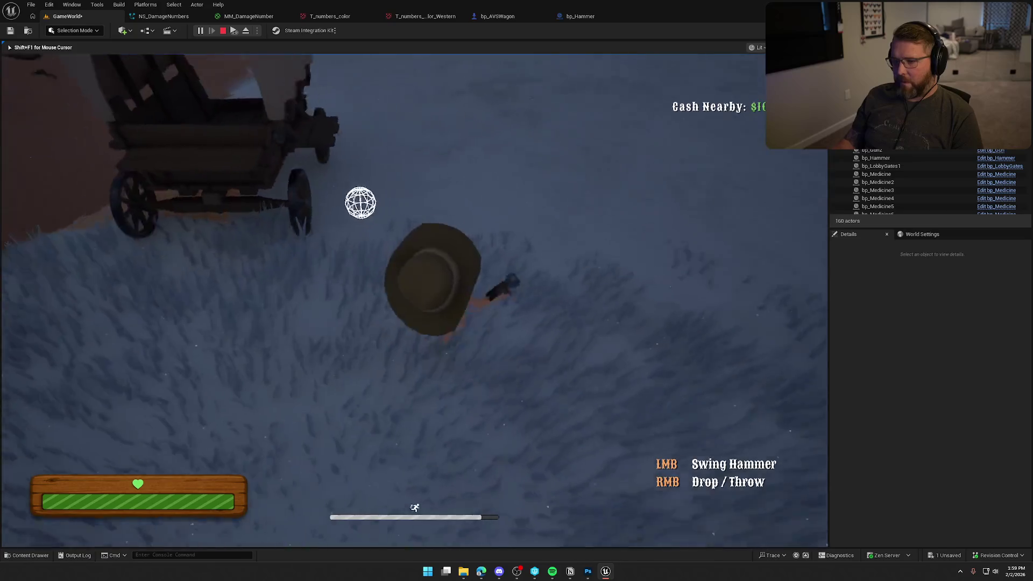
{"action": "key", "text": "w"}
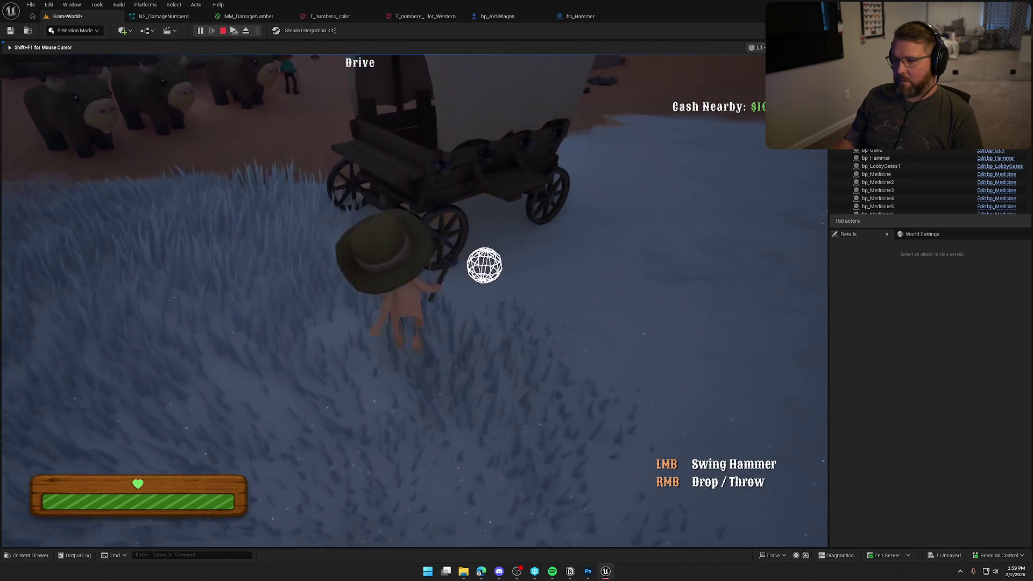
{"action": "left_click", "coordinate": [527, 311]}
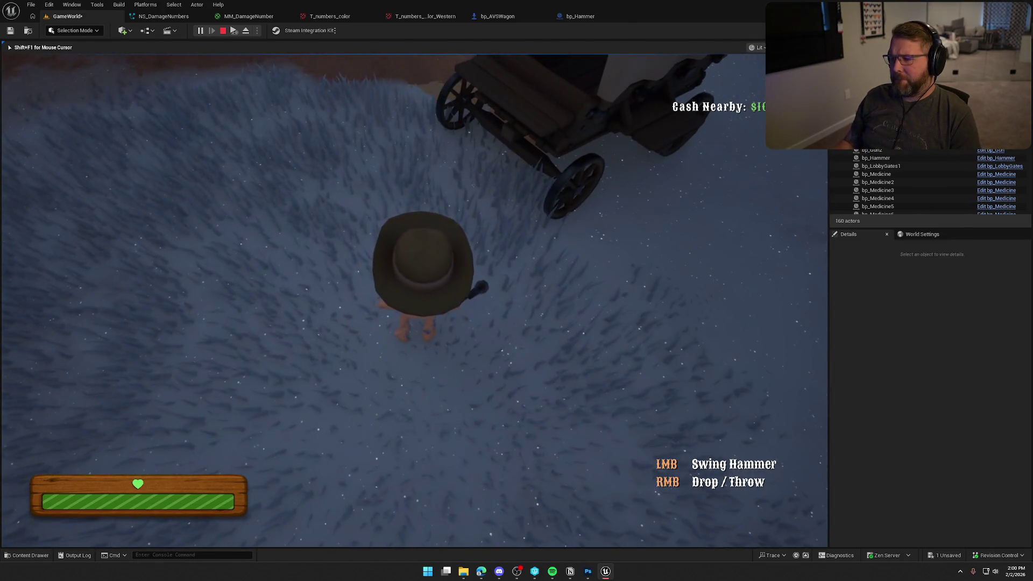
{"action": "key", "text": "Escape"}
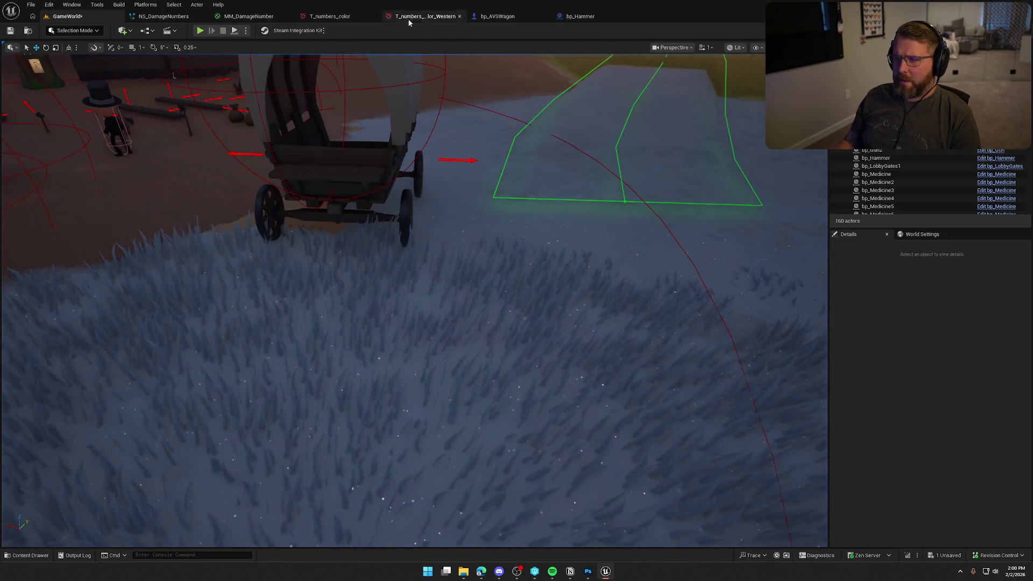
{"action": "left_click", "coordinate": [509, 18]}
Add FrontRightWheel, RearLeftWheel, RearRightWheel, Body and Roof entries to the Damage Locations map
{"action": "left_click", "coordinate": [360, 306]}
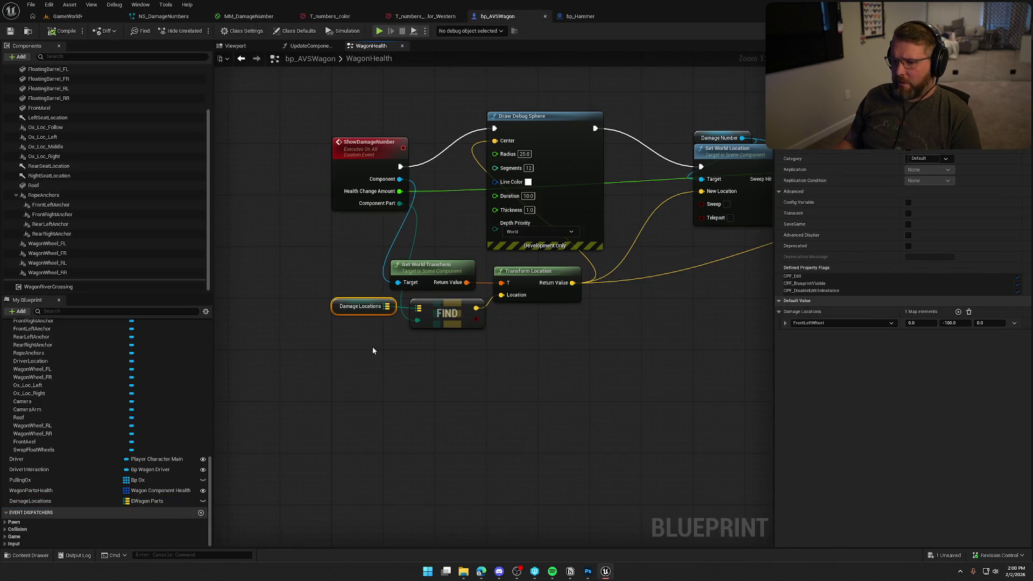
{"action": "left_click", "coordinate": [958, 311]}
{"action": "left_click", "coordinate": [785, 335]}
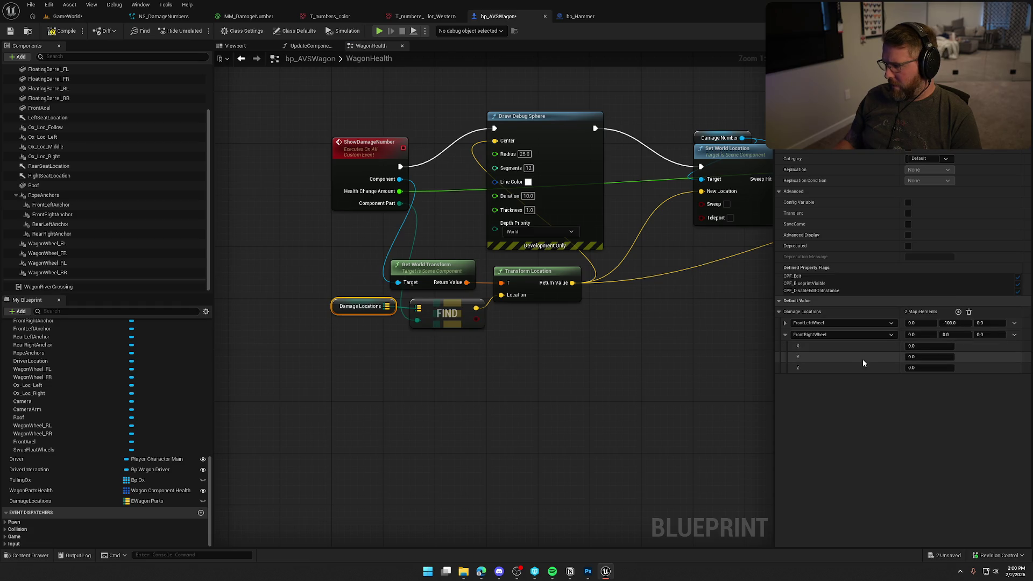
{"action": "left_click", "coordinate": [785, 334]}
{"action": "left_click", "coordinate": [958, 312]}
{"action": "left_click", "coordinate": [958, 312]}
{"action": "left_click", "coordinate": [958, 311]}
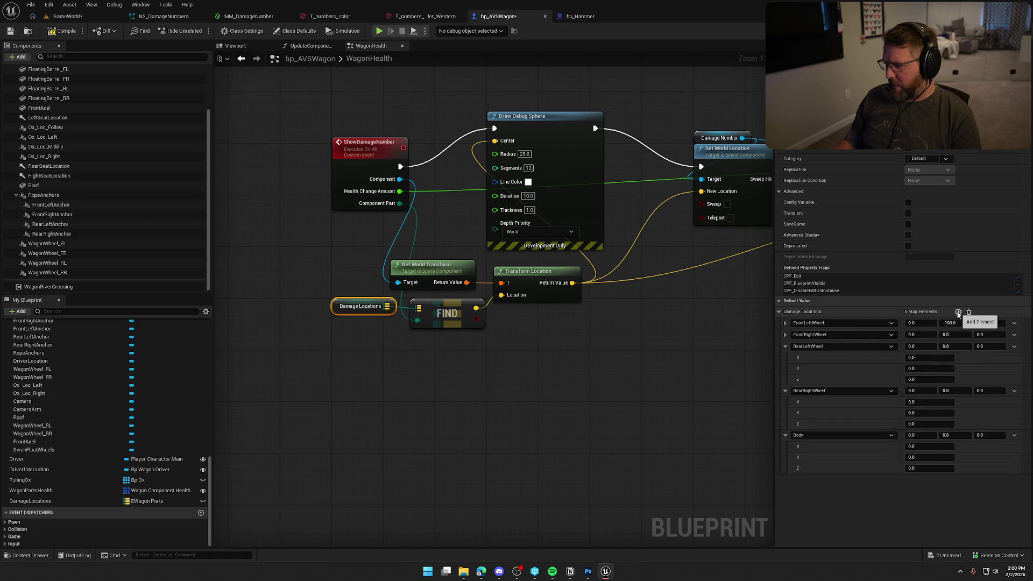
{"action": "left_click", "coordinate": [958, 312]}
Collapse the new entries' coordinates and compile the blueprint
{"action": "left_click", "coordinate": [785, 346]}
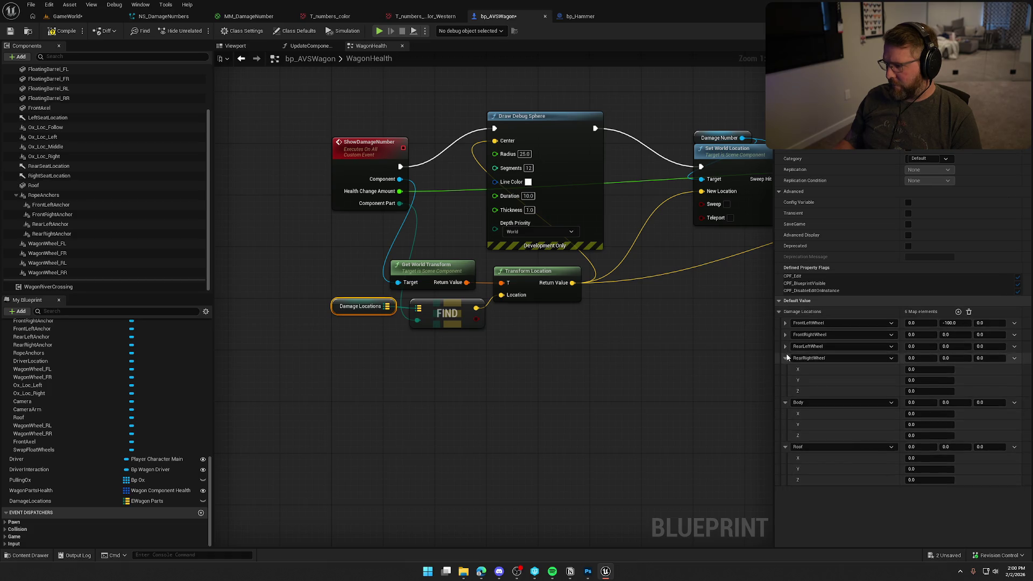
{"action": "left_click", "coordinate": [784, 358]}
{"action": "left_click", "coordinate": [785, 370]}
{"action": "left_click", "coordinate": [785, 382]}
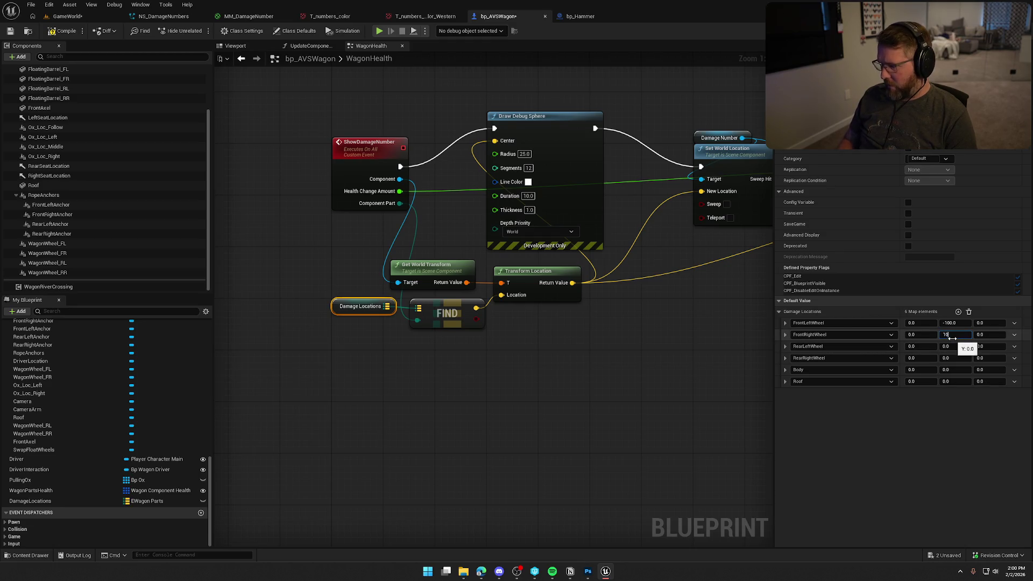
{"action": "left_click", "coordinate": [517, 419]}
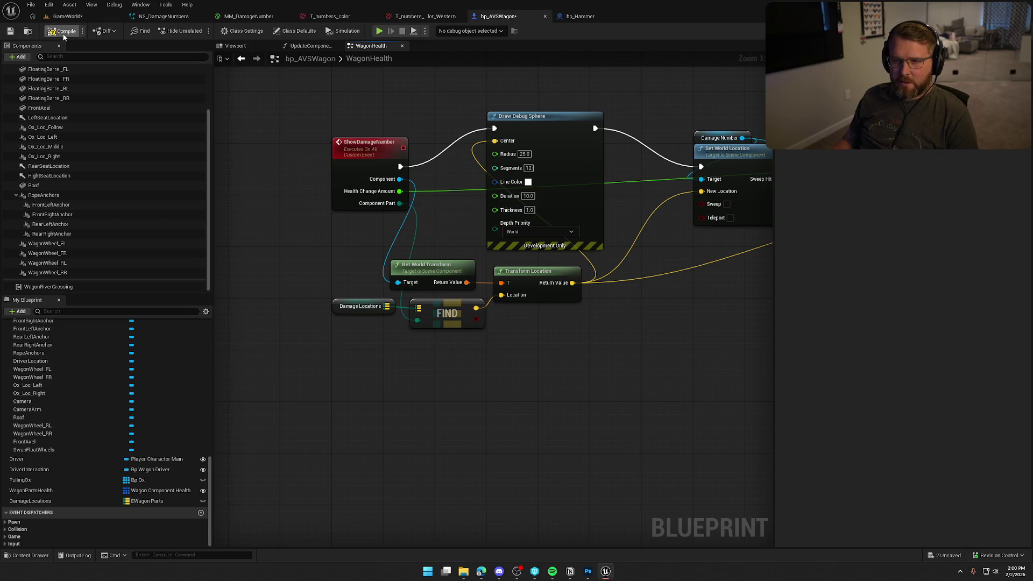
{"action": "left_click", "coordinate": [72, 20]}
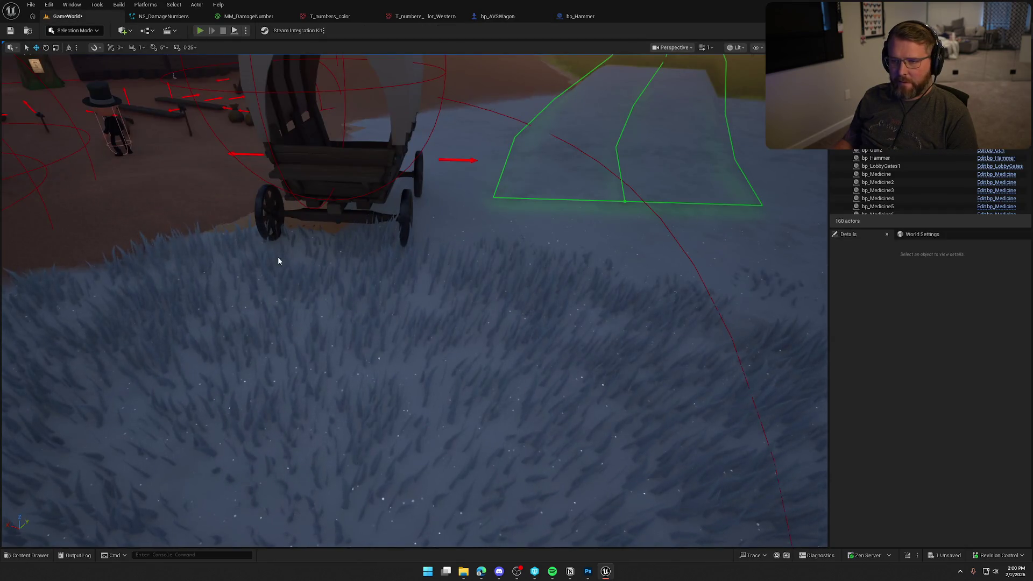
{"action": "left_click", "coordinate": [278, 259]}
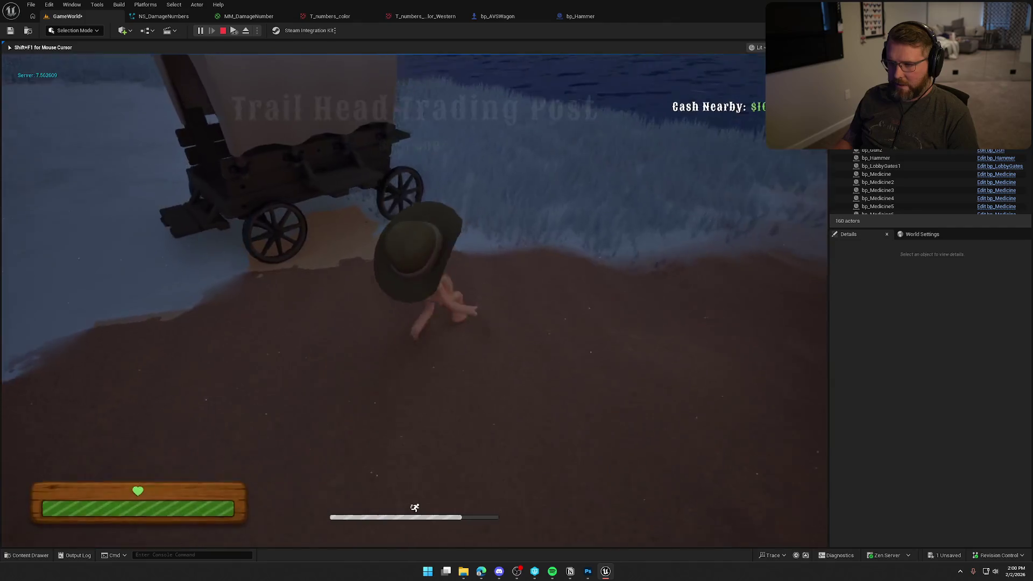
{"action": "key", "text": "e"}
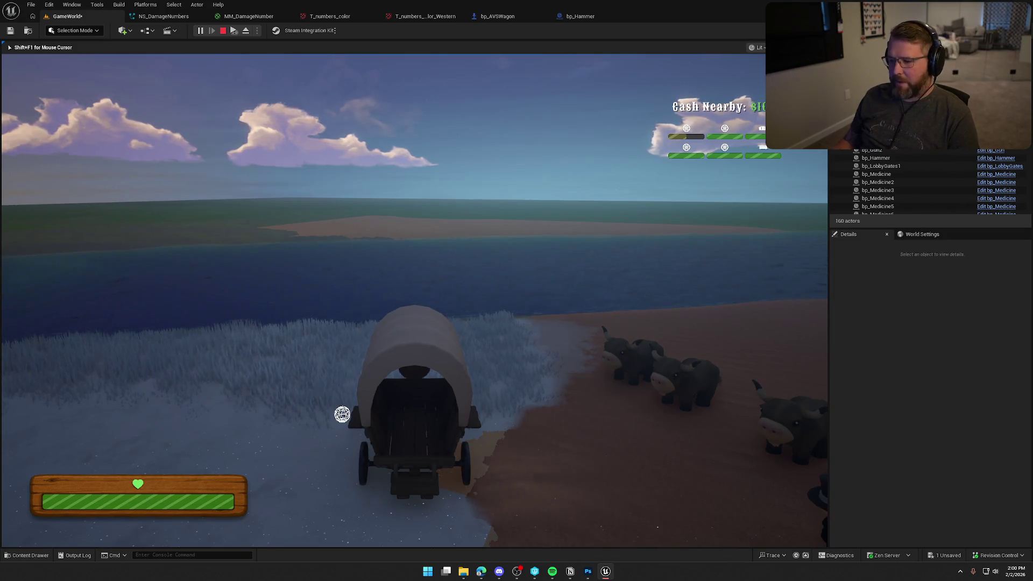
{"action": "key", "text": "shift+w"}
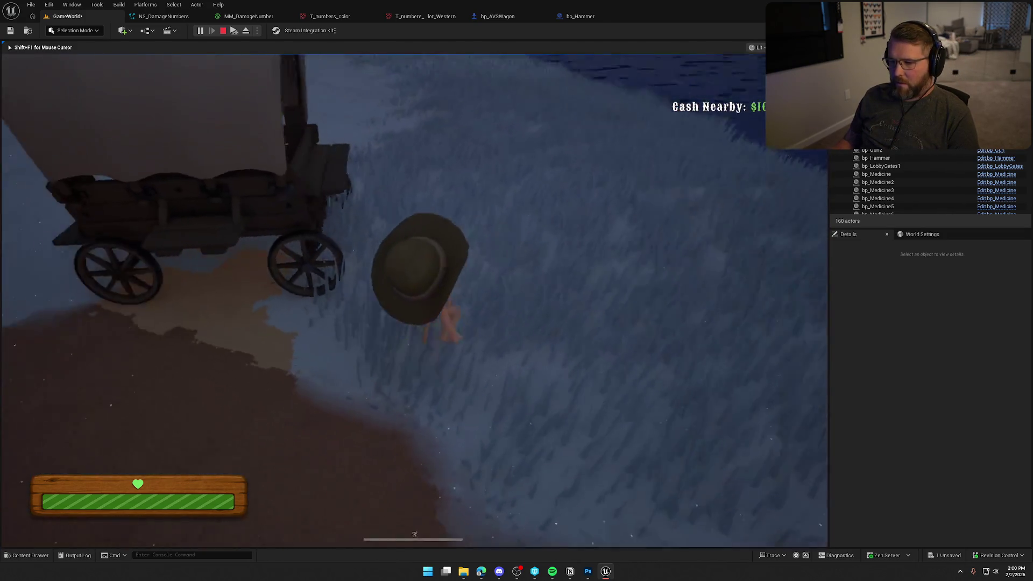
{"action": "key", "text": "w"}
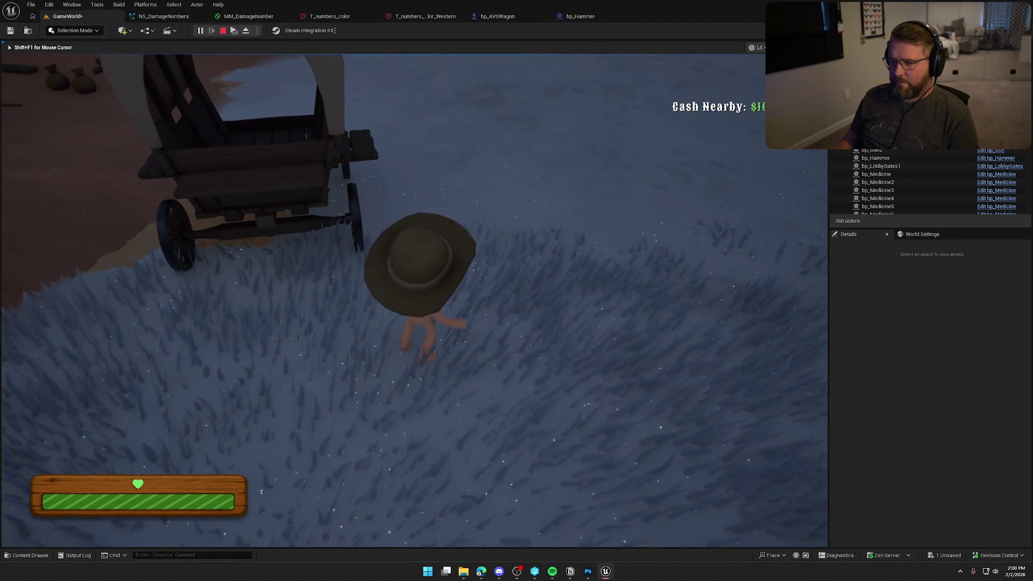
{"action": "key", "text": "Escape"}
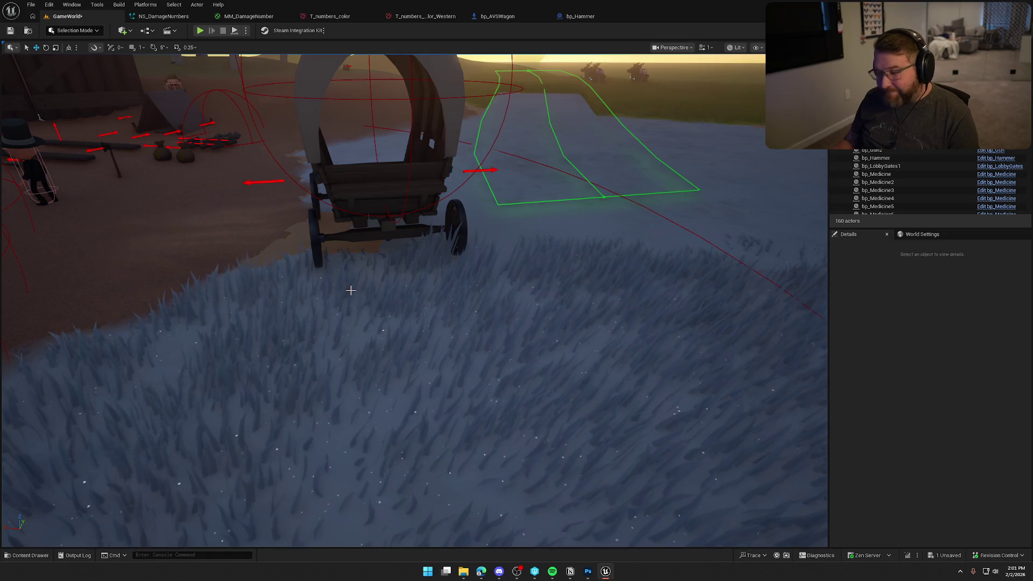
In the Damage Locations defaults, set Body's X offset to -200 and Roof's Z offset to 200
{"action": "left_click", "coordinate": [498, 16]}
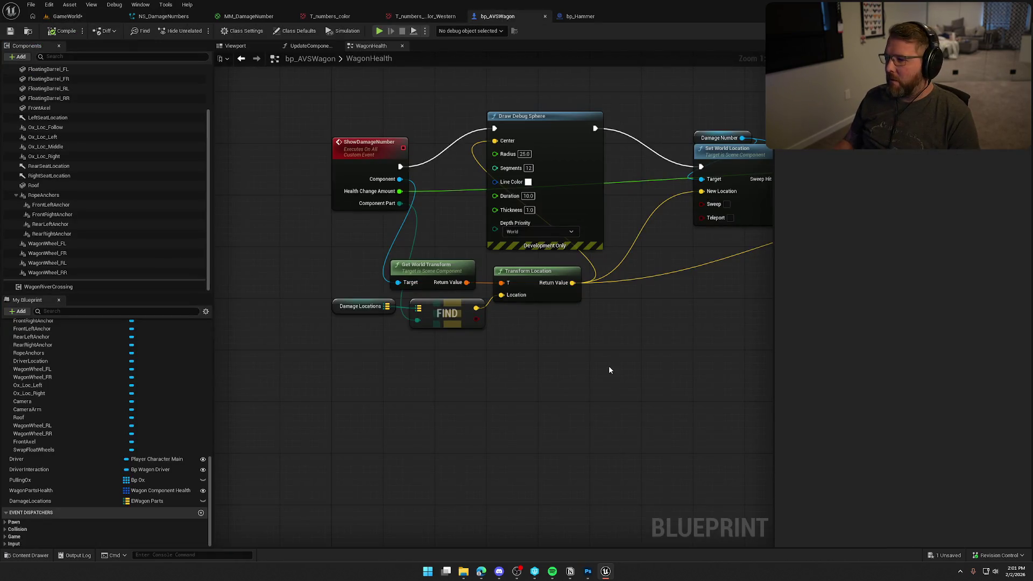
{"action": "left_click_drag", "start_coordinate": [607, 370], "coordinate": [568, 366]}
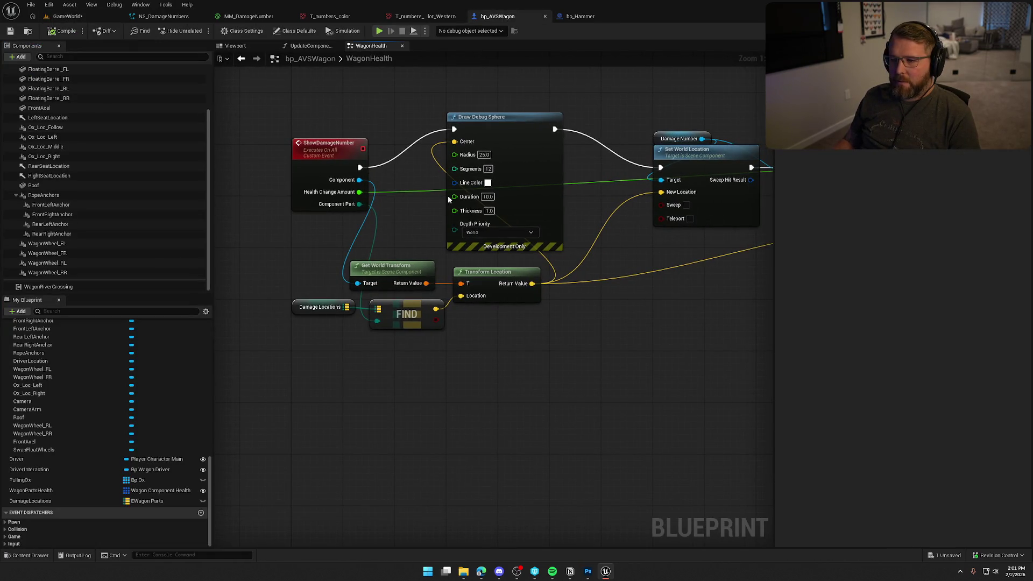
{"action": "left_click", "coordinate": [319, 307]}
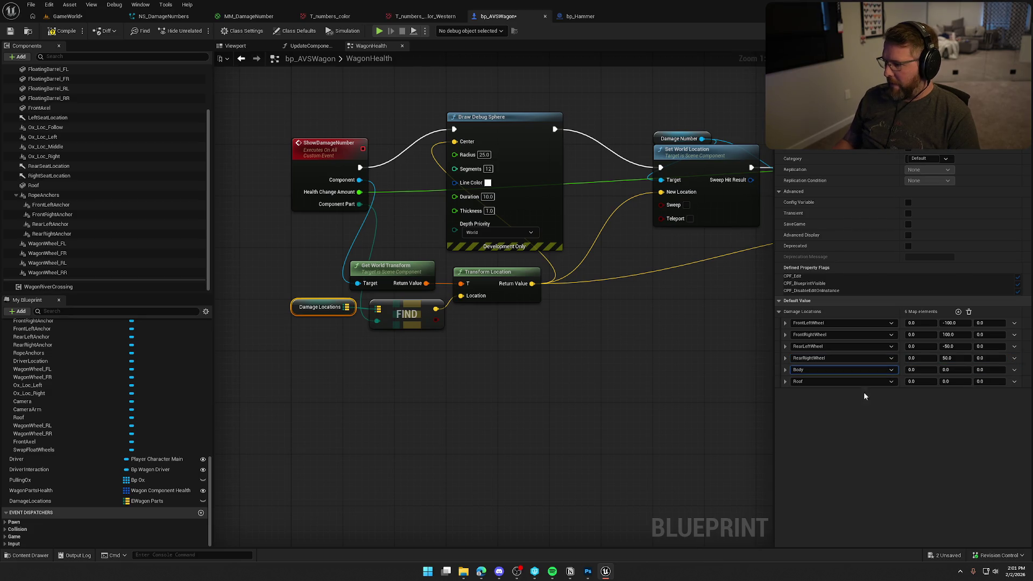
{"action": "key", "text": "Tab"}
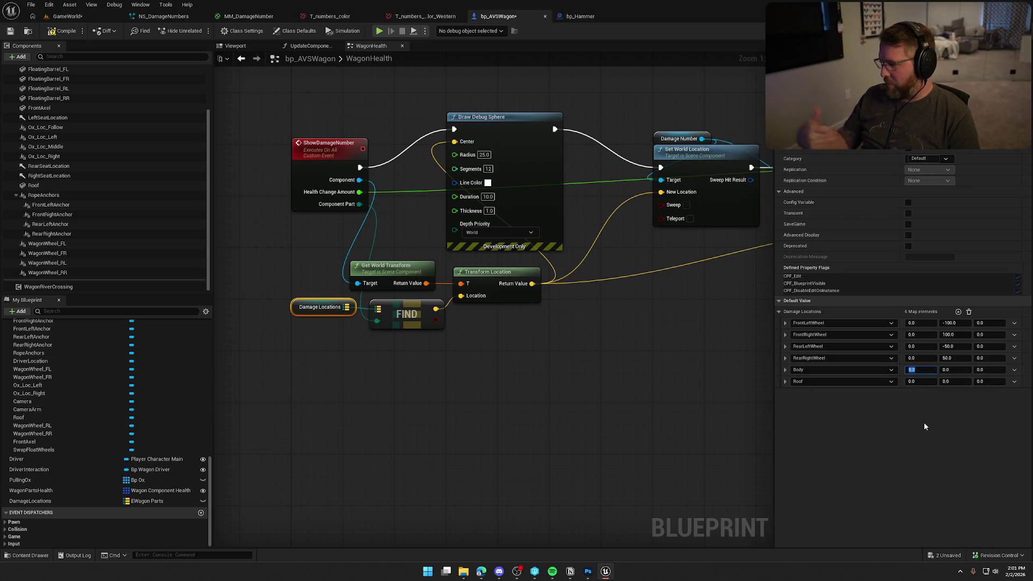
{"action": "type", "text": "-"}
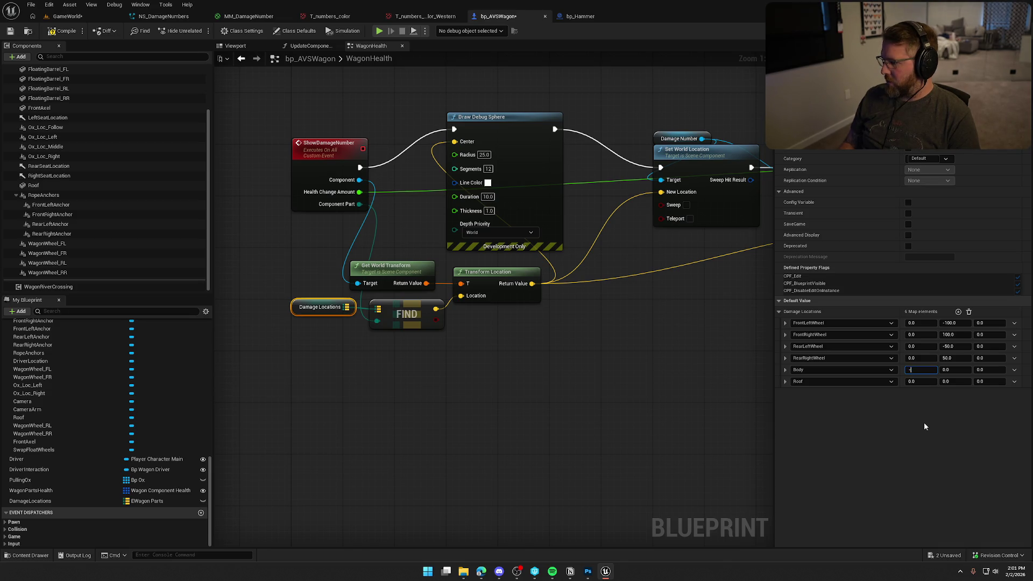
{"action": "type", "text": "150"}
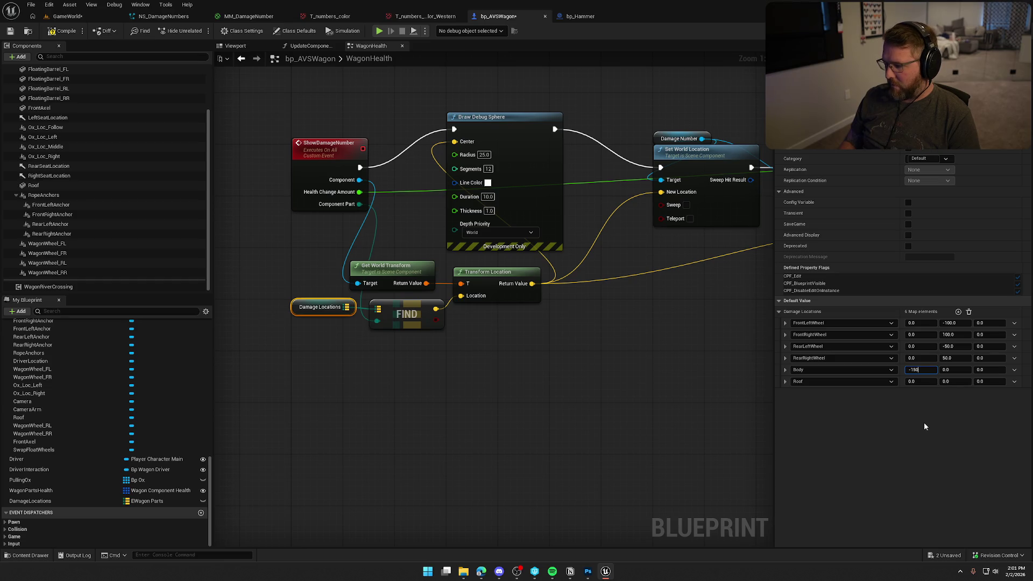
{"action": "type", "text": "200"}
{"action": "key", "text": "Return"}
{"action": "key", "text": "Tab"}
{"action": "key", "text": "Tab"}
{"action": "key", "text": "Tab"}
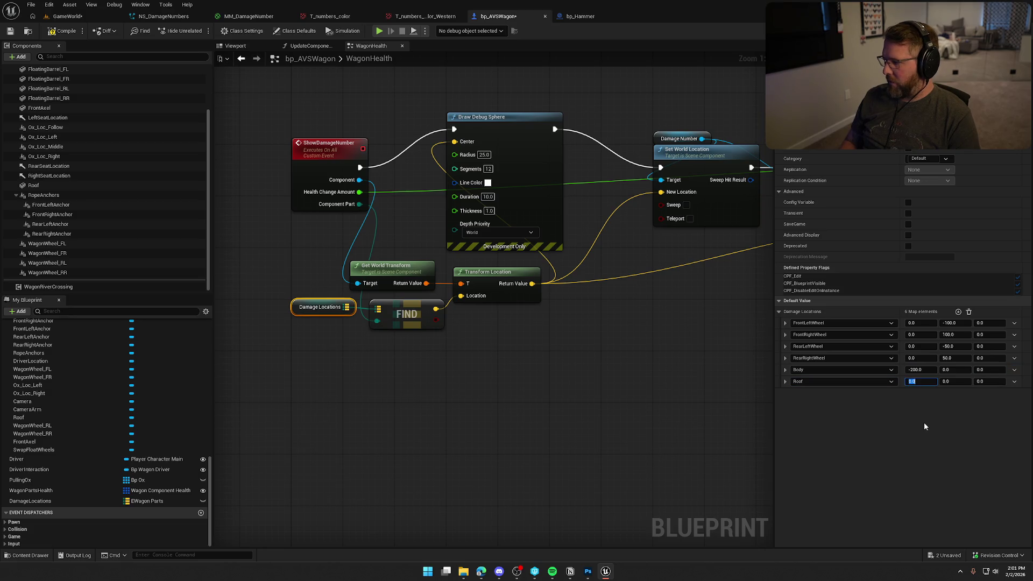
{"action": "key", "text": "Tab"}
{"action": "key", "text": "Tab"}
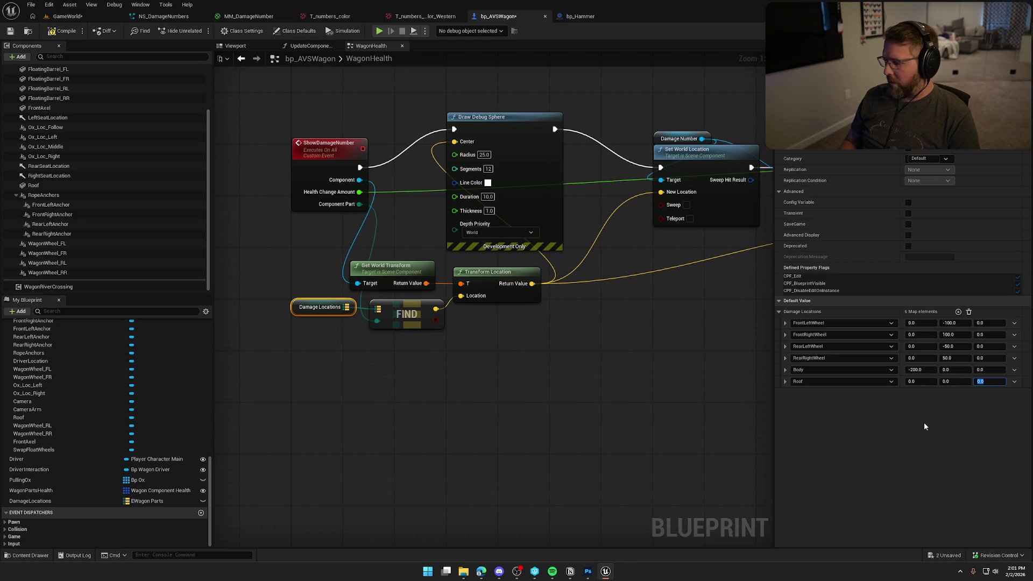
{"action": "type", "text": "200"}
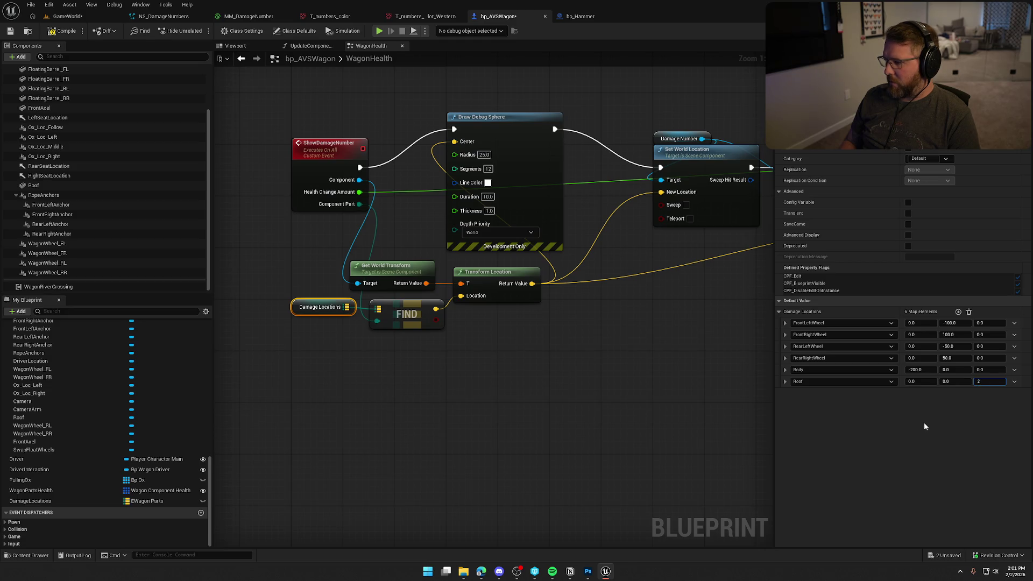
{"action": "key", "text": "Return"}
Compile and save the wagon blueprint
{"action": "left_click", "coordinate": [267, 153]}
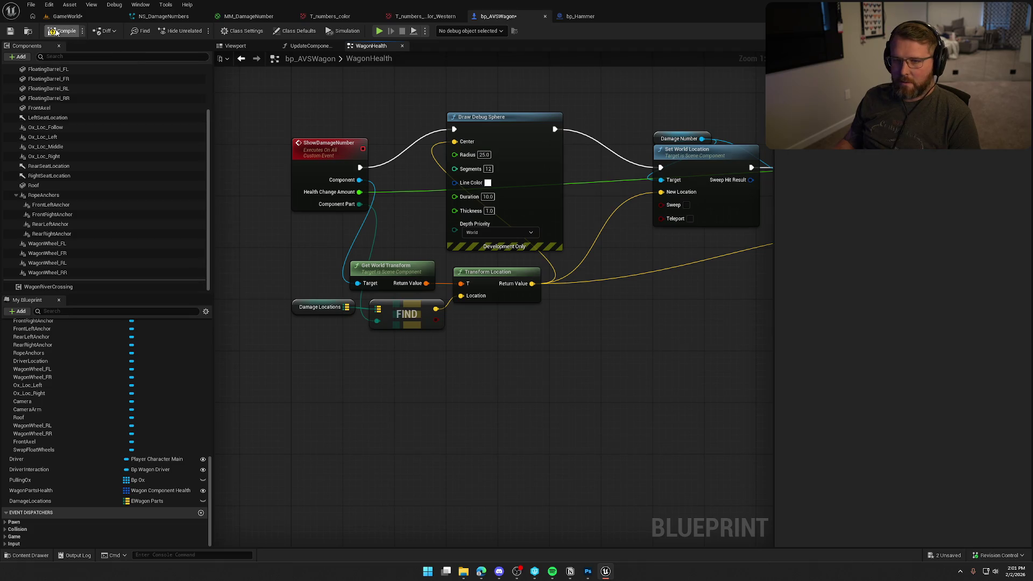
{"action": "key", "text": "ctrl+s"}
{"action": "double_click", "coordinate": [369, 63]}
{"action": "scroll", "coordinate": [92, 353], "scroll_direction": "up", "scroll_amount": 15}
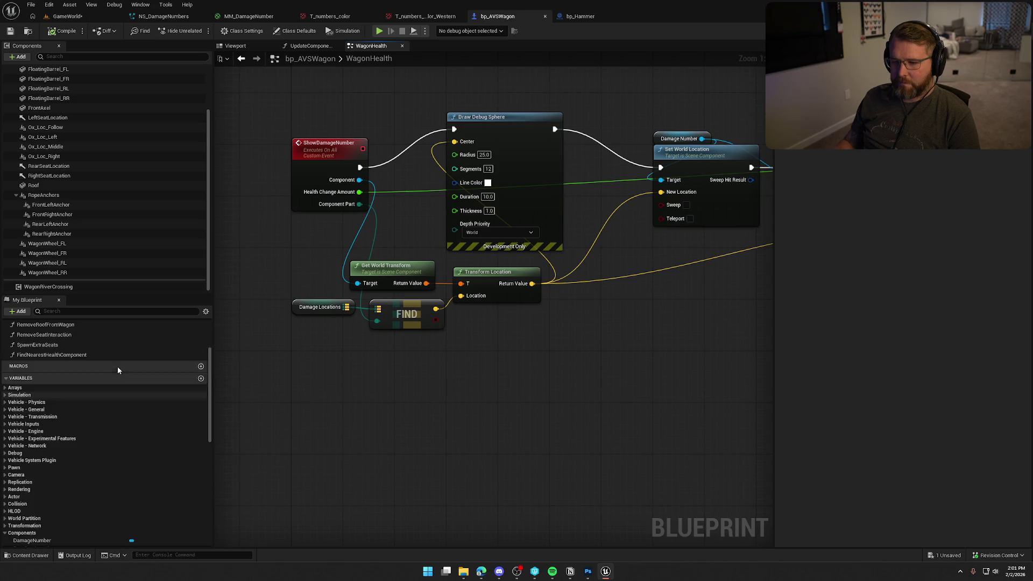
In the EventGraph, connect Vehicle Mesh to Update Component Damage's Component input
{"action": "left_click", "coordinate": [5, 335]}
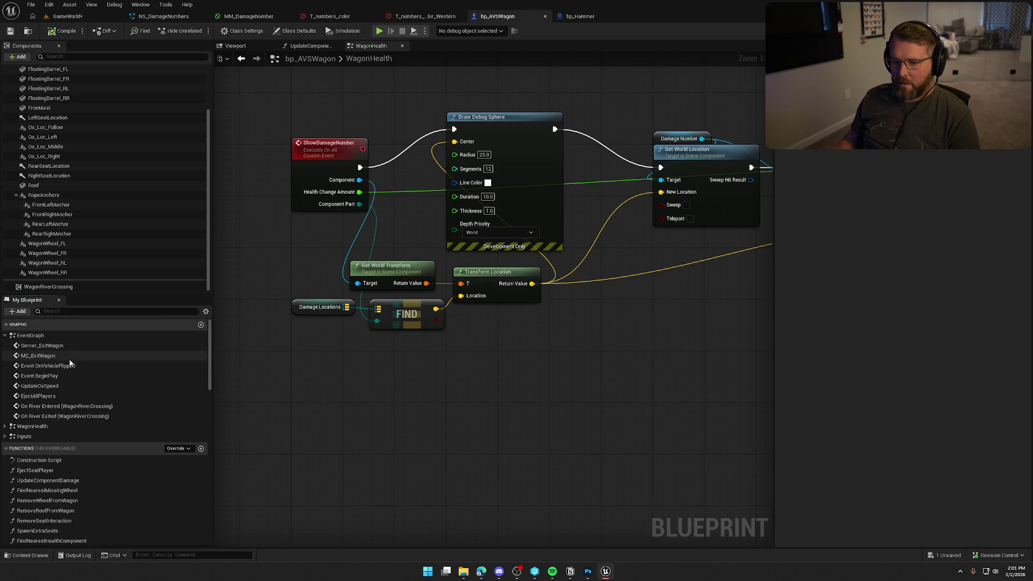
{"action": "double_click", "coordinate": [143, 380]}
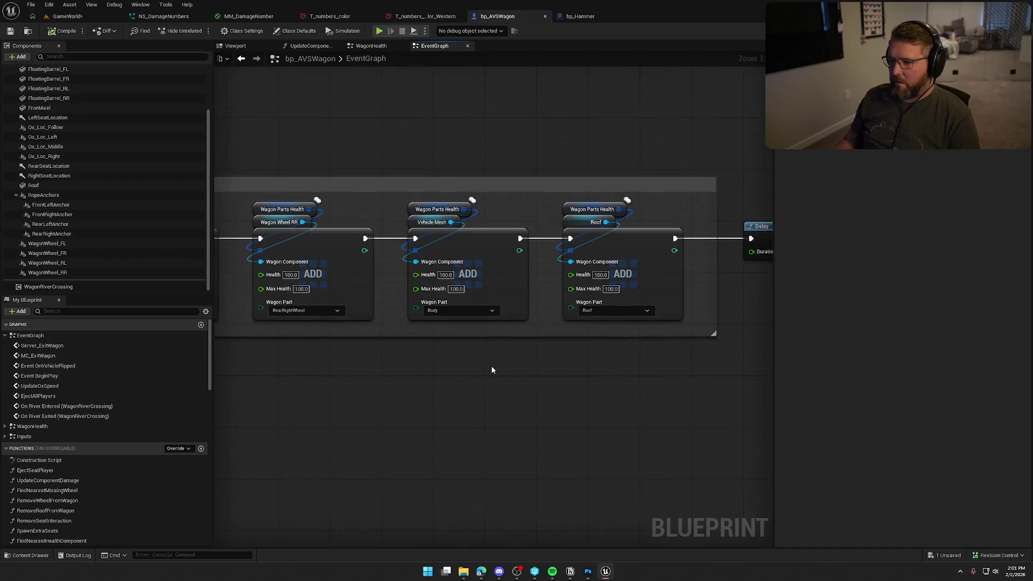
{"action": "left_click_drag", "start_coordinate": [434, 282], "coordinate": [501, 248]}
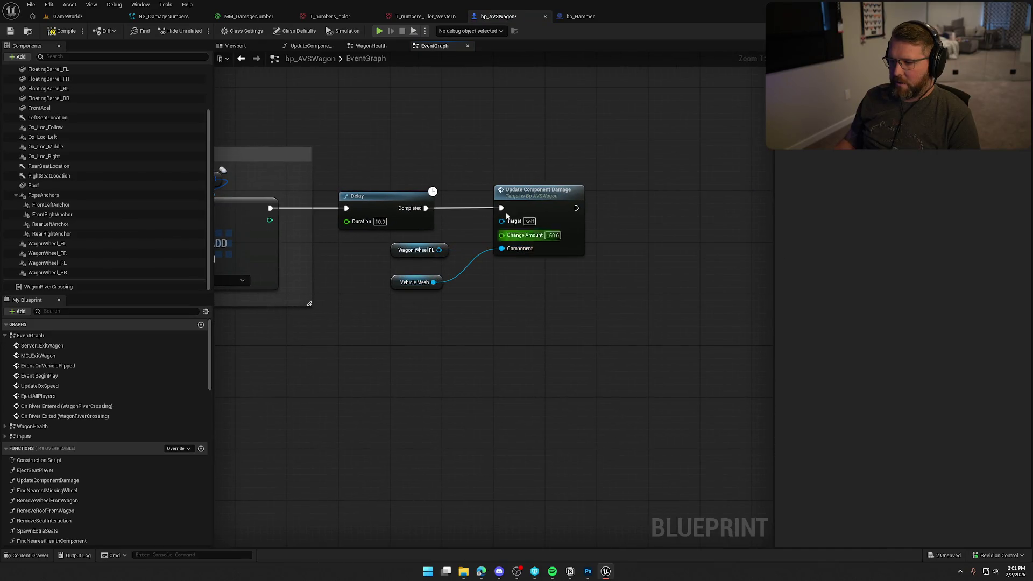
{"action": "left_click", "coordinate": [69, 16]}
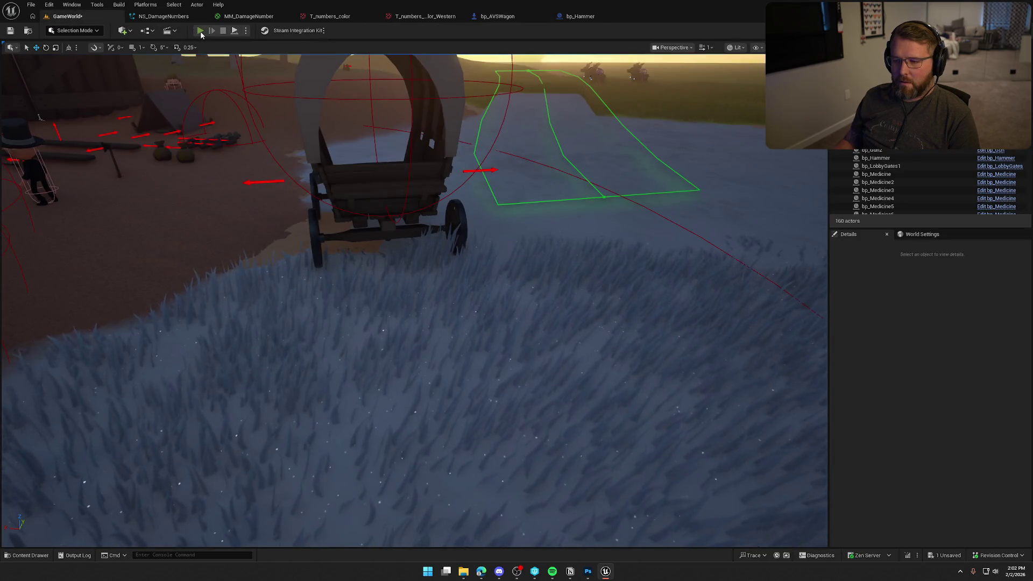
Run a quick play session and end it
{"action": "left_click", "coordinate": [200, 31]}
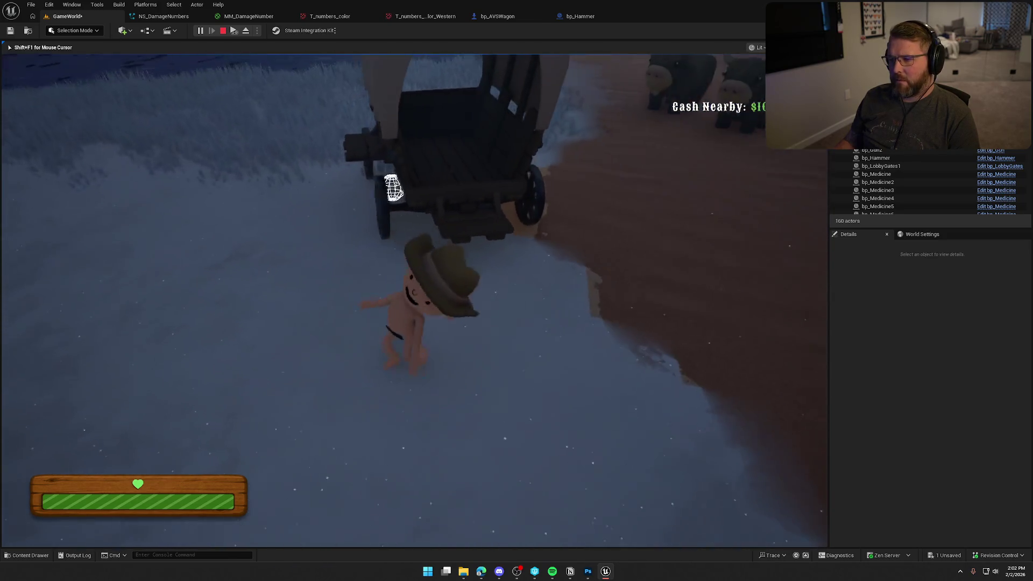
{"action": "key", "text": "shift+F1"}
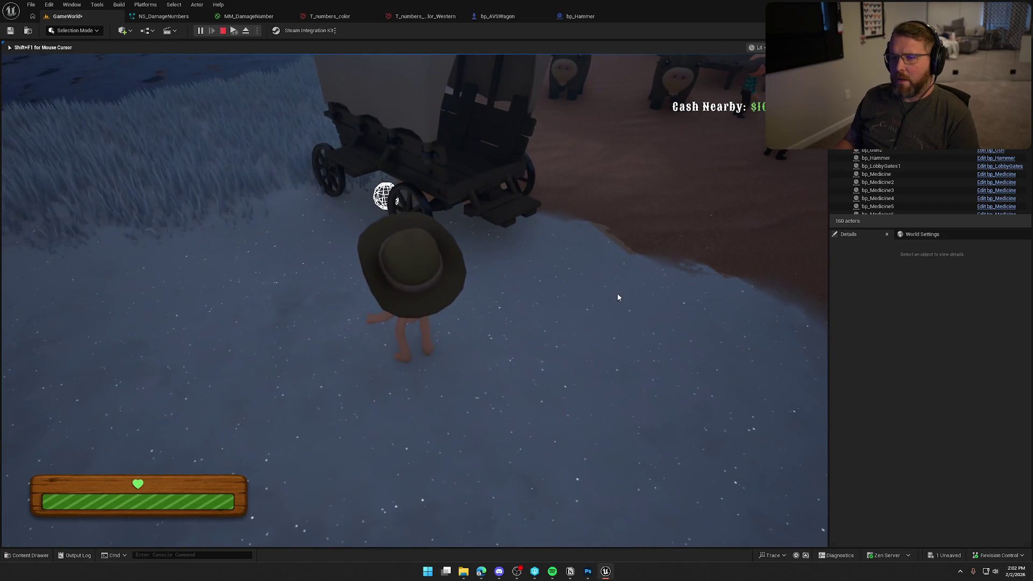
{"action": "key", "text": "Escape"}
Open the UpdateComponentDamage function and move the Component and Change Amount getters down
{"action": "left_click", "coordinate": [510, 21]}
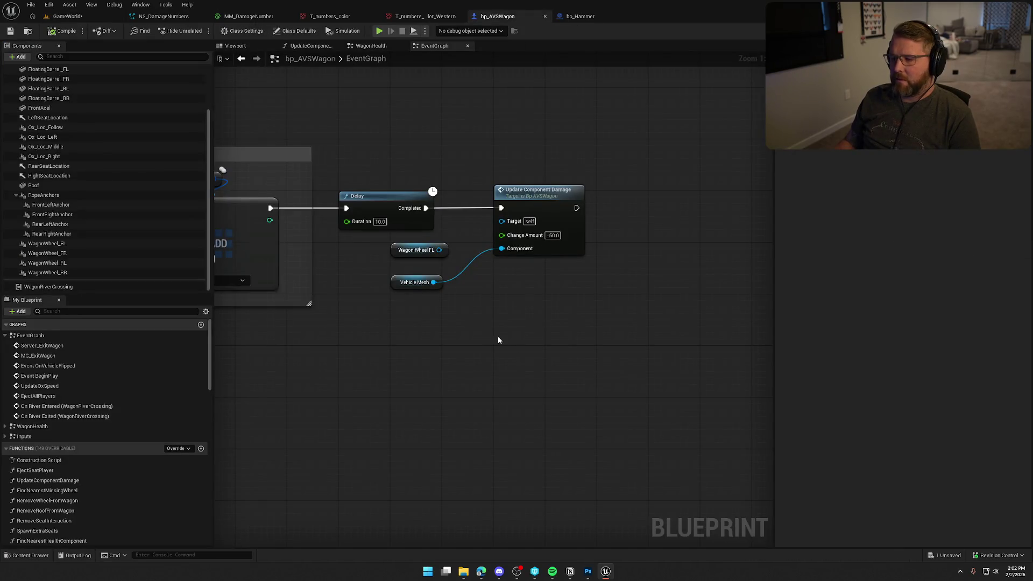
{"action": "double_click", "coordinate": [532, 192]}
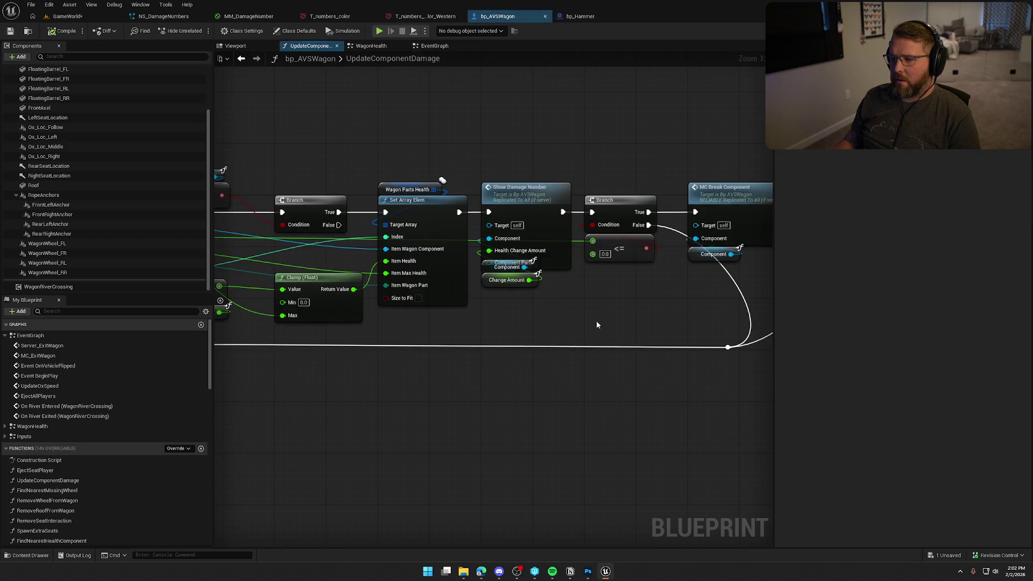
{"action": "mouse_move", "coordinate": [489, 276]}
{"action": "left_mouse_down"}
{"action": "mouse_move", "coordinate": [488, 285]}
{"action": "mouse_move", "coordinate": [488, 273]}
{"action": "left_mouse_up"}
{"action": "left_click_drag", "start_coordinate": [493, 371], "coordinate": [612, 360]}
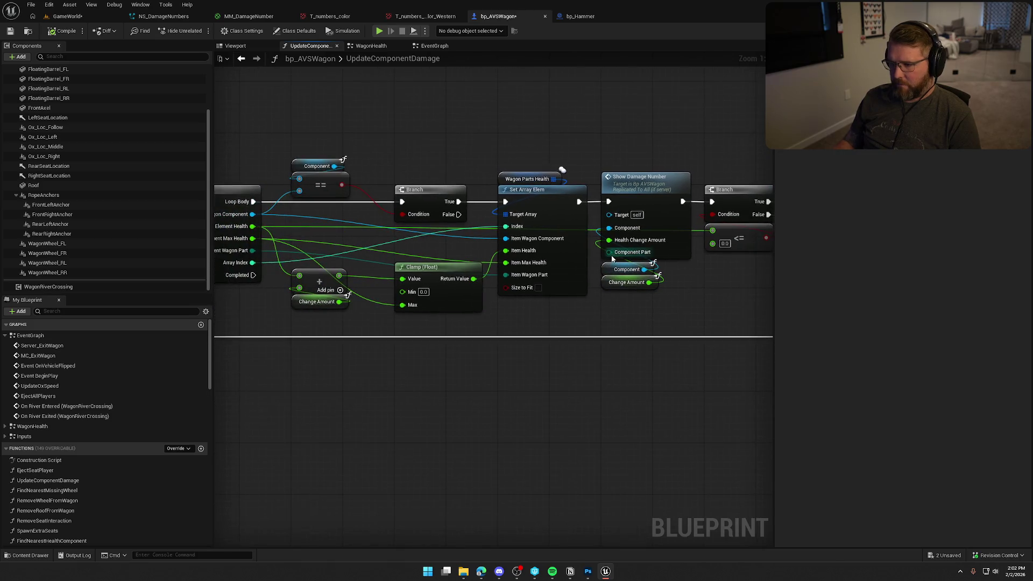
Playtest by walking to the wagon and hitting it to see a red 50 damage number
{"action": "left_click", "coordinate": [81, 18]}
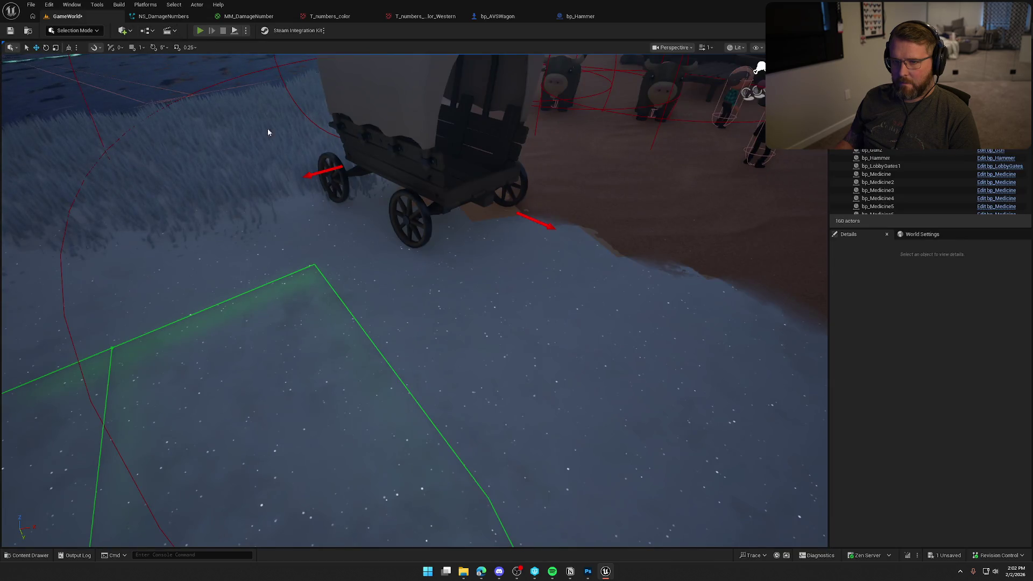
{"action": "key", "text": "alt+p"}
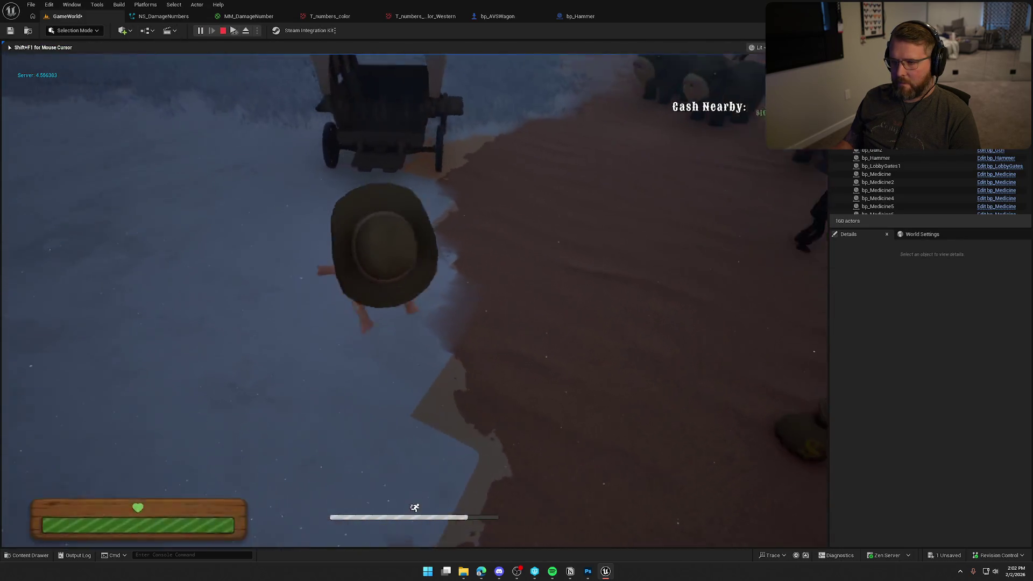
{"action": "key", "text": "w"}
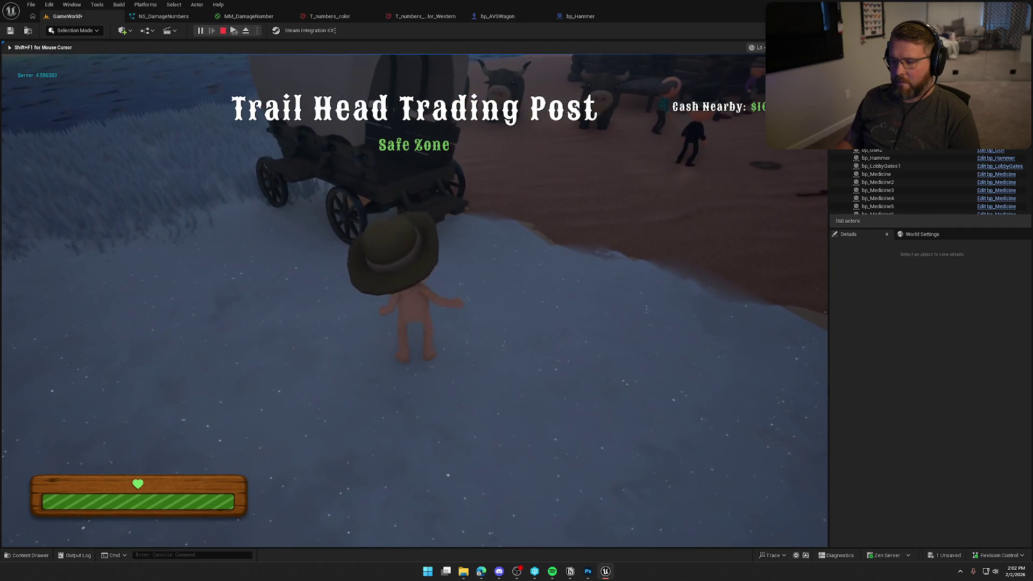
{"action": "key", "text": "a"}
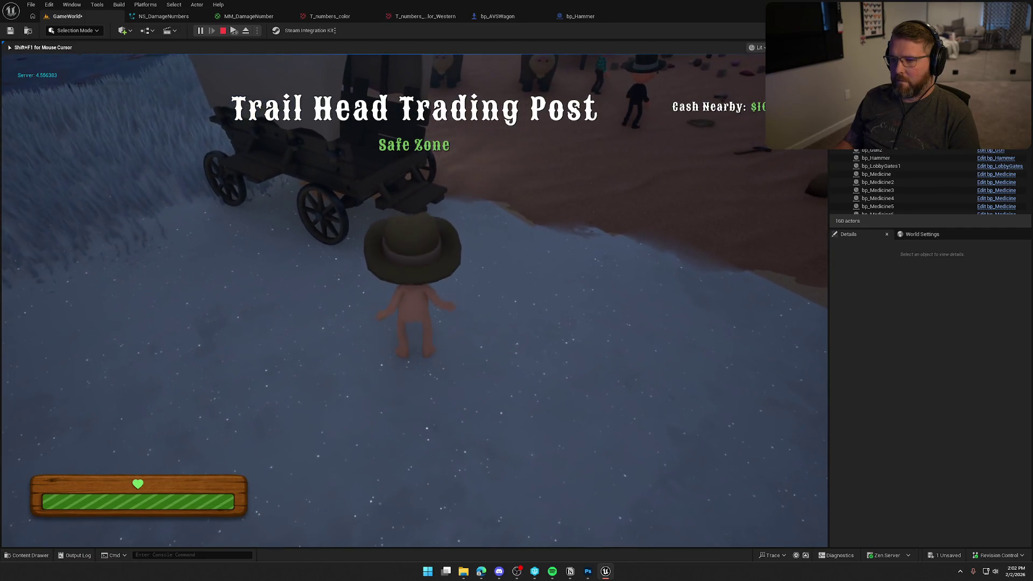
{"action": "key", "text": "w"}
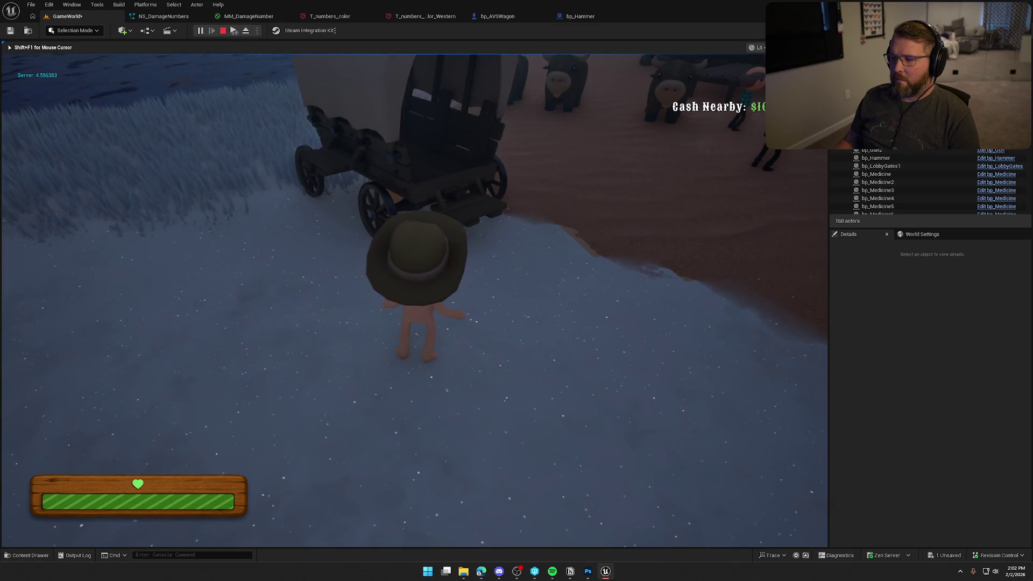
{"action": "left_click", "coordinate": [469, 225]}
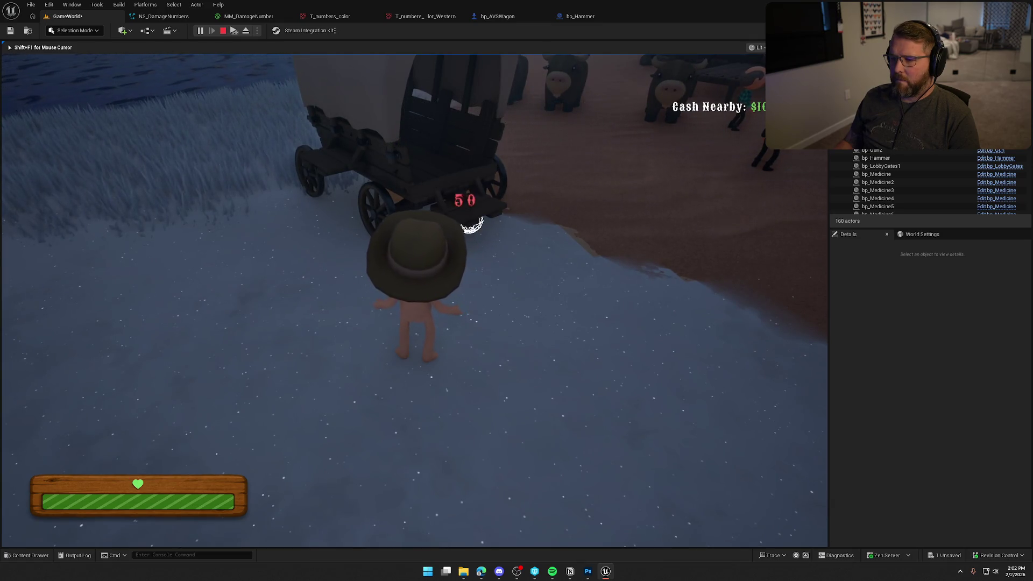
{"action": "key", "text": "w"}
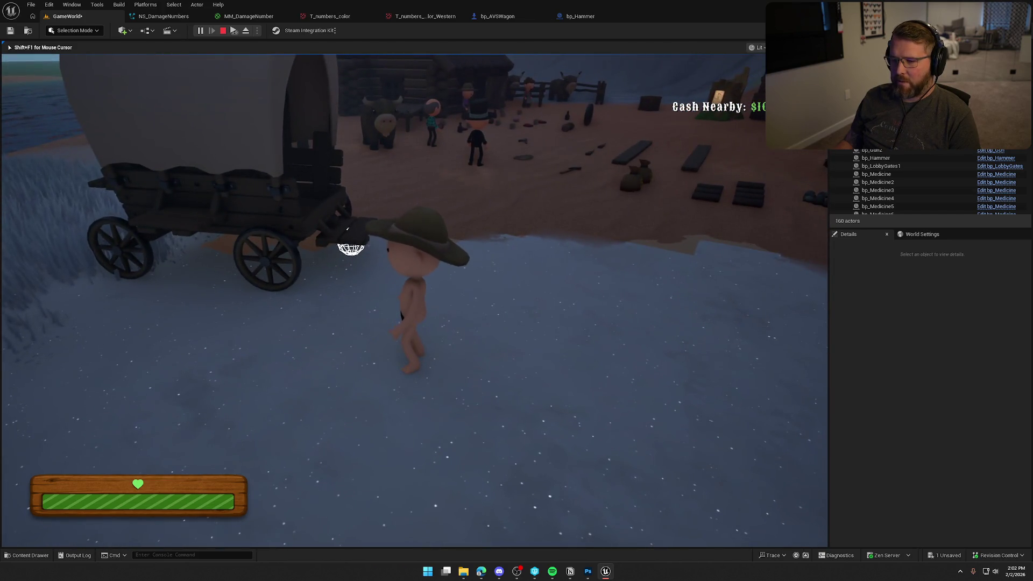
{"action": "key", "text": "Escape"}
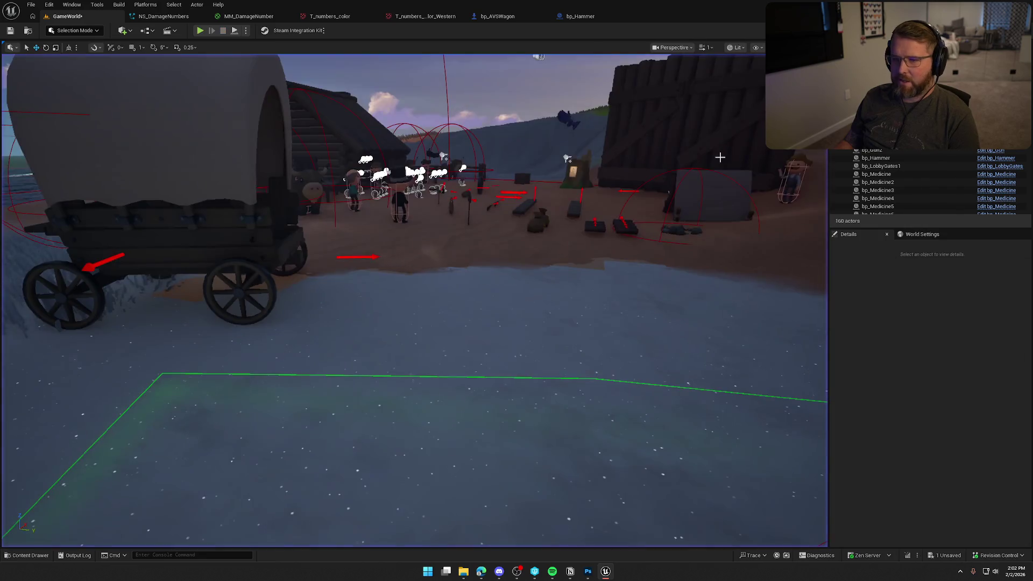
From the ShowDamageNumber event, change the Damage Locations Body X offset from -200 to -250
{"action": "left_click", "coordinate": [497, 17]}
{"action": "left_click", "coordinate": [653, 180]}
{"action": "double_click", "coordinate": [654, 180]}
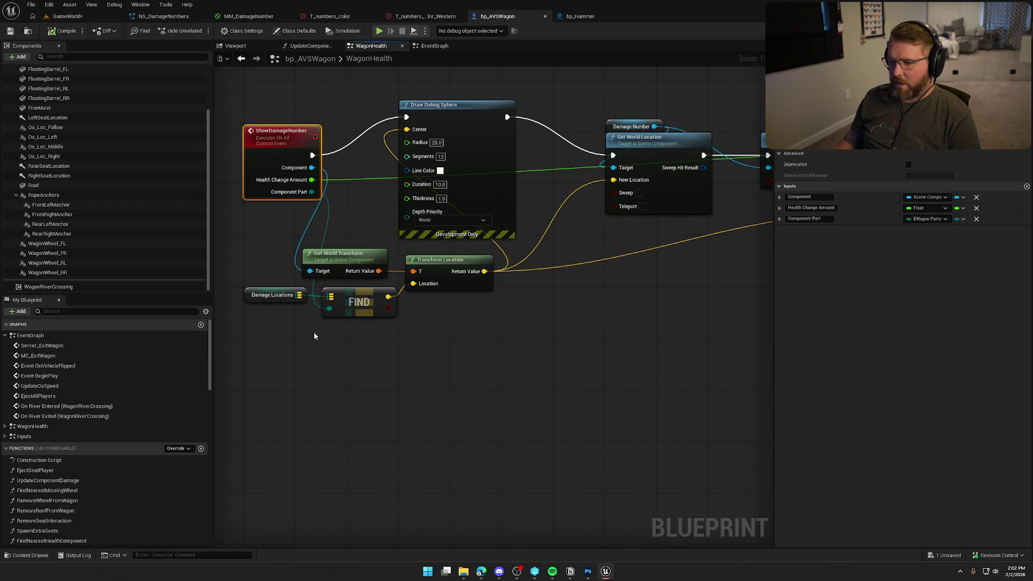
{"action": "left_click", "coordinate": [272, 295]}
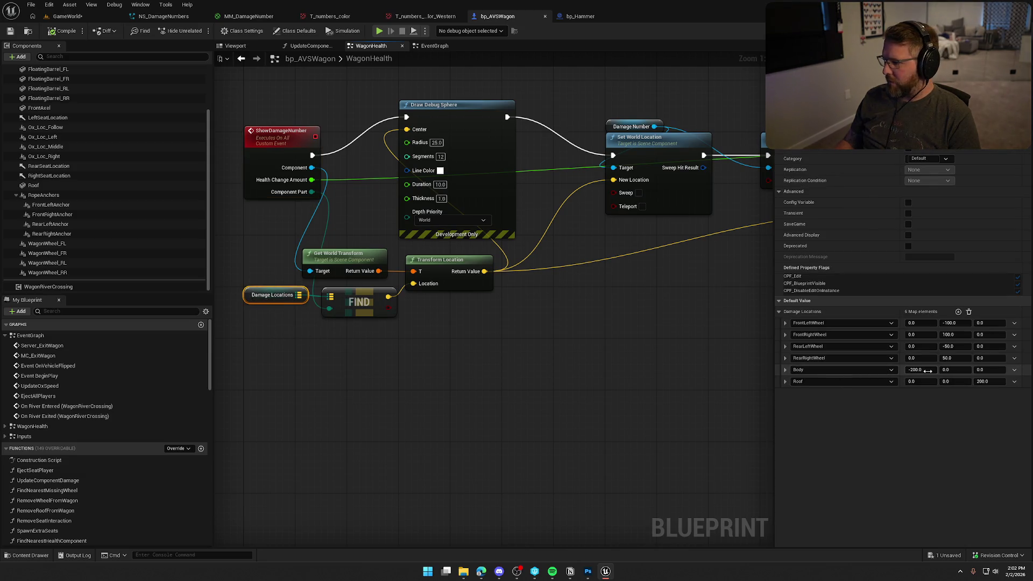
{"action": "type", "text": "0"}
{"action": "key", "text": "Tab"}
{"action": "key", "text": "Tab"}
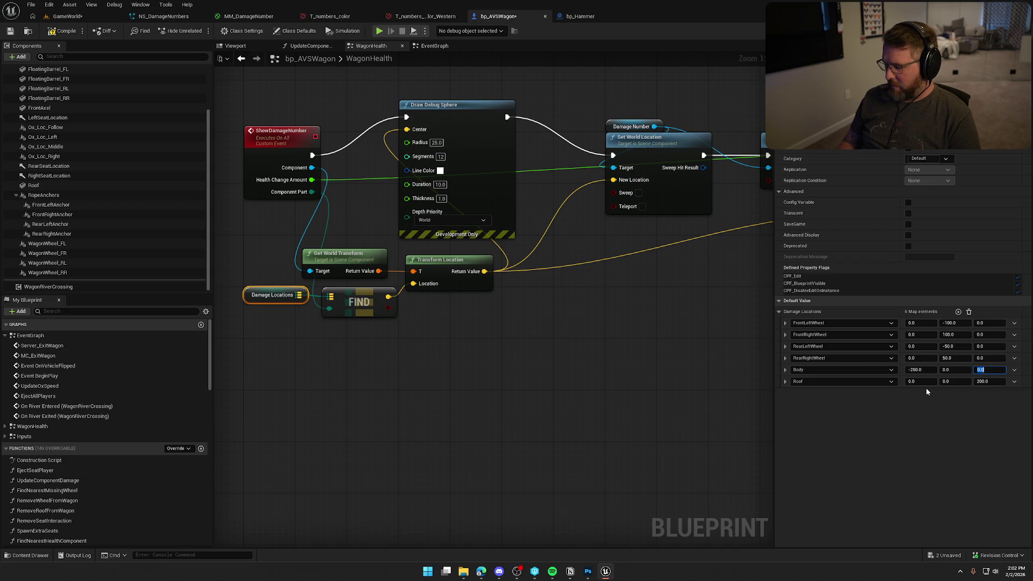
{"action": "type", "text": "75"}
{"action": "left_click", "coordinate": [656, 330]}
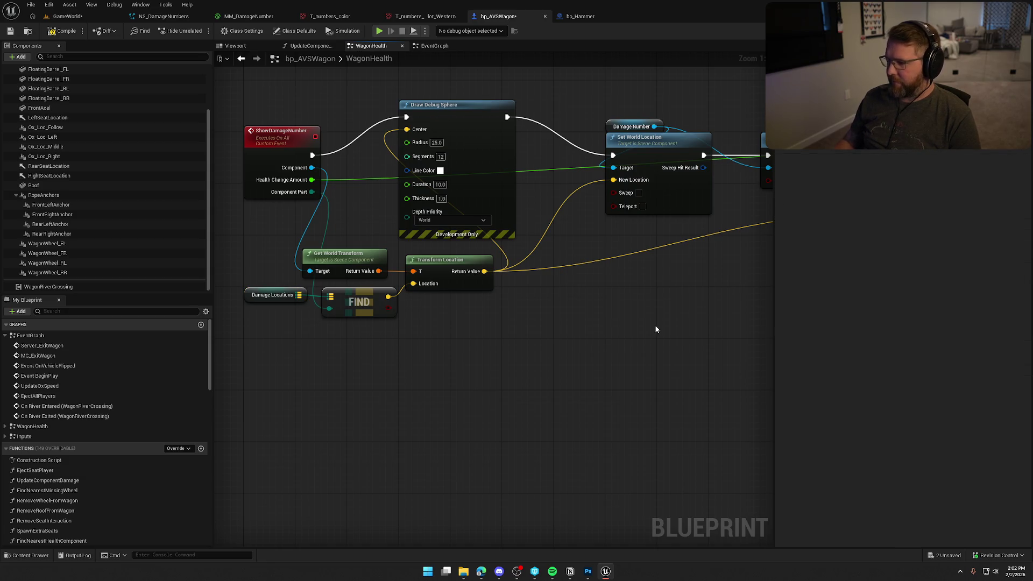
{"action": "left_click", "coordinate": [75, 18]}
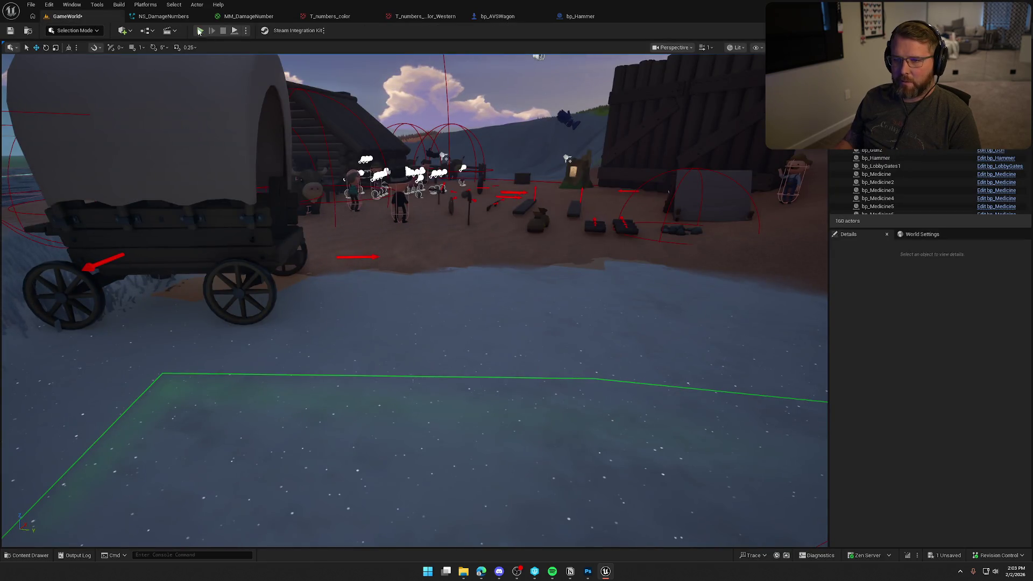
Playtest hitting the wagon and check where the damage number appears
{"action": "left_click", "coordinate": [199, 30]}
{"action": "key", "text": "shift+w"}
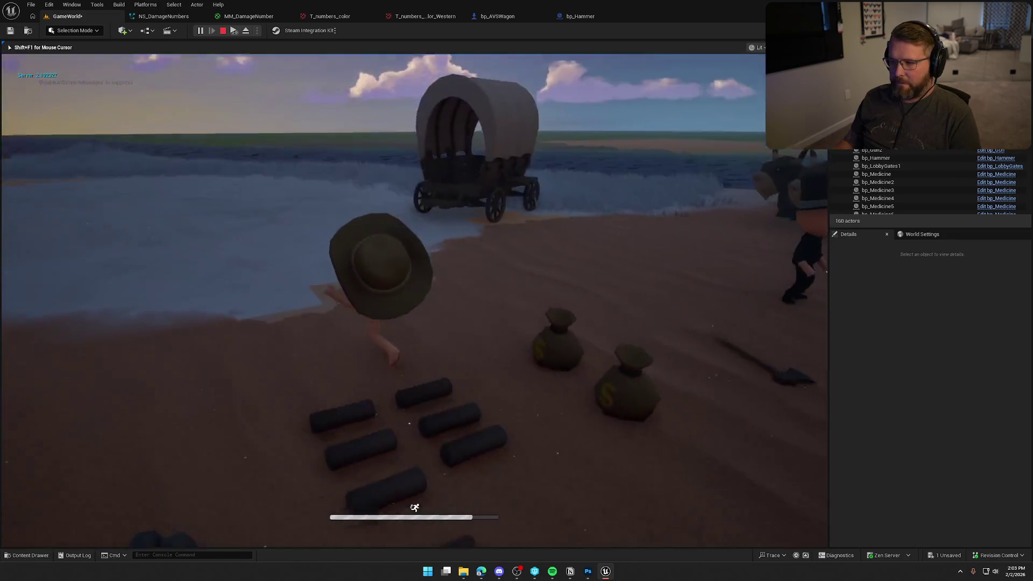
{"action": "key", "text": "w"}
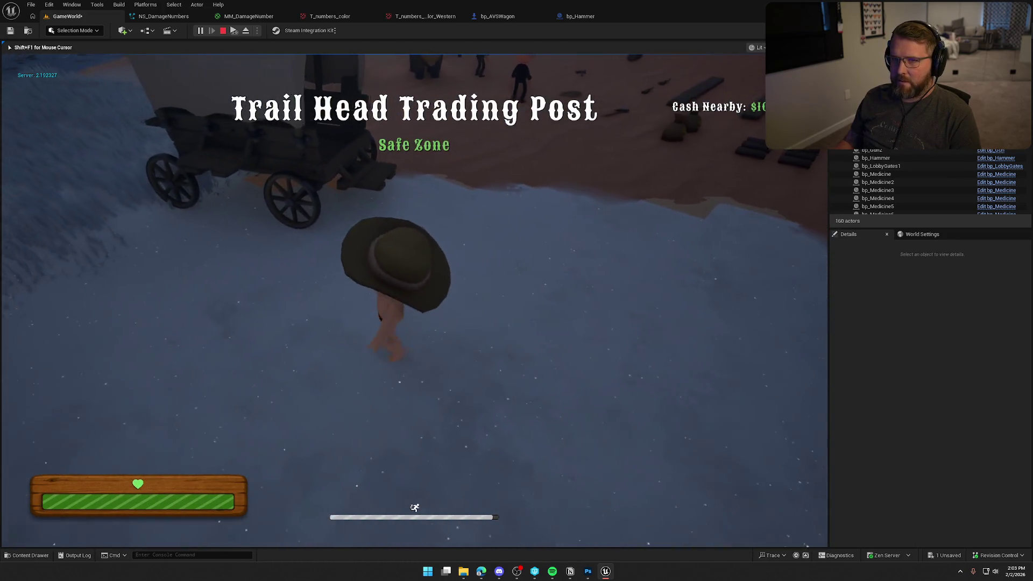
{"action": "key", "text": "w"}
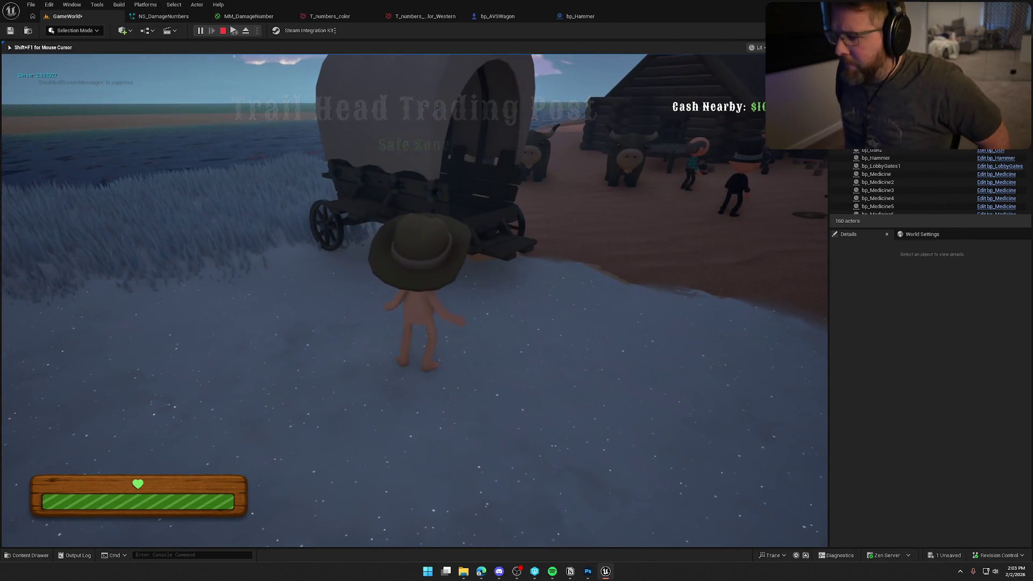
{"action": "left_click", "coordinate": [414, 300]}
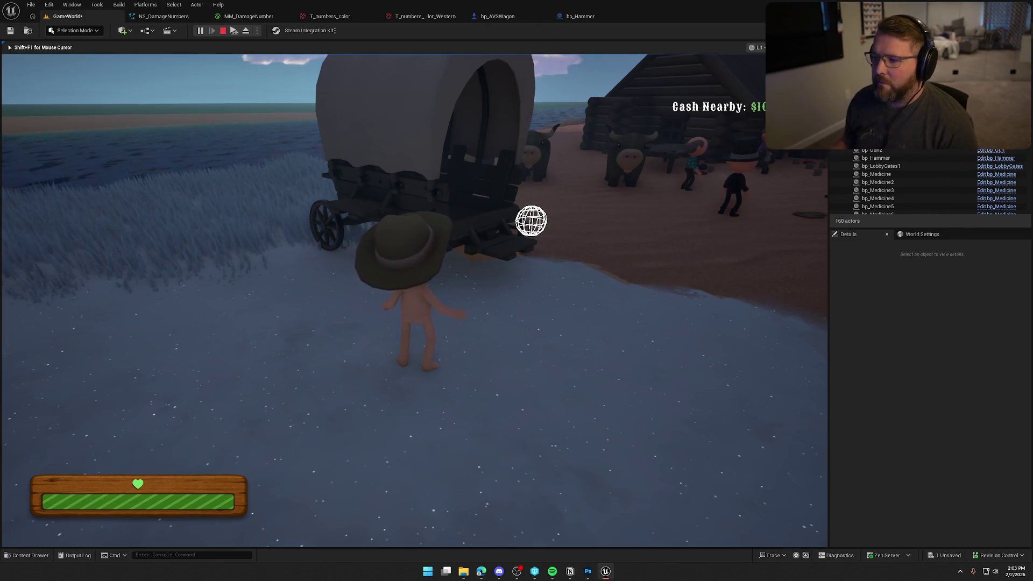
{"action": "key", "text": "d"}
{"action": "key", "text": "a"}
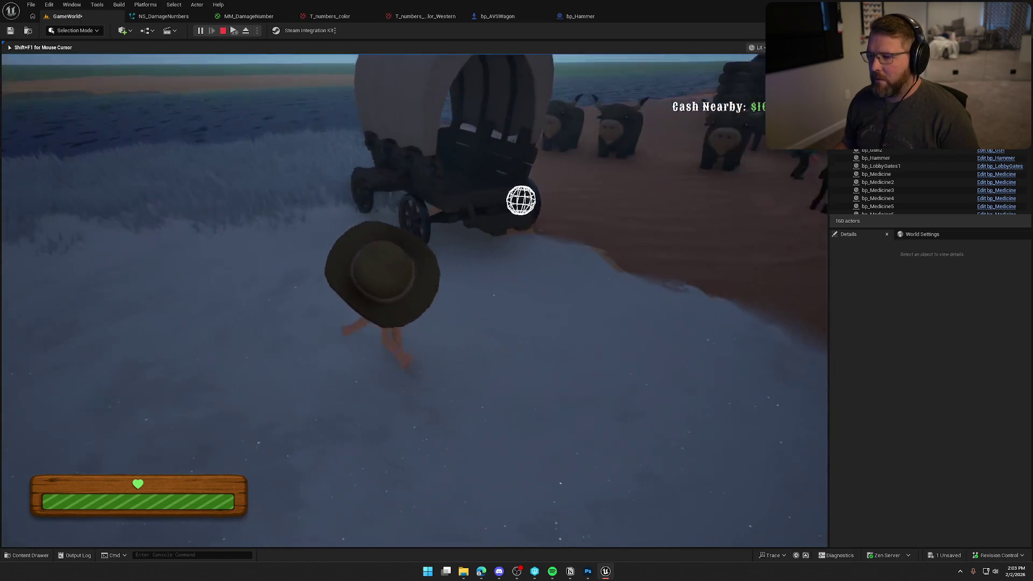
{"action": "mouse_move", "coordinate": [516, 291]}
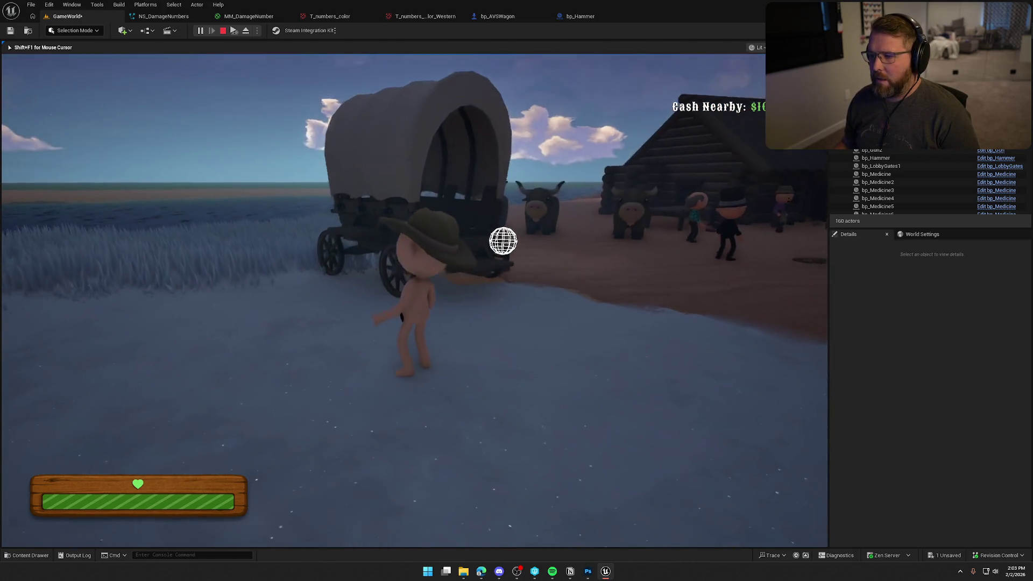
{"action": "key", "text": "Escape"}
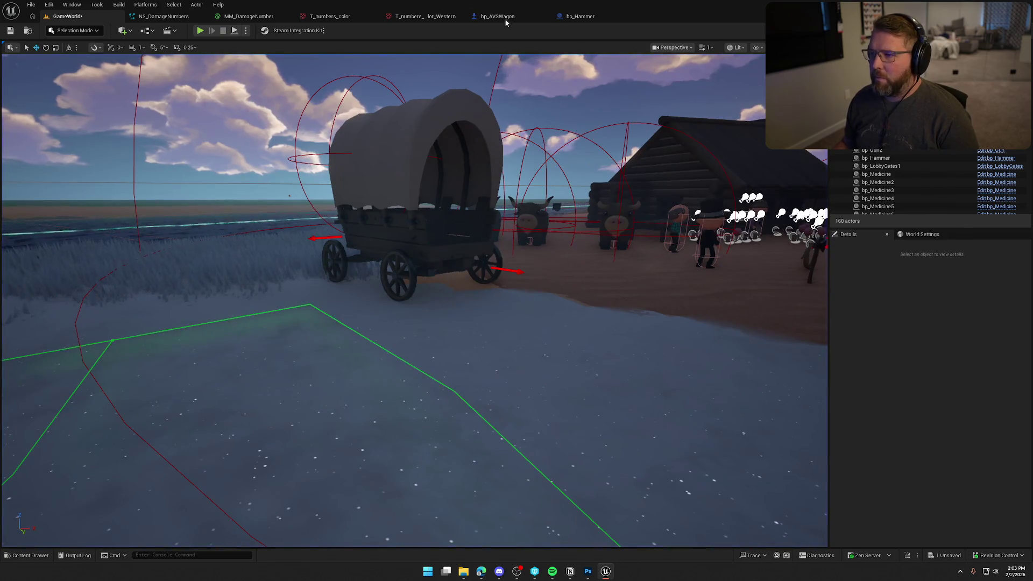
In the EventGraph, connect a Roof getter to Update Component Damage's Component input
{"action": "left_click", "coordinate": [503, 17]}
{"action": "left_click", "coordinate": [432, 46]}
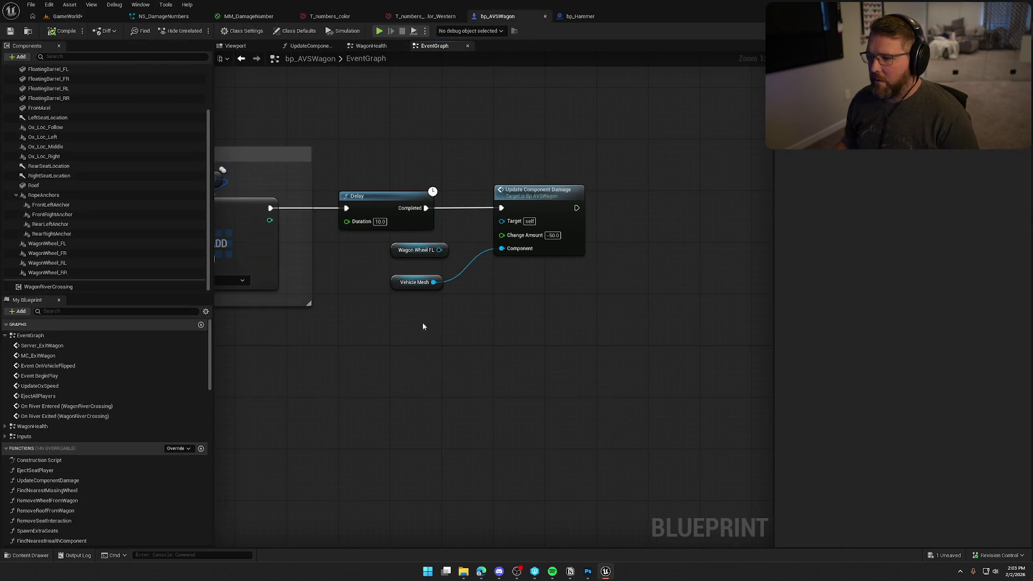
{"action": "mouse_move", "coordinate": [33, 185]}
{"action": "left_mouse_down"}
{"action": "mouse_move", "coordinate": [288, 285]}
{"action": "mouse_move", "coordinate": [409, 304]}
{"action": "mouse_move", "coordinate": [477, 286]}
{"action": "mouse_move", "coordinate": [432, 305]}
{"action": "left_mouse_up"}
{"action": "left_click_drag", "start_coordinate": [481, 262], "coordinate": [501, 248]}
Playtest again to see the damage marker appear above the wagon's roof
{"action": "left_click", "coordinate": [67, 17]}
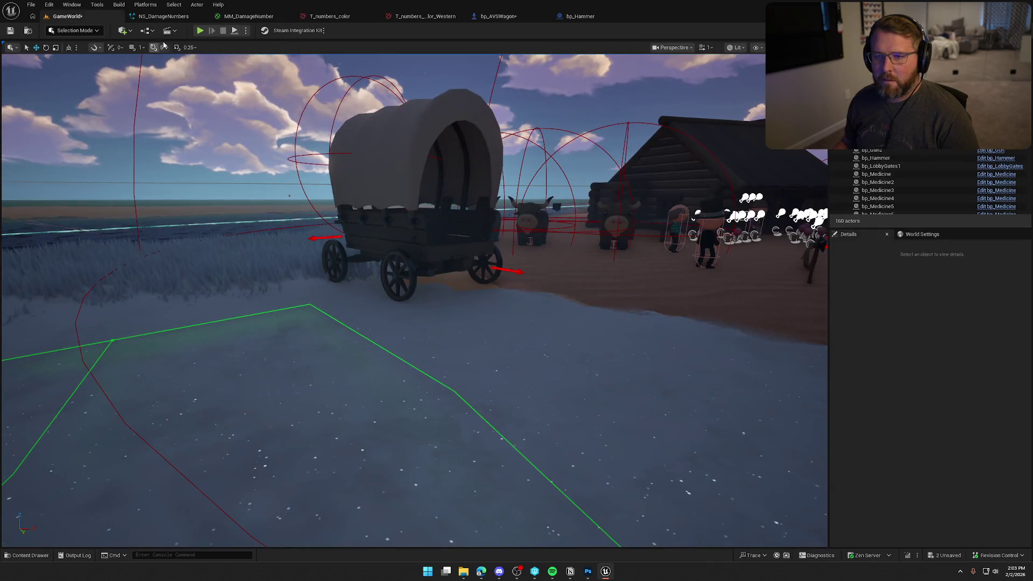
{"action": "key", "text": "alt+p"}
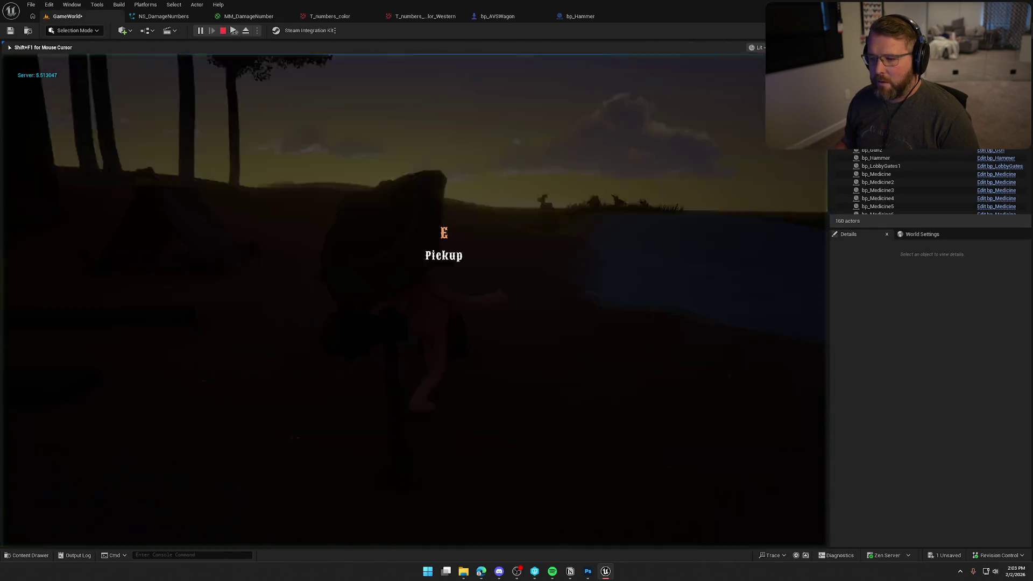
{"action": "key", "text": "s"}
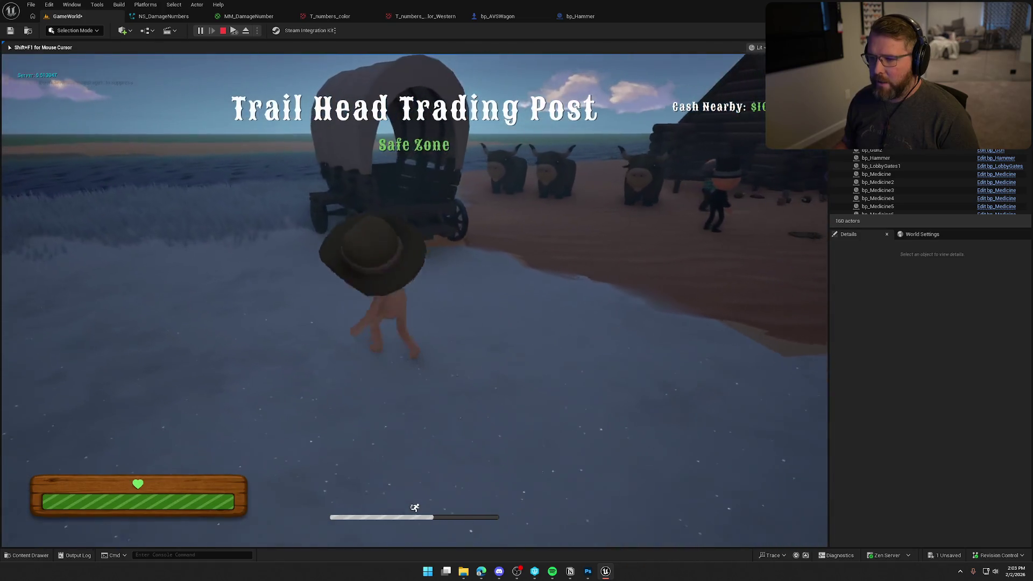
{"action": "key", "text": "w"}
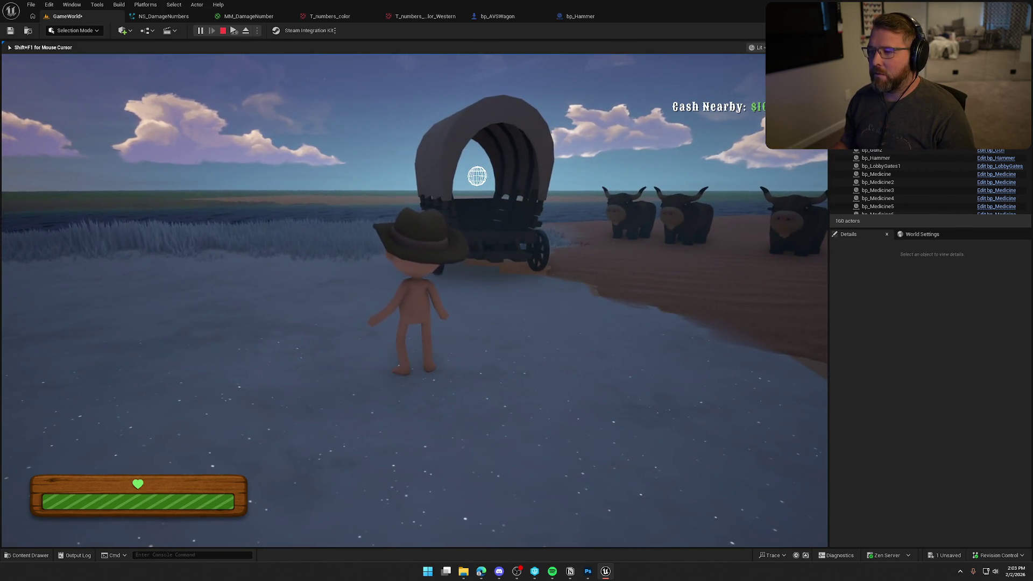
{"action": "key", "text": "shift+F1"}
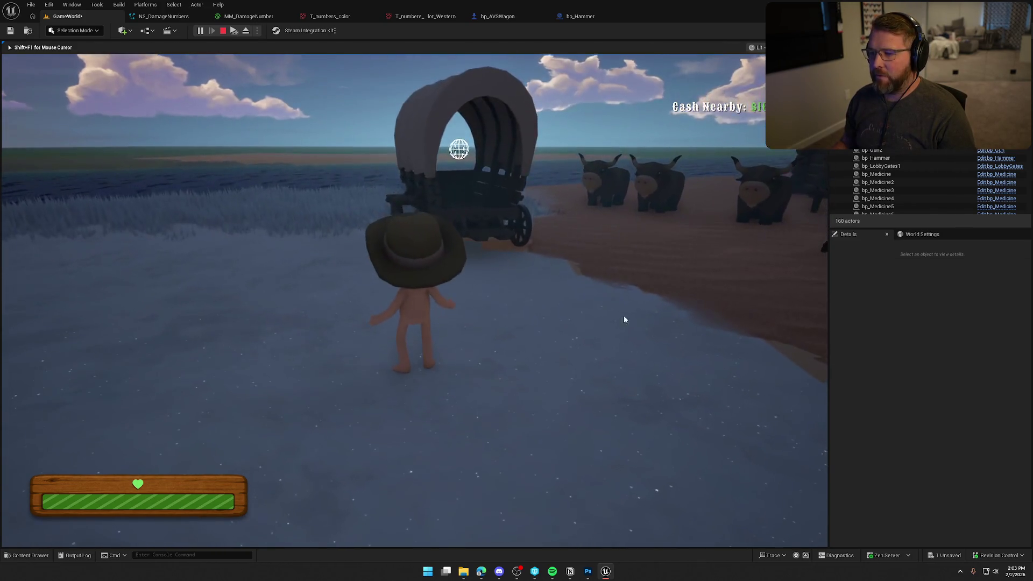
{"action": "key", "text": "Escape"}
Go back to bp_AVSWagon's WagonHealth graph
{"action": "key", "text": "ctrl+space"}
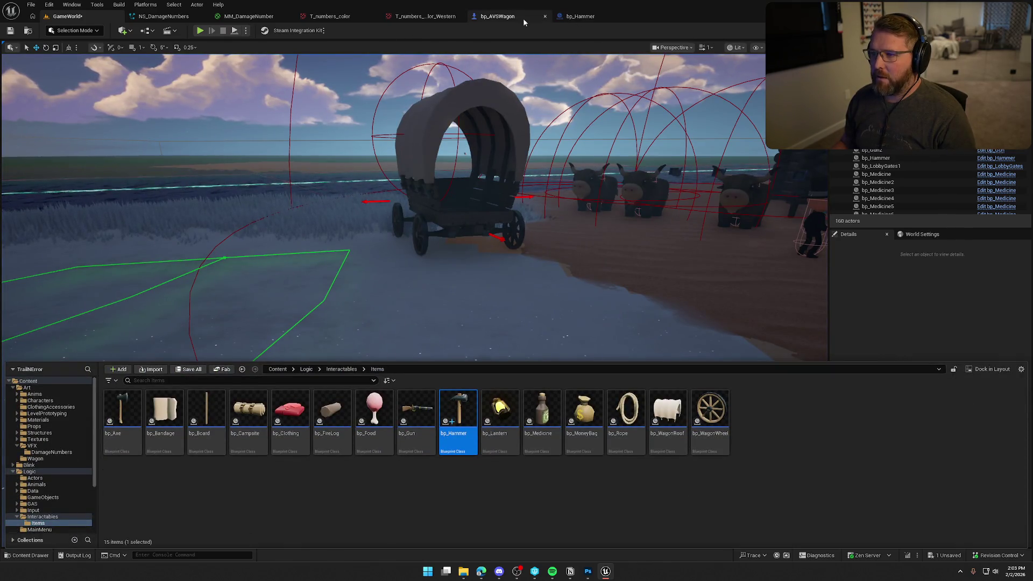
{"action": "left_click", "coordinate": [525, 20]}
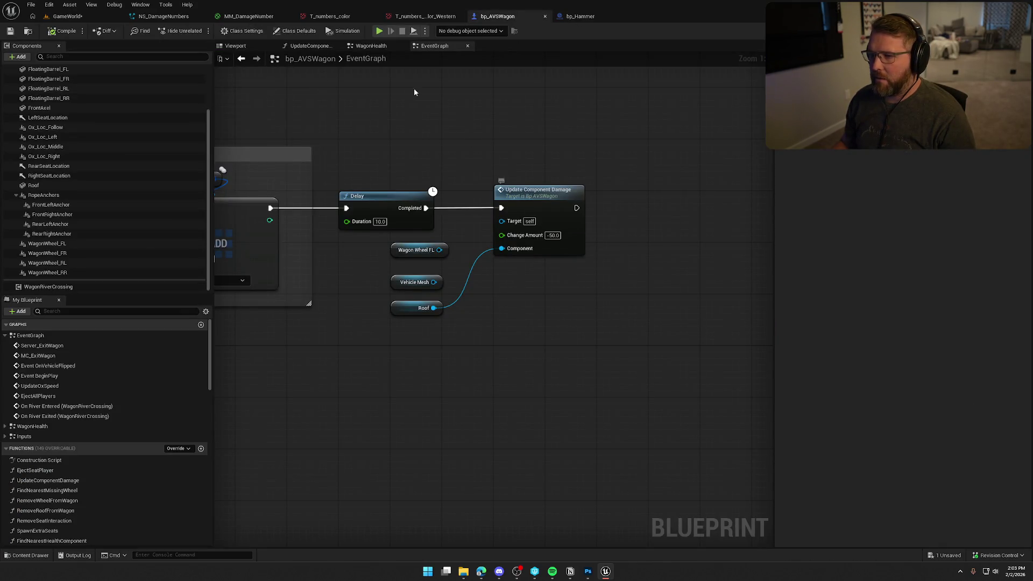
{"action": "left_click", "coordinate": [370, 45]}
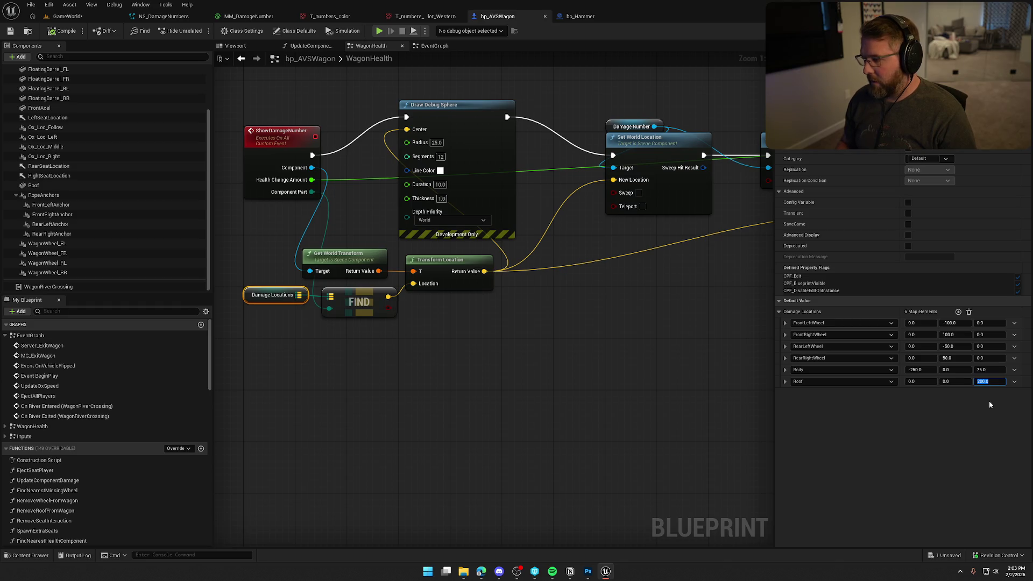
Commit the Roof offset at (0, 0, 425) and run a quick play test in GameWorld
{"action": "left_click", "coordinate": [484, 386]}
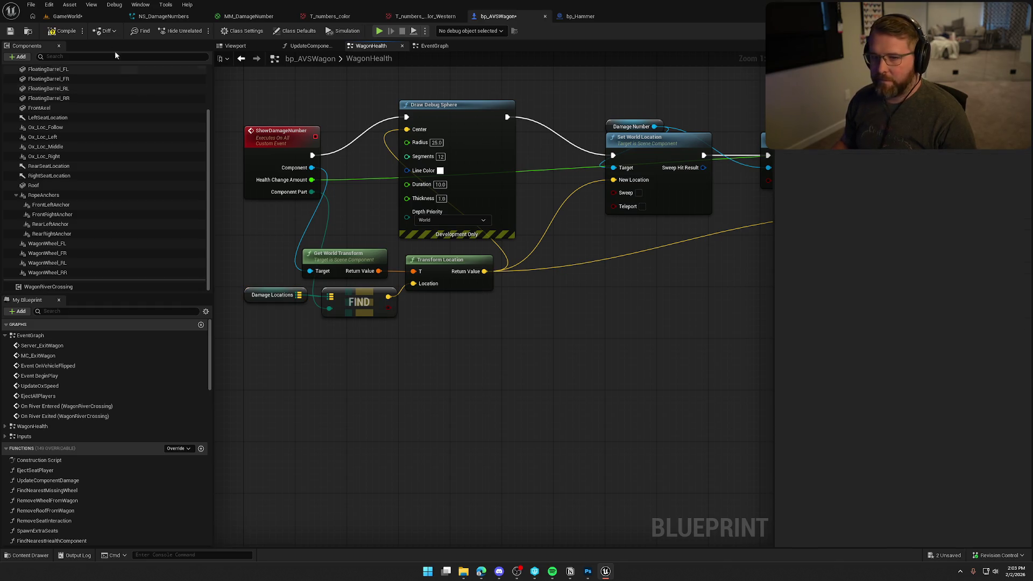
{"action": "left_click", "coordinate": [67, 17]}
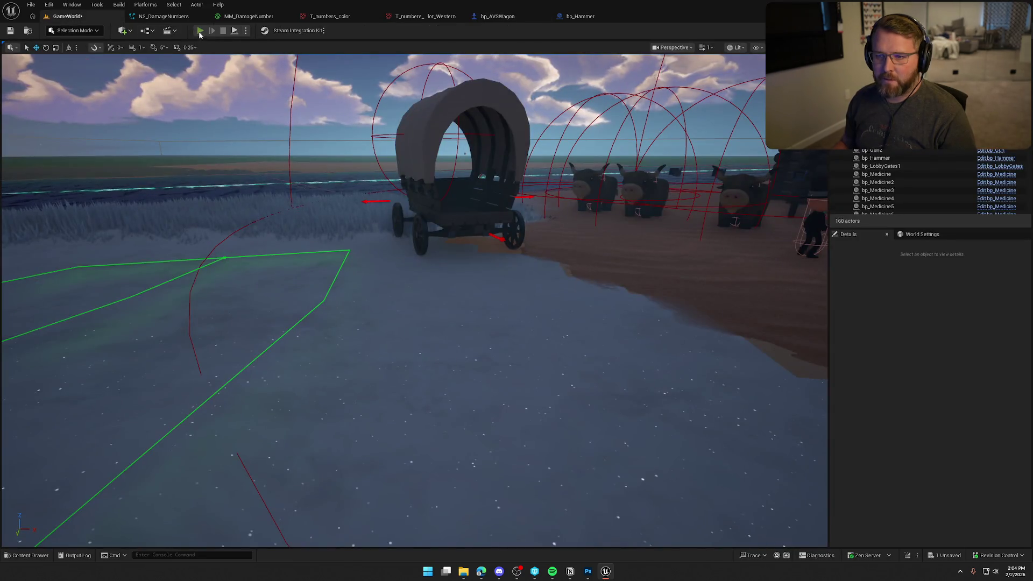
{"action": "left_click", "coordinate": [199, 32]}
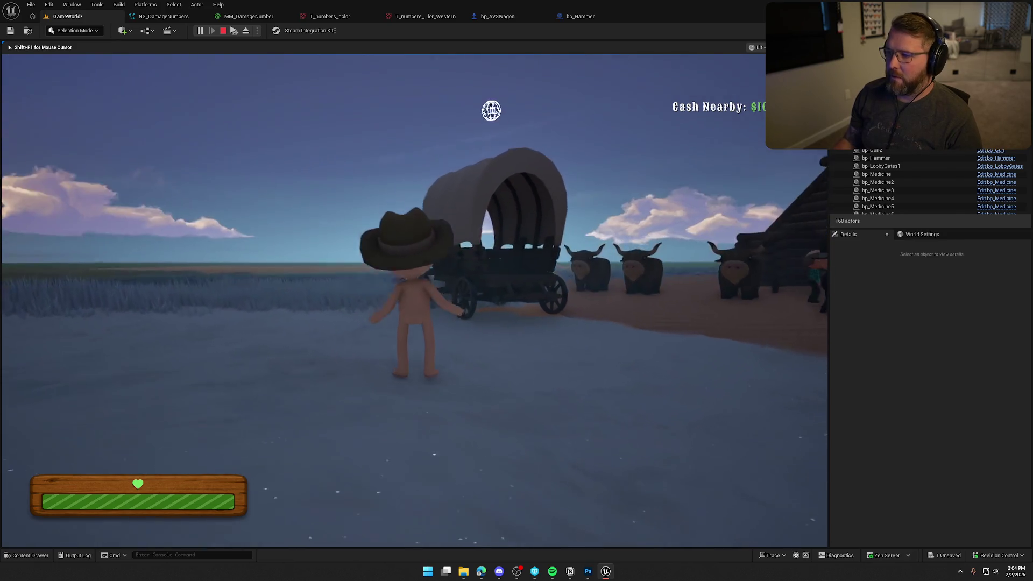
{"action": "key", "text": "Escape"}
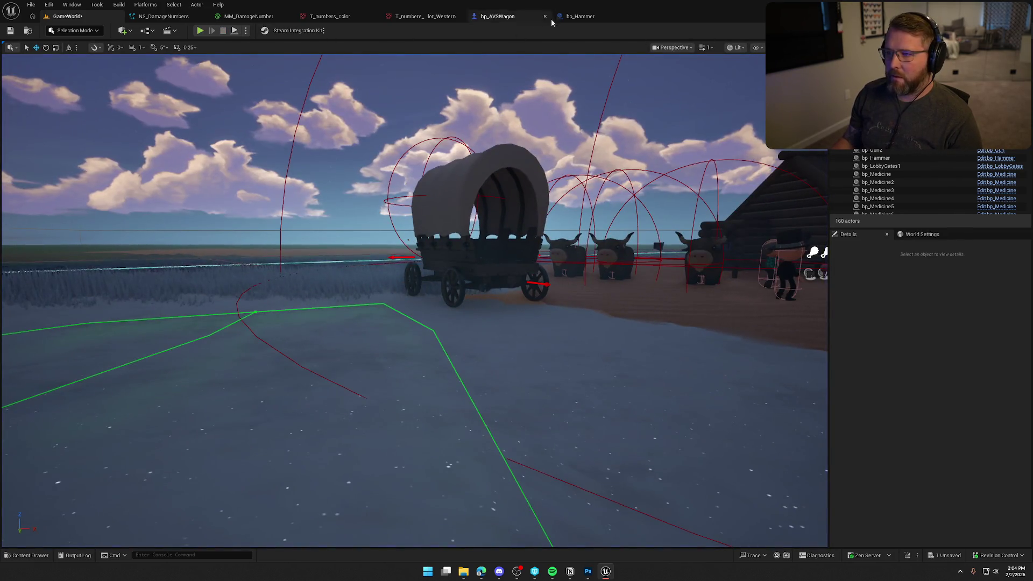
Back in bp_AVSWagon, review the Damage Locations offsets, then walk toward the wagon in a play test
{"action": "left_click", "coordinate": [494, 17]}
{"action": "left_click", "coordinate": [288, 303]}
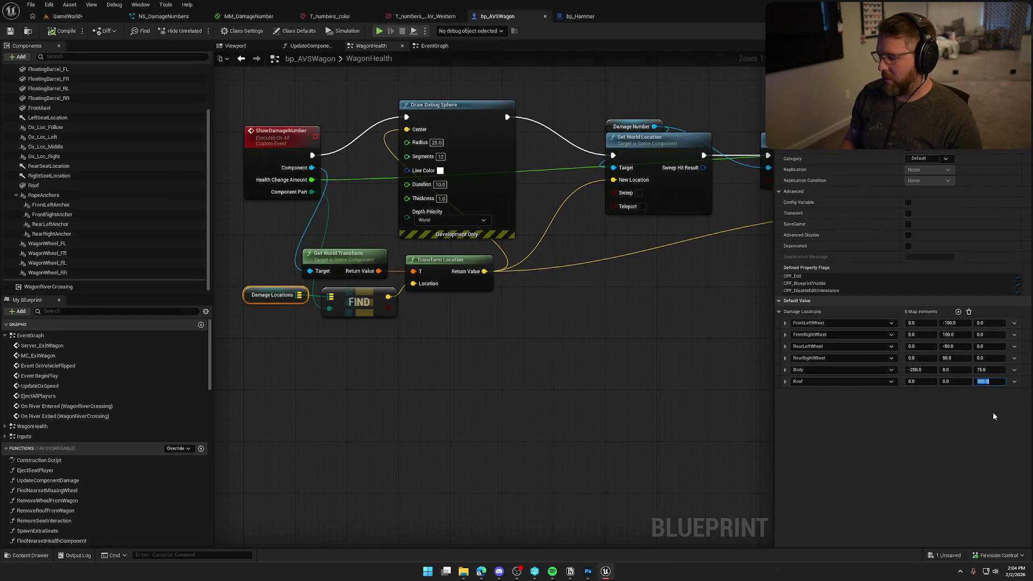
{"action": "left_click", "coordinate": [68, 17]}
{"action": "left_click", "coordinate": [200, 31]}
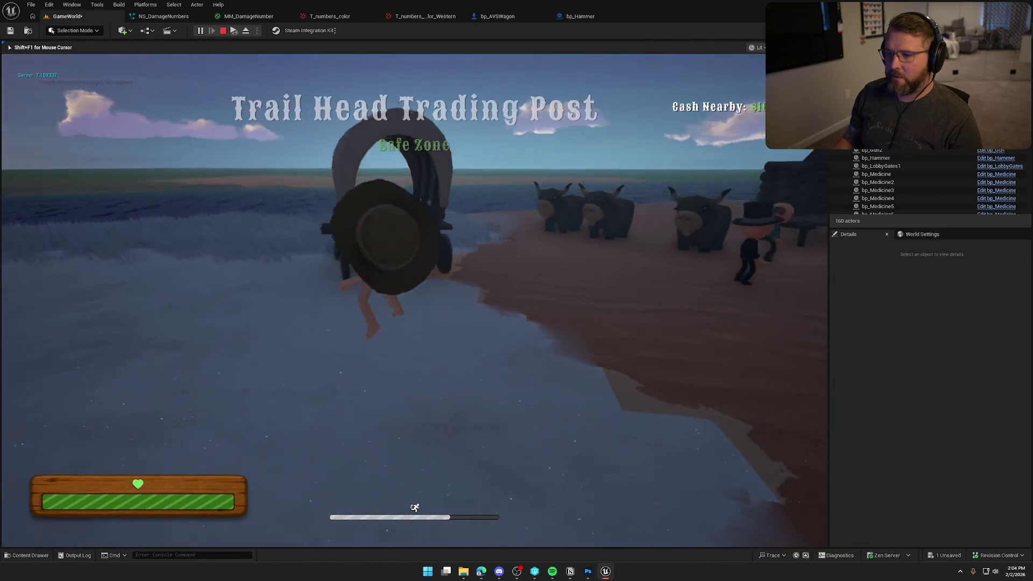
{"action": "key", "text": "w"}
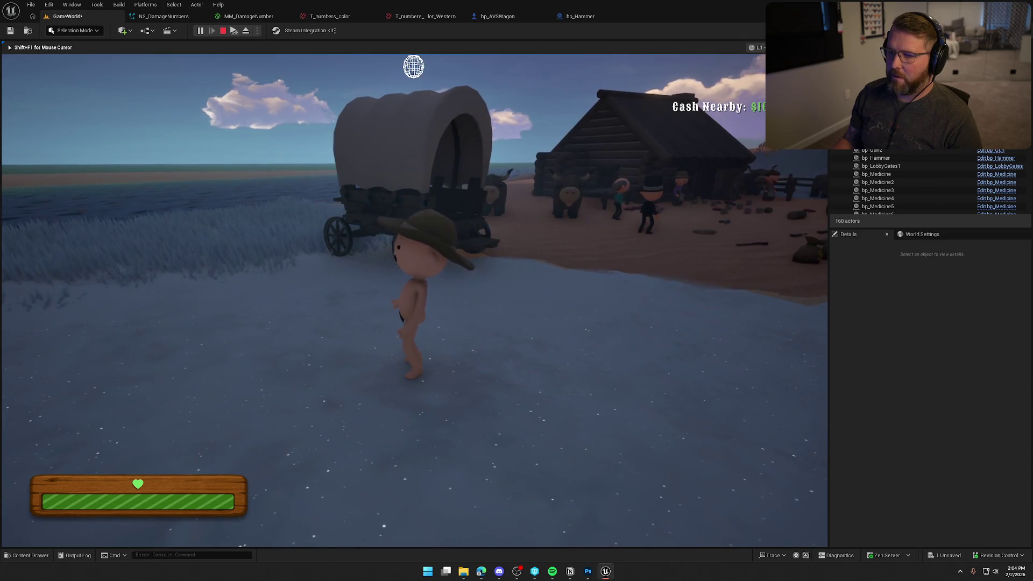
{"action": "key", "text": "Escape"}
Play again, moving around the wagon to see the 50 damage number above it
{"action": "key", "text": "alt+p"}
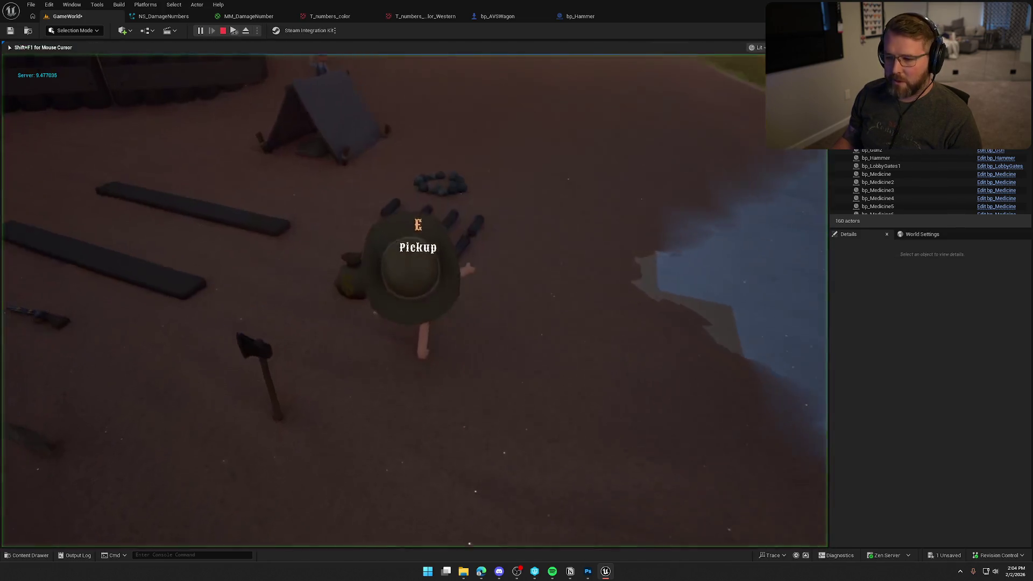
{"action": "key", "text": "e"}
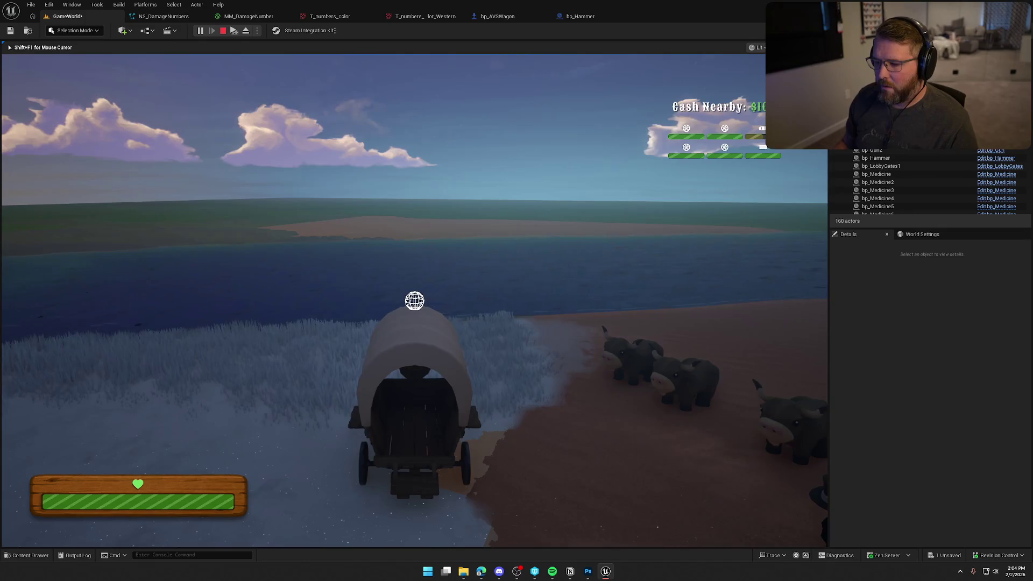
{"action": "key", "text": "Escape"}
{"action": "left_click", "coordinate": [513, 18]}
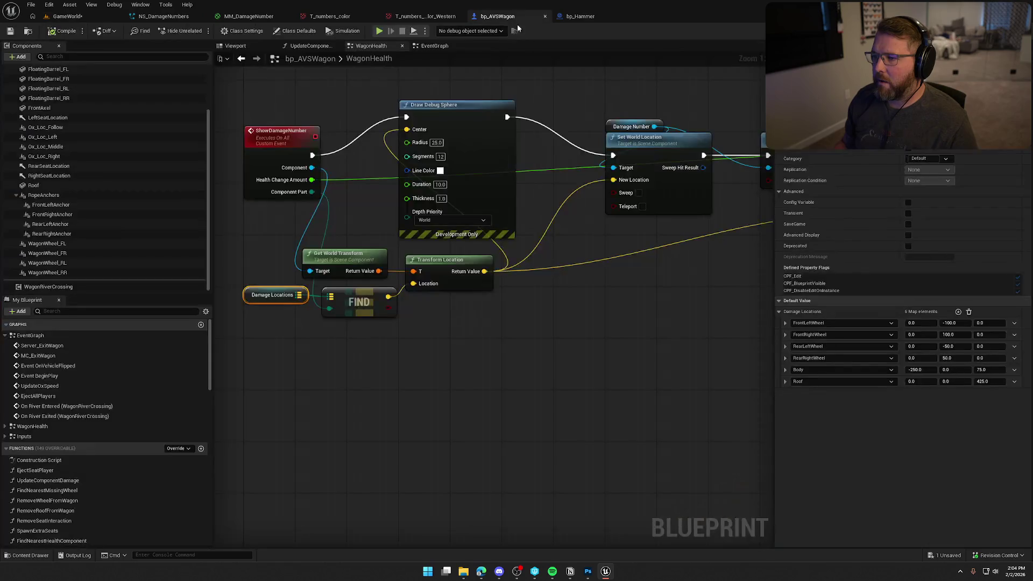
Wire Vehicle Mesh into Update Component Damage's Component pin and save bp_AVSWagon
{"action": "left_click_drag", "start_coordinate": [651, 302], "coordinate": [625, 326]}
{"action": "left_click", "coordinate": [432, 47]}
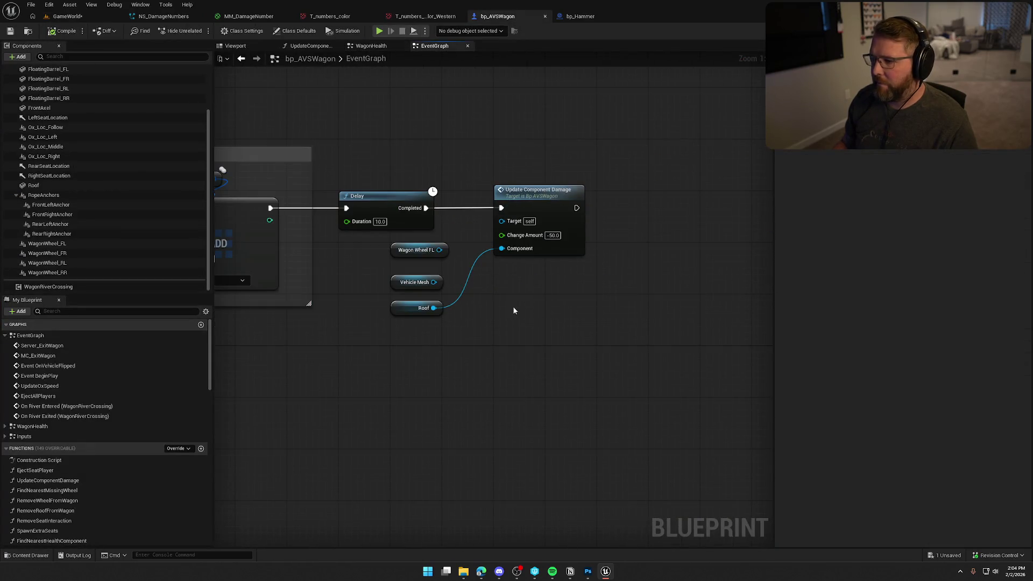
{"action": "left_click_drag", "start_coordinate": [433, 282], "coordinate": [501, 248]}
{"action": "key", "text": "ctrl+s"}
Play the GameWorld level and walk past the wagon to see the red 50 on its rear
{"action": "left_click", "coordinate": [67, 16]}
{"action": "left_click", "coordinate": [200, 31]}
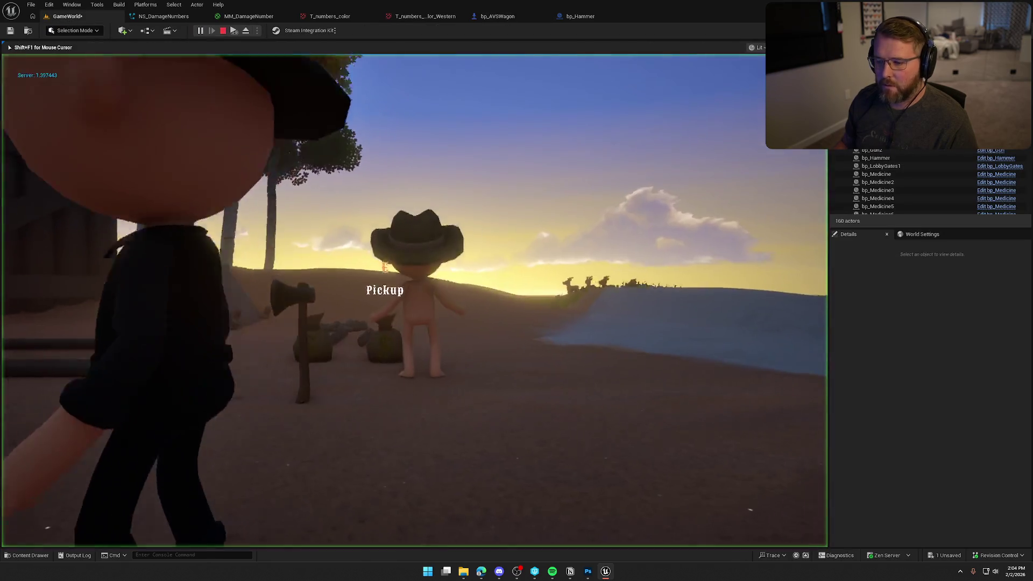
{"action": "key", "text": "w"}
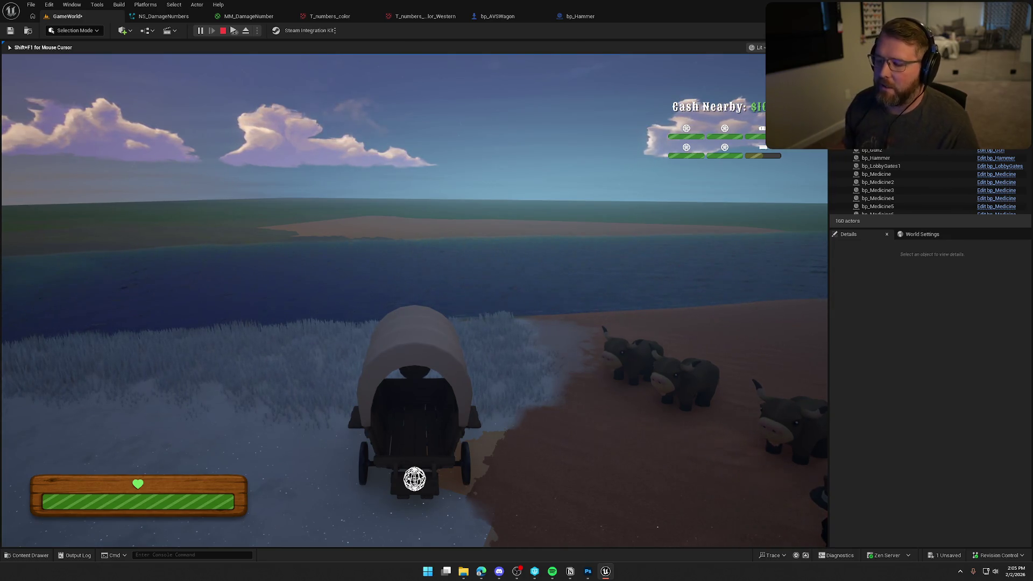
{"action": "key", "text": "Escape"}
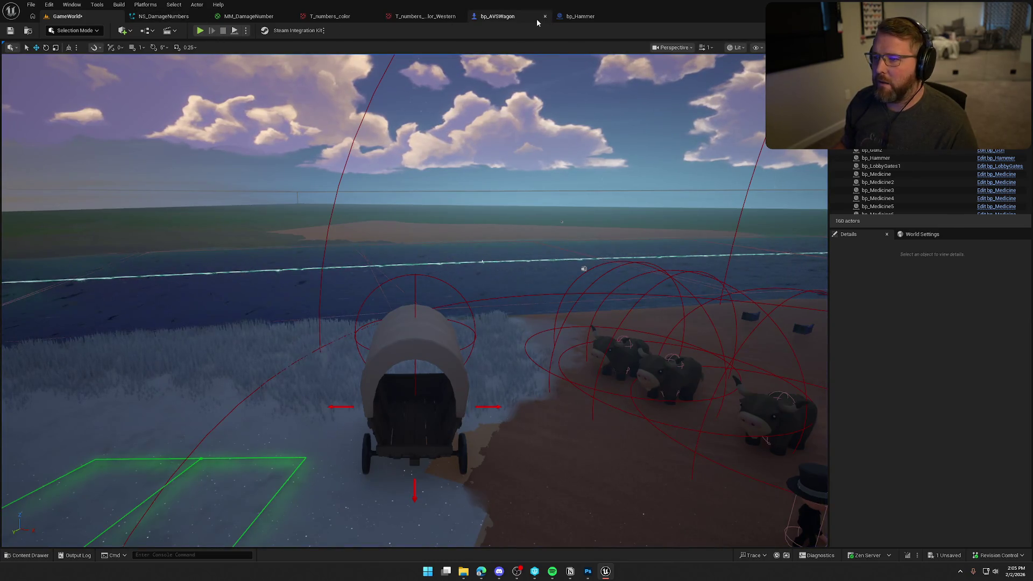
Add Wagon Wheel FR, RL and RR getters to the EventGraph and wire FR into the damage call
{"action": "left_click", "coordinate": [520, 17]}
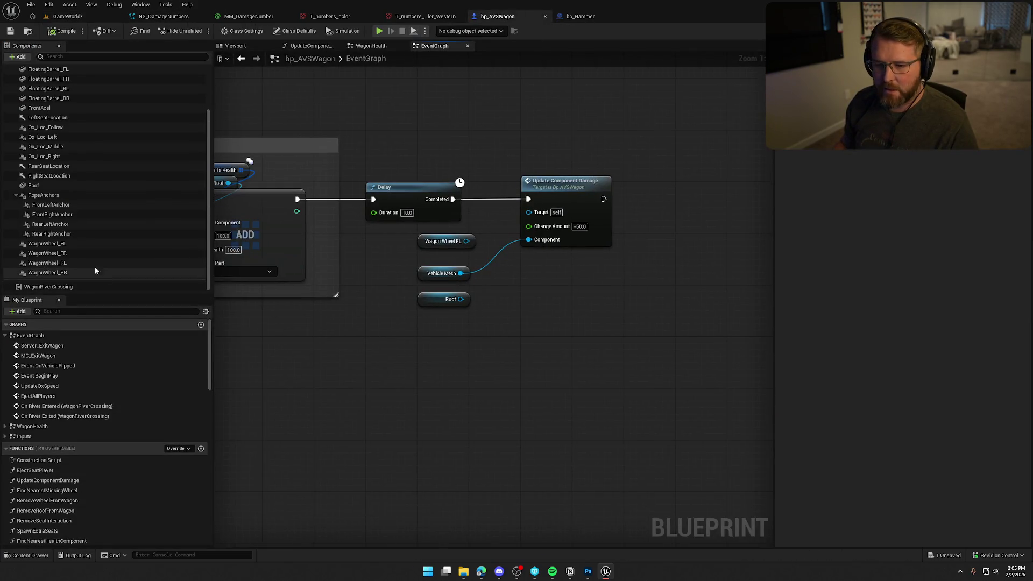
{"action": "mouse_move", "coordinate": [62, 255]}
{"action": "left_mouse_down"}
{"action": "mouse_move", "coordinate": [426, 259]}
{"action": "mouse_move", "coordinate": [418, 285]}
{"action": "left_mouse_up"}
{"action": "mouse_move", "coordinate": [474, 308]}
{"action": "left_mouse_down"}
{"action": "mouse_move", "coordinate": [415, 265]}
{"action": "mouse_move", "coordinate": [415, 282]}
{"action": "mouse_move", "coordinate": [489, 341]}
{"action": "mouse_move", "coordinate": [506, 377]}
{"action": "left_mouse_up"}
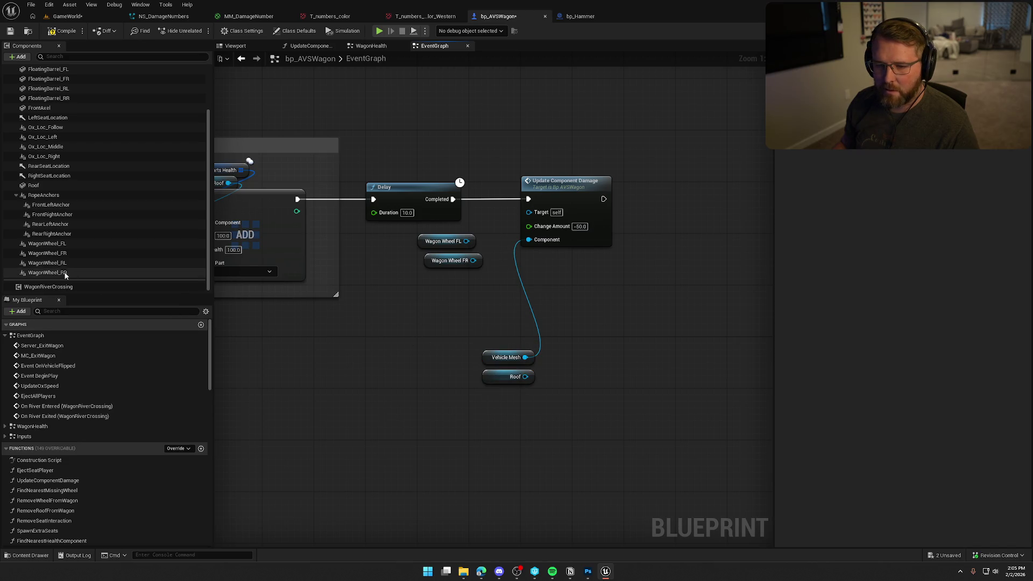
{"action": "left_click_drag", "start_coordinate": [438, 265], "coordinate": [432, 265]}
{"action": "left_click", "coordinate": [424, 316]}
{"action": "left_click_drag", "start_coordinate": [77, 263], "coordinate": [414, 283]}
{"action": "left_click_drag", "start_coordinate": [47, 273], "coordinate": [414, 303]}
{"action": "left_click", "coordinate": [472, 317]}
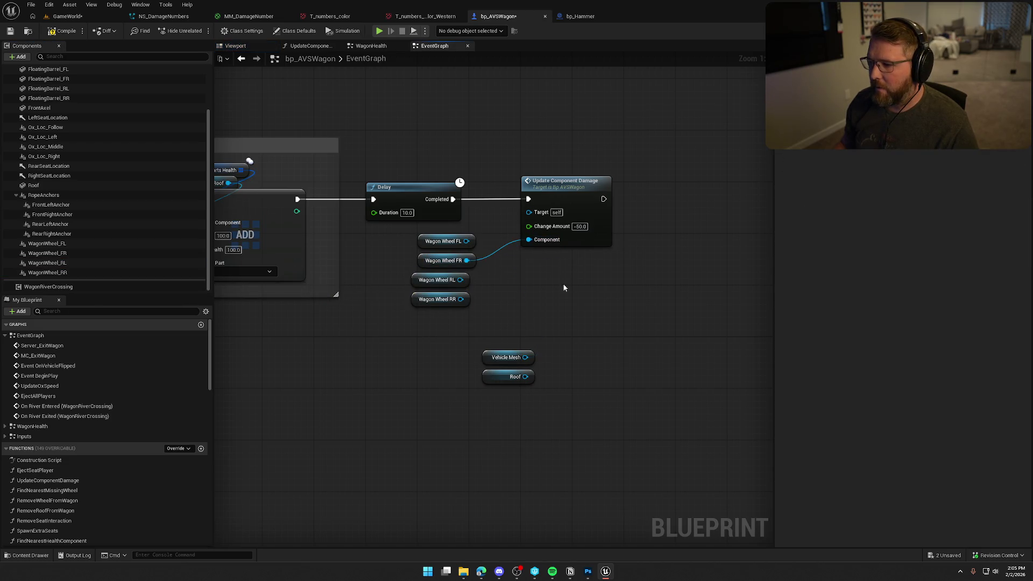
Play GameWorld, run over to the wagon to check the wheel damage number, then return to the blueprint
{"action": "left_click", "coordinate": [70, 16]}
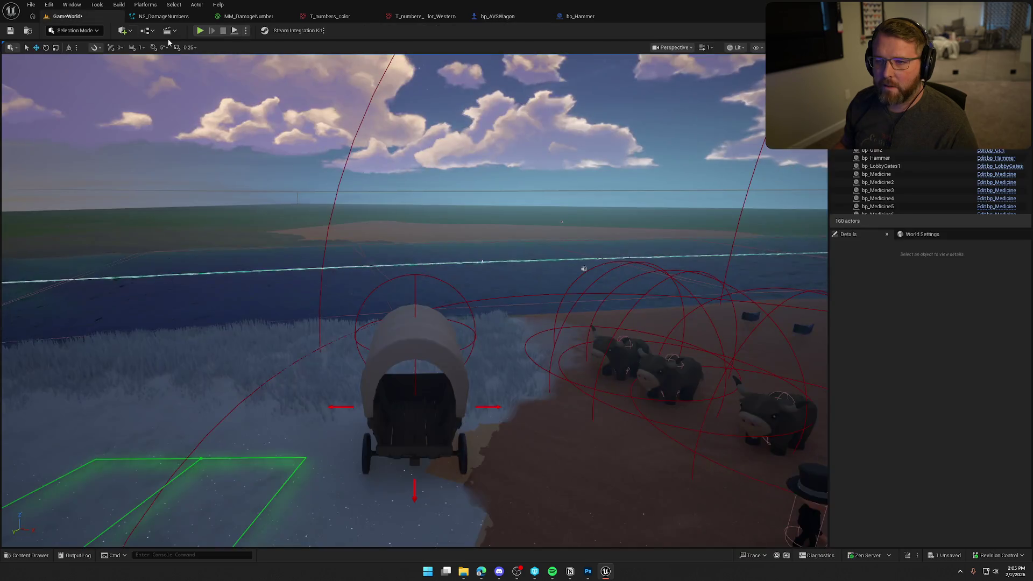
{"action": "left_click", "coordinate": [199, 31]}
{"action": "key", "text": "w"}
{"action": "key", "text": "shift"}
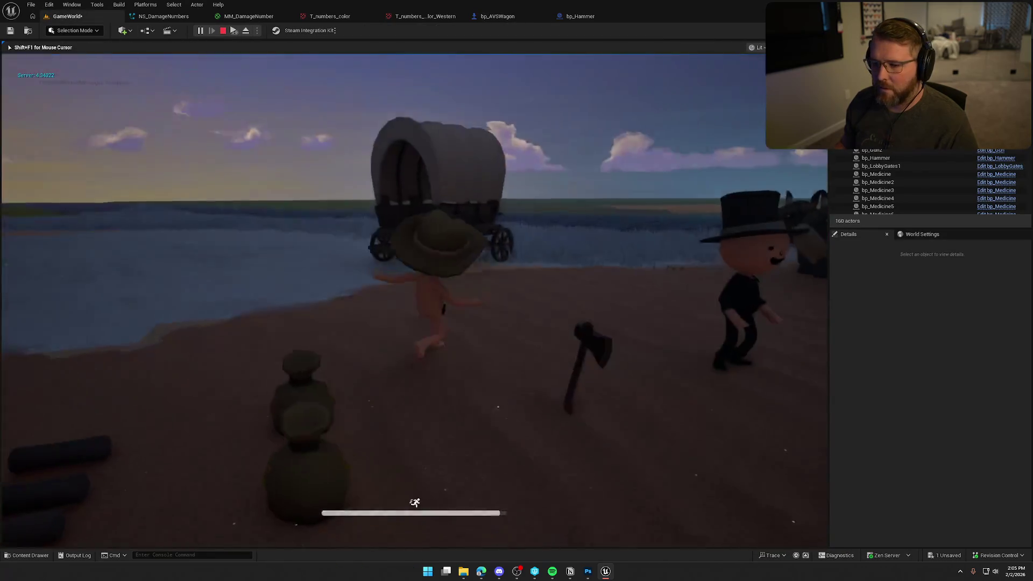
{"action": "key", "text": "w"}
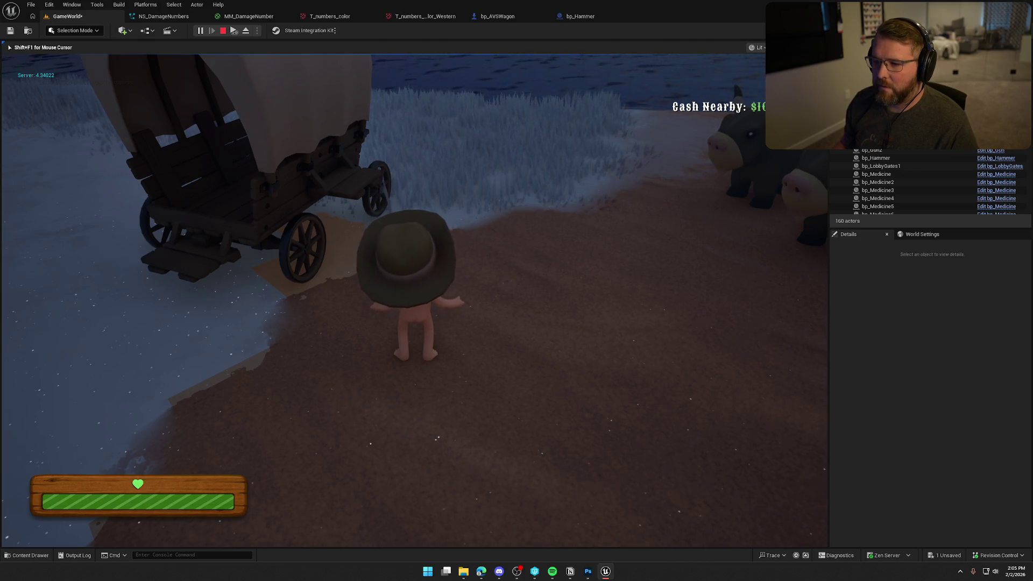
{"action": "key", "text": "w"}
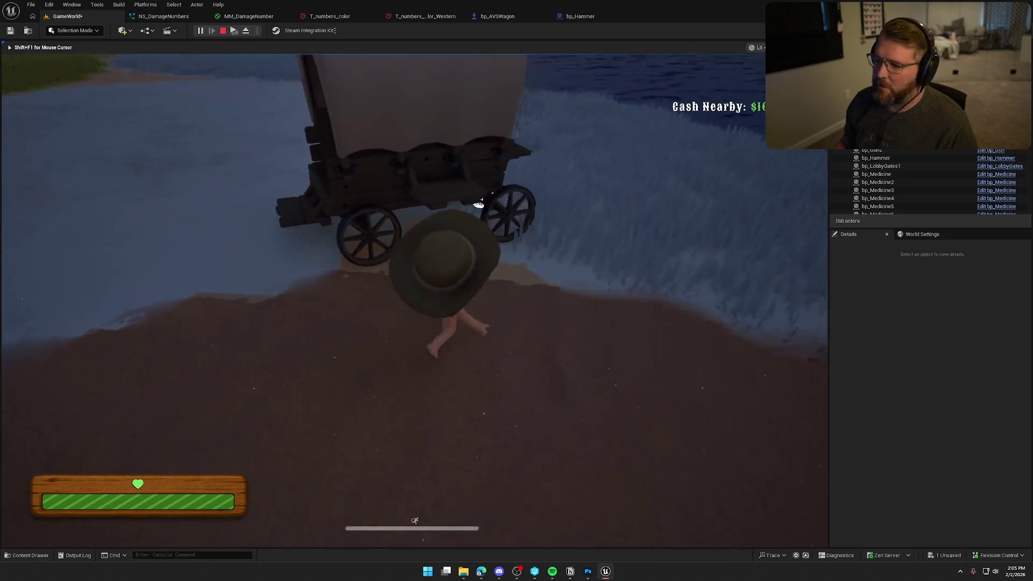
{"action": "key", "text": "w"}
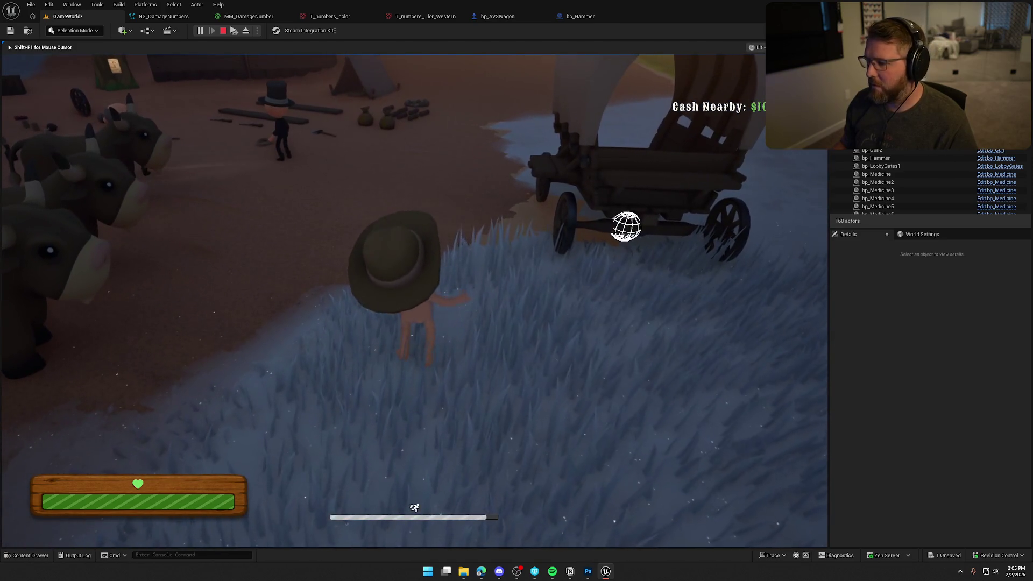
{"action": "key", "text": "Escape"}
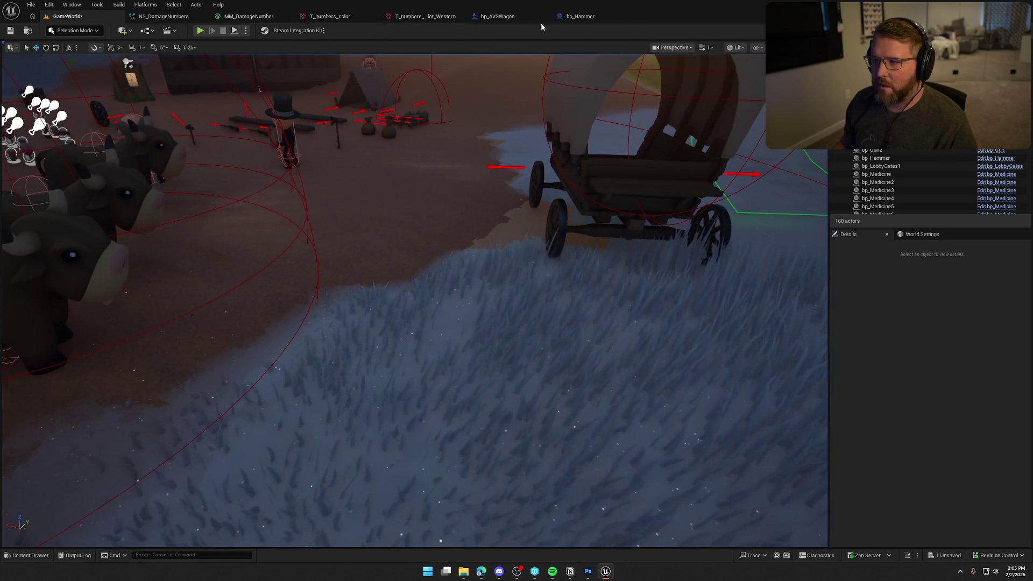
{"action": "left_click", "coordinate": [505, 17]}
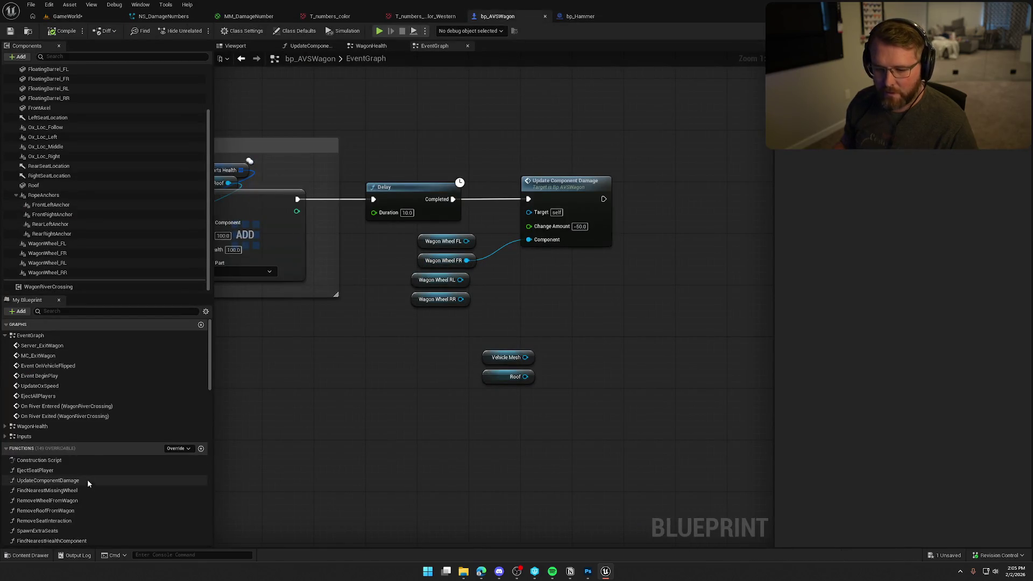
Set FrontRightWheel's Y offset in Damage Locations to -100
{"action": "scroll", "coordinate": [85, 487], "scroll_direction": "down", "scroll_amount": 10}
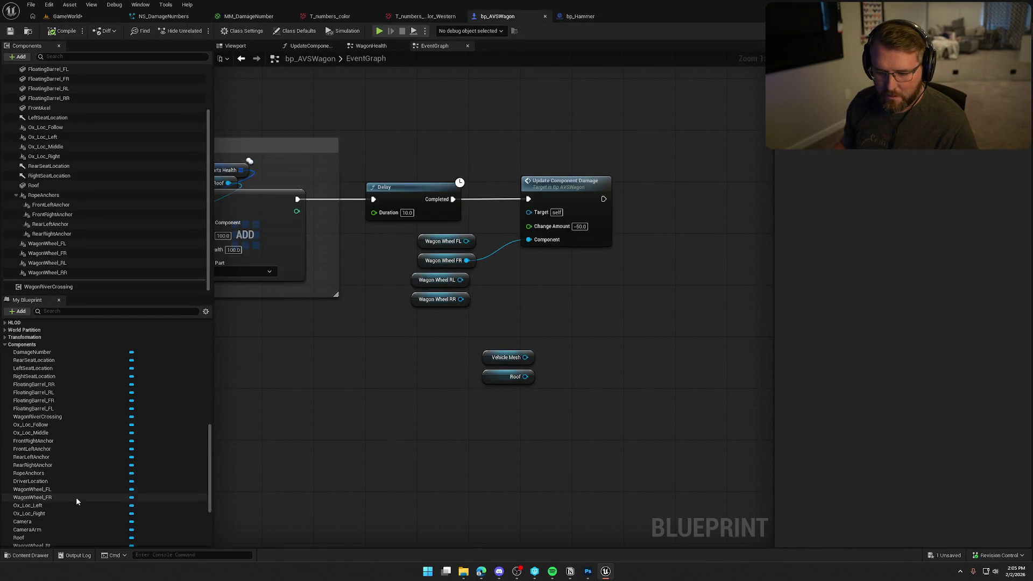
{"action": "scroll", "coordinate": [67, 505], "scroll_direction": "down", "scroll_amount": 5}
{"action": "left_click", "coordinate": [54, 501]}
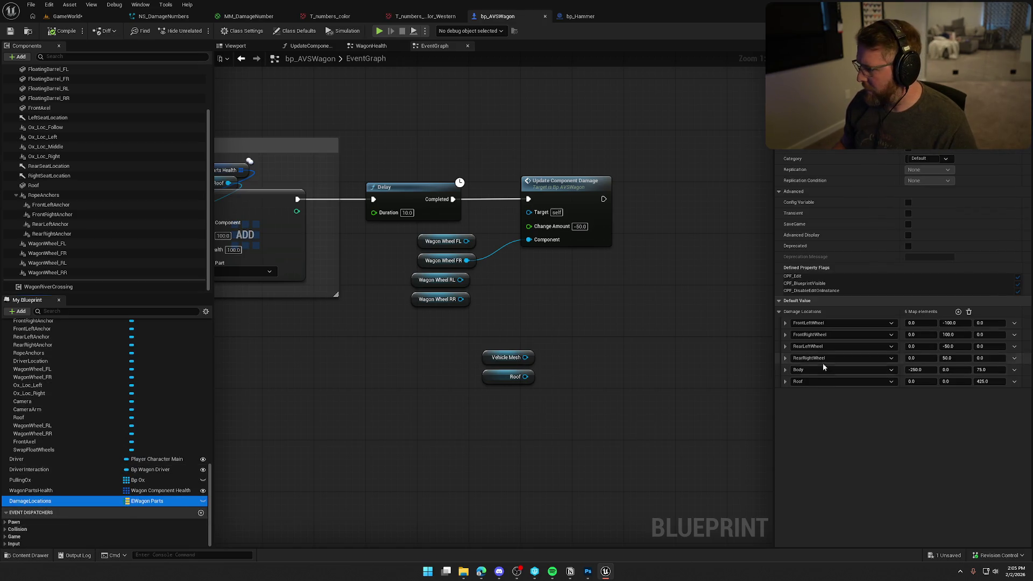
{"action": "left_click", "coordinate": [948, 334]}
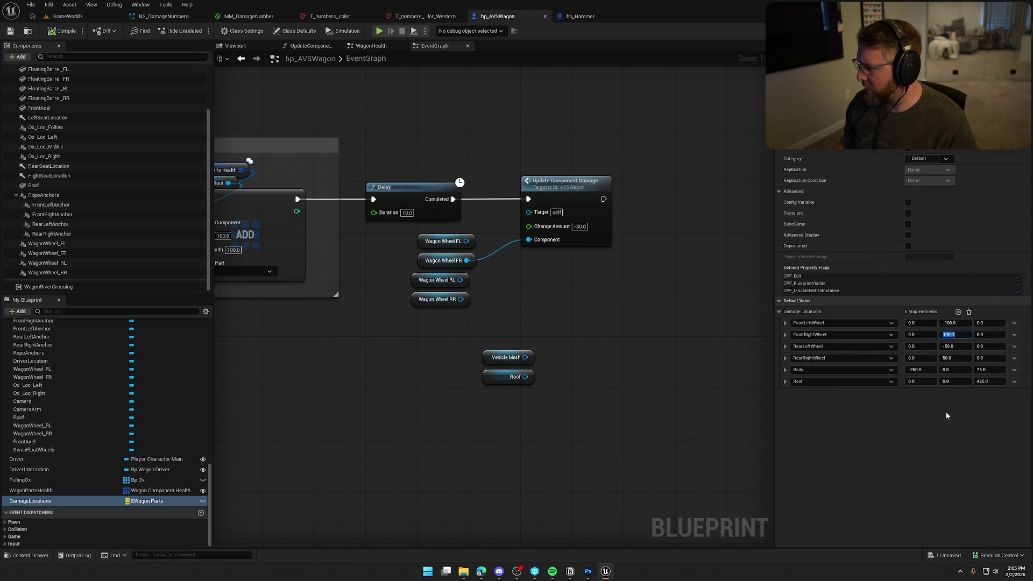
{"action": "type", "text": "-100"}
{"action": "key", "text": "Return"}
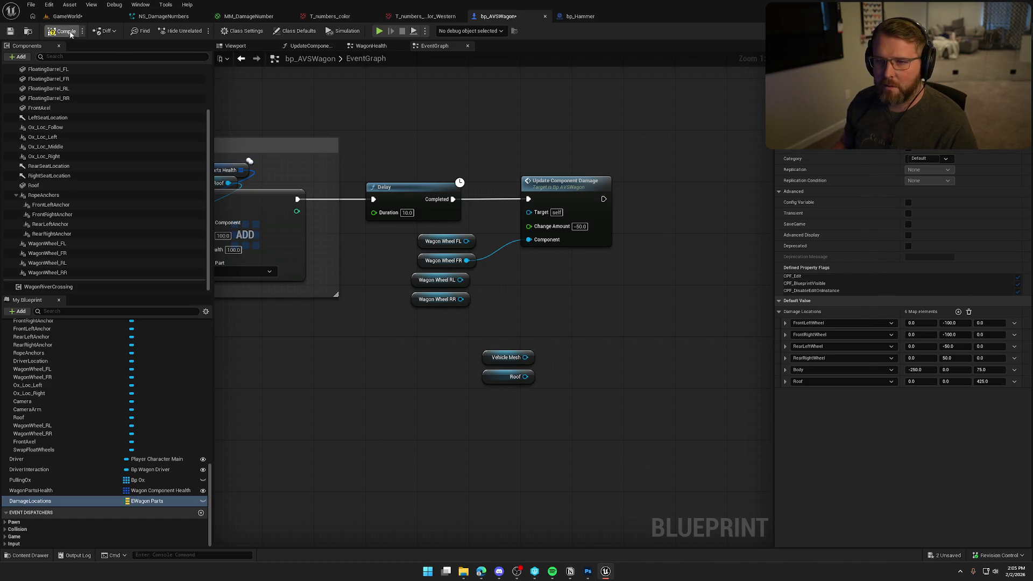
Playtest to confirm the red 50 damage number shows beside the wagon
{"action": "key", "text": "alt+p"}
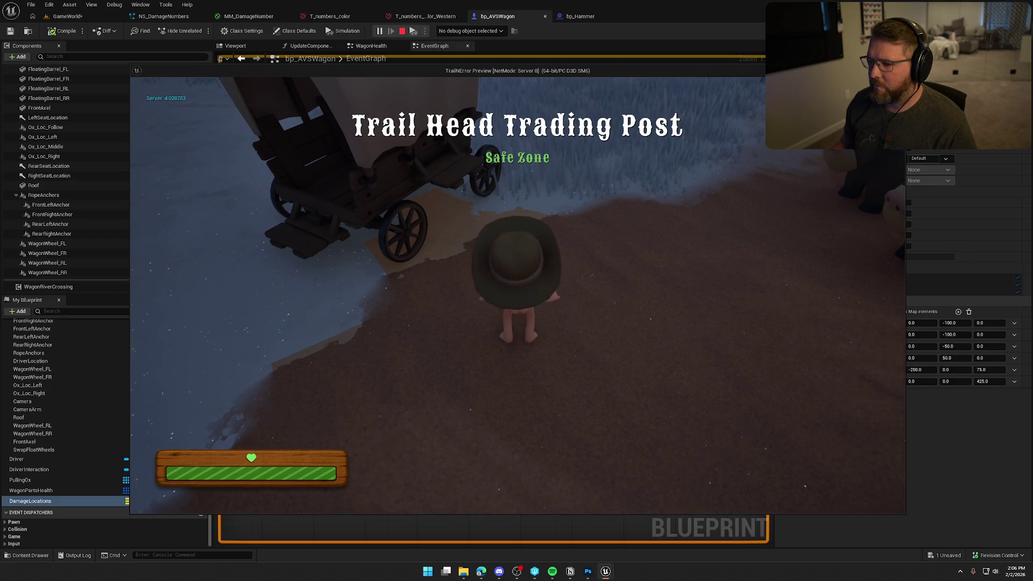
{"action": "key", "text": "d"}
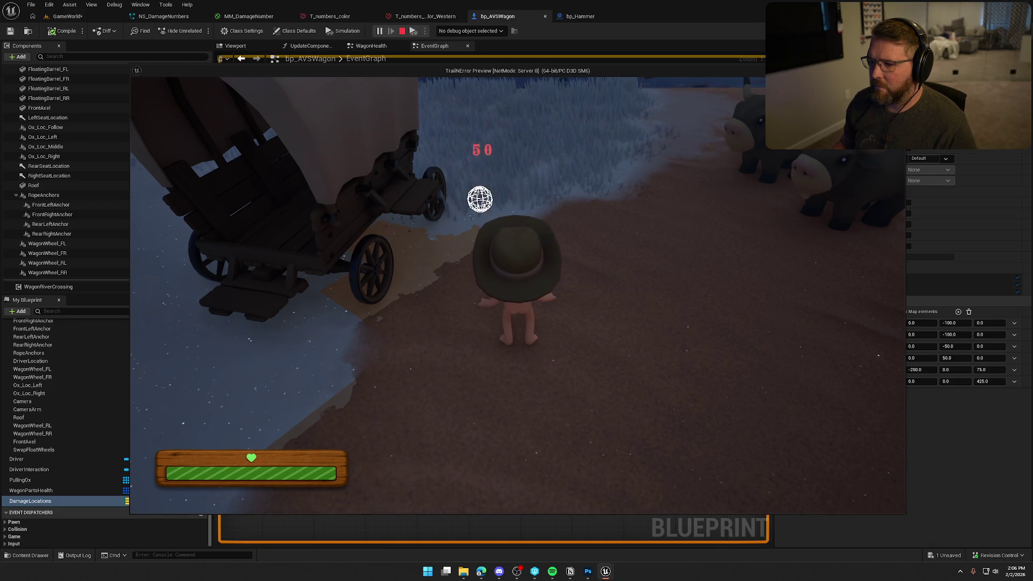
{"action": "key", "text": "Escape"}
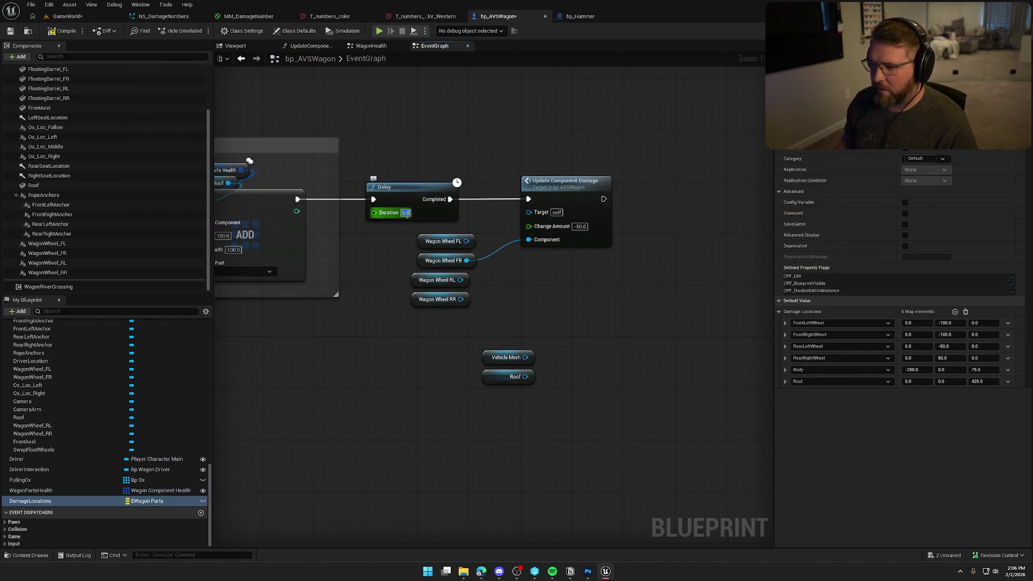
After a quick play test, rewire the Component input to Wagon Wheel RL and compile/save
{"action": "left_click", "coordinate": [379, 32]}
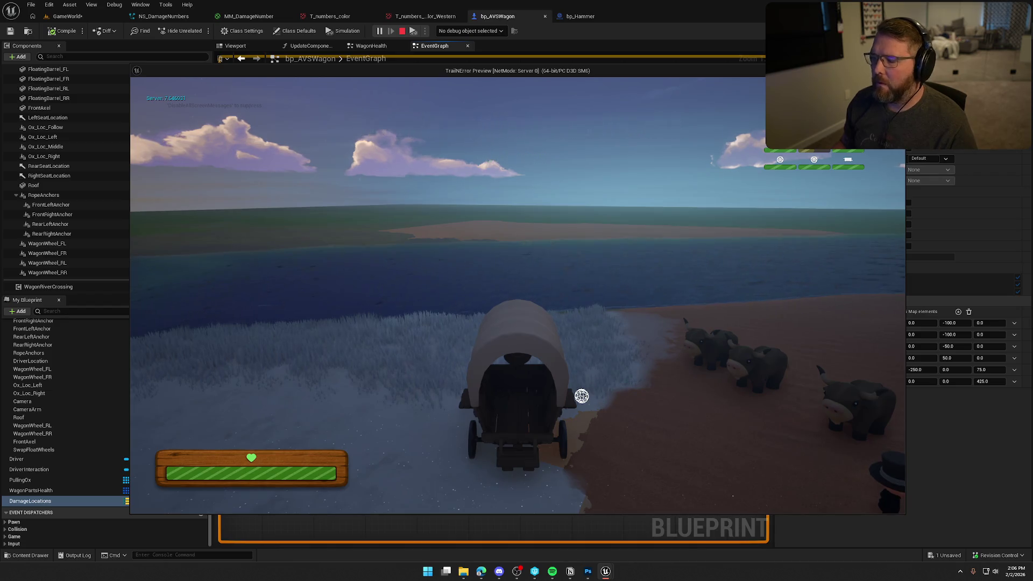
{"action": "key", "text": "Escape"}
{"action": "left_click_drag", "start_coordinate": [461, 280], "coordinate": [529, 239]}
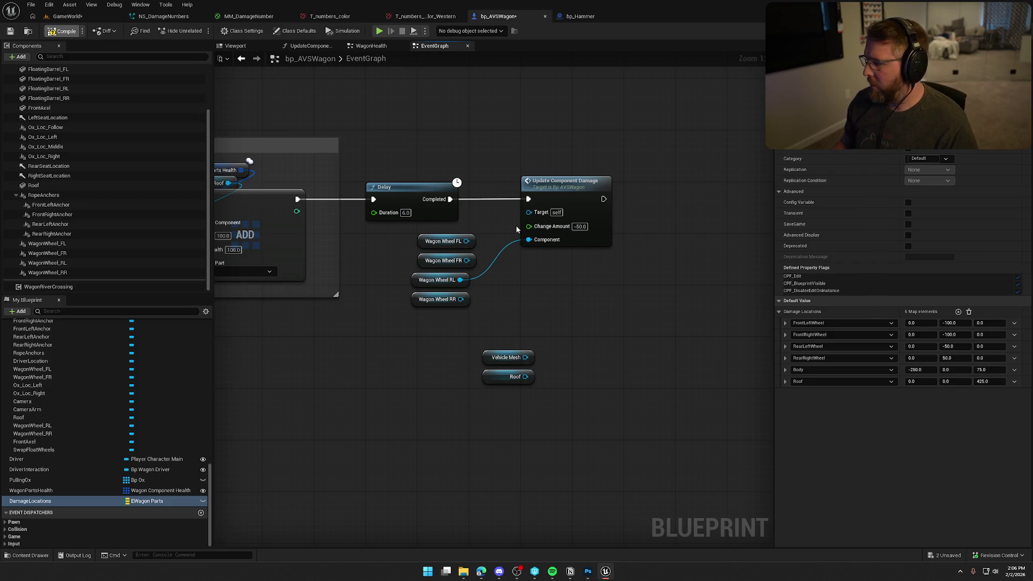
{"action": "key", "text": "ctrl+s"}
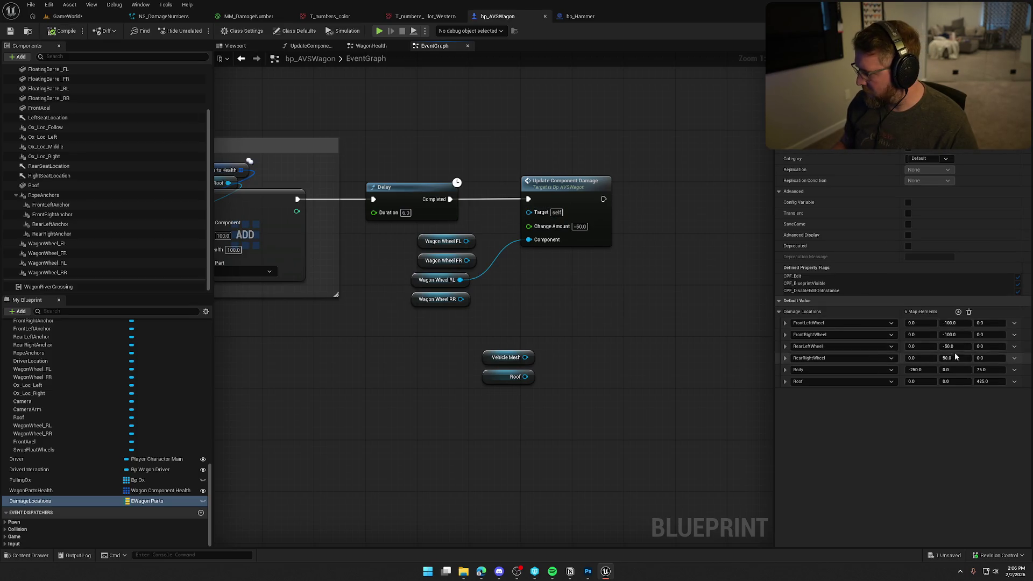
{"action": "type", "text": "-50"}
Set RearRightWheel's Y offset to -50.0 and playtest, hitting the wagon to check its damage number
{"action": "key", "text": "Return"}
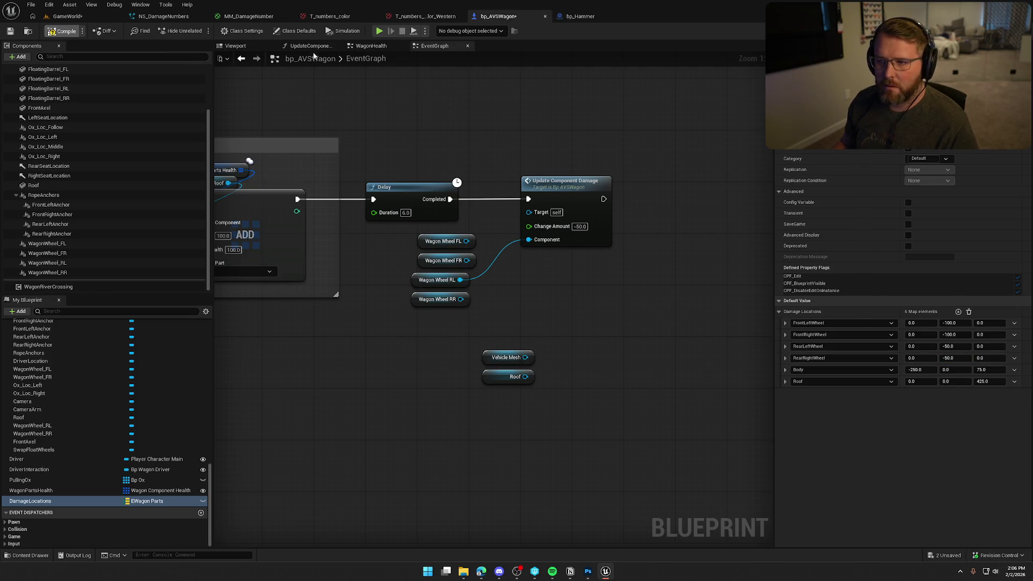
{"action": "left_click", "coordinate": [380, 31]}
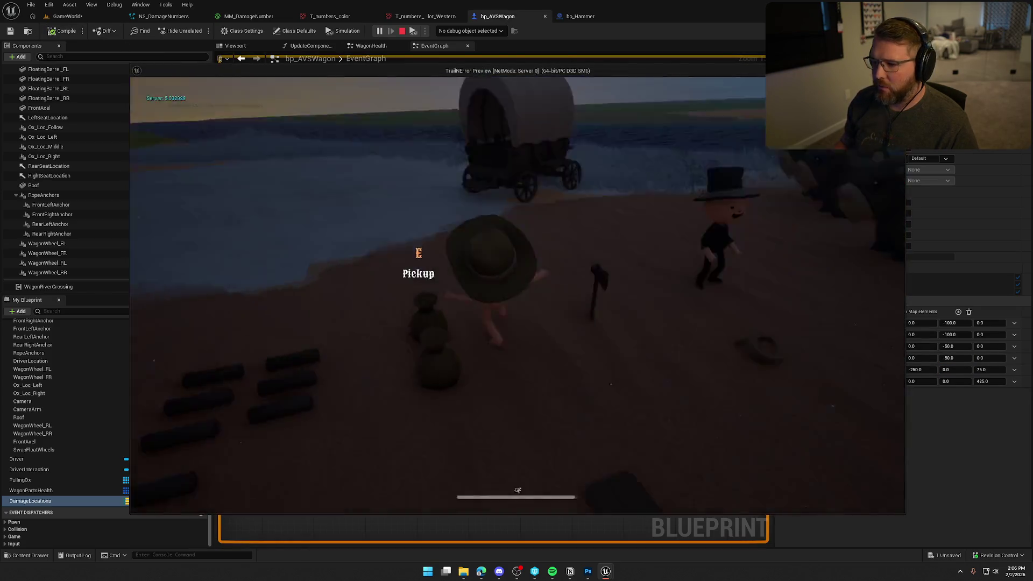
{"action": "key", "text": "w"}
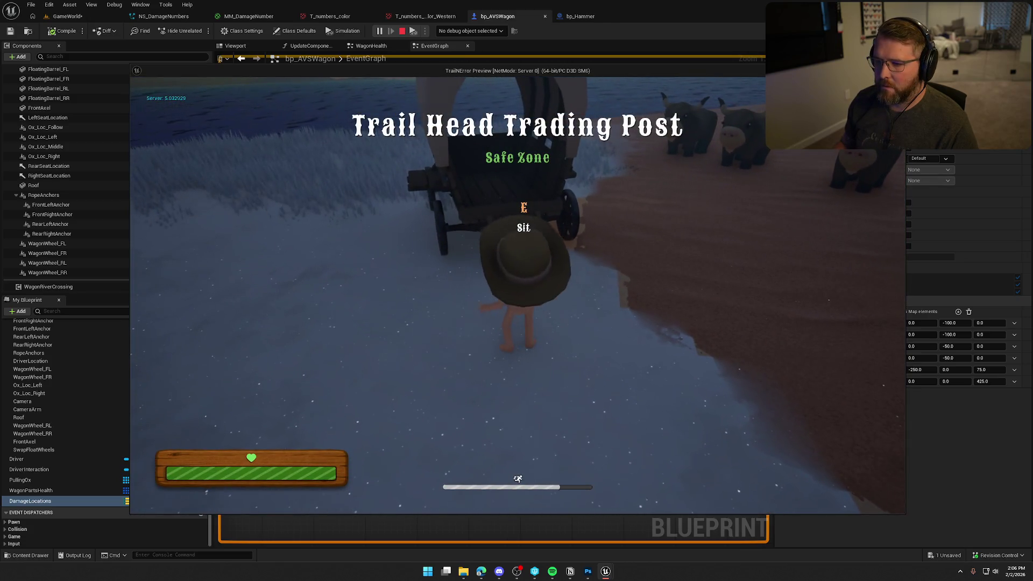
{"action": "left_click", "coordinate": [517, 295]}
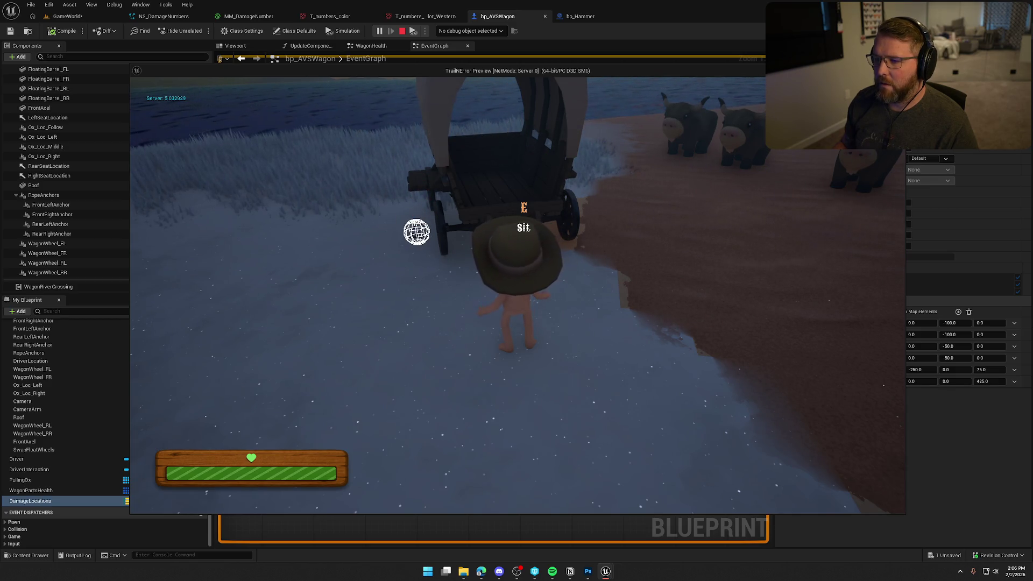
{"action": "key", "text": "Escape"}
{"action": "left_click", "coordinate": [381, 31]}
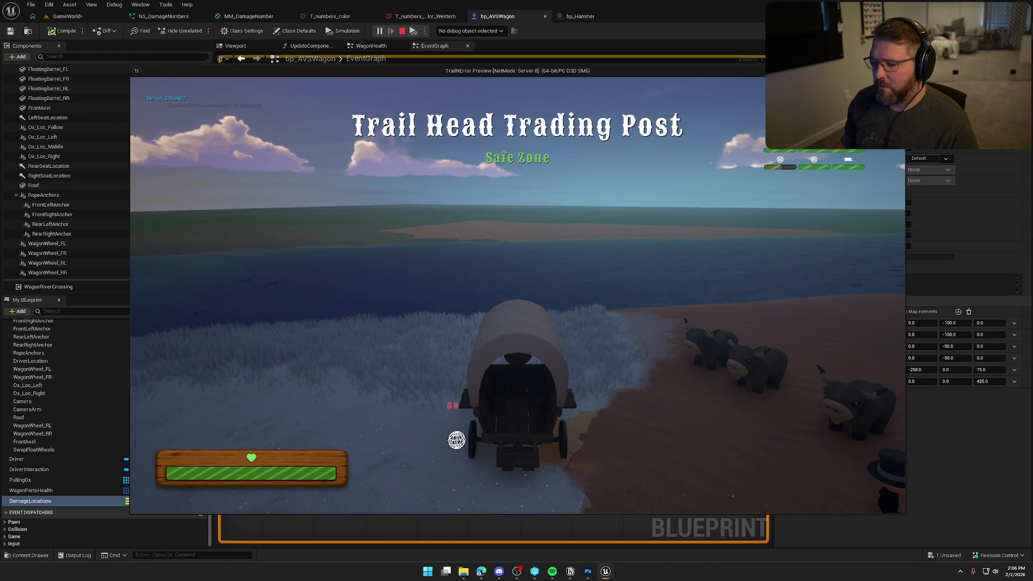
{"action": "key", "text": "Escape"}
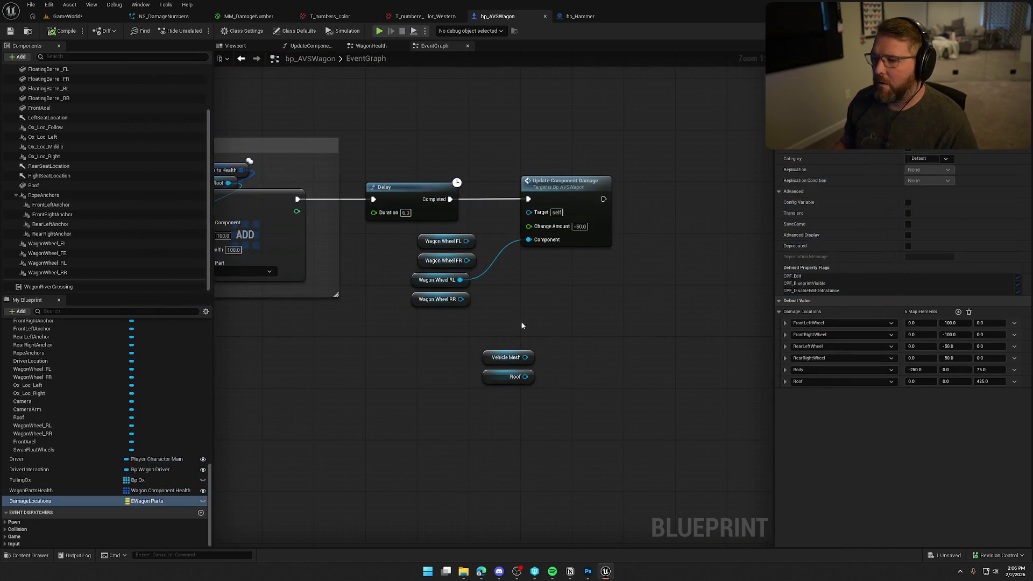
Feed Wagon Wheel RR into the Component input and run two quick GameWorld play sessions
{"action": "left_click_drag", "start_coordinate": [461, 299], "coordinate": [529, 239]}
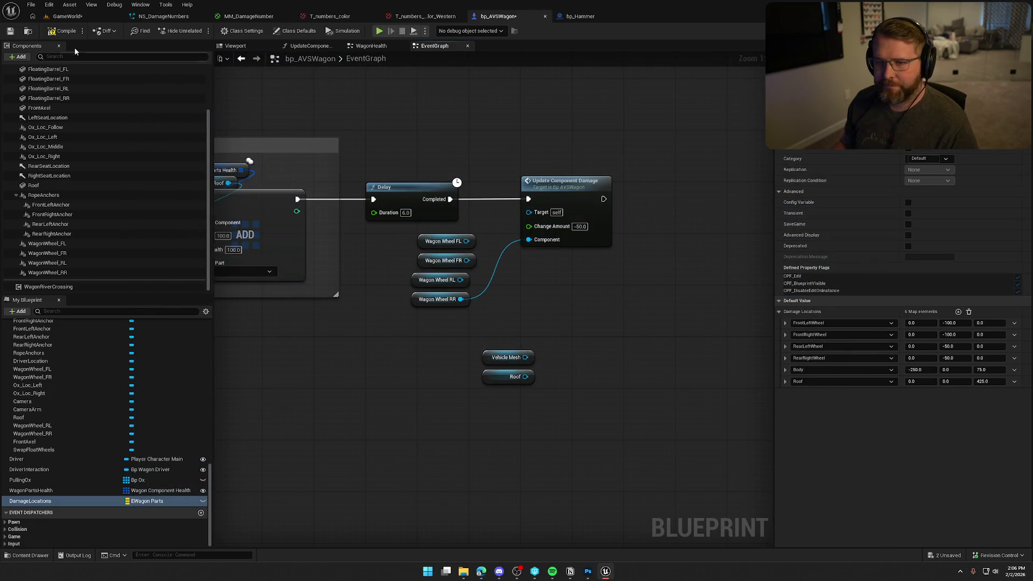
{"action": "left_click", "coordinate": [70, 18]}
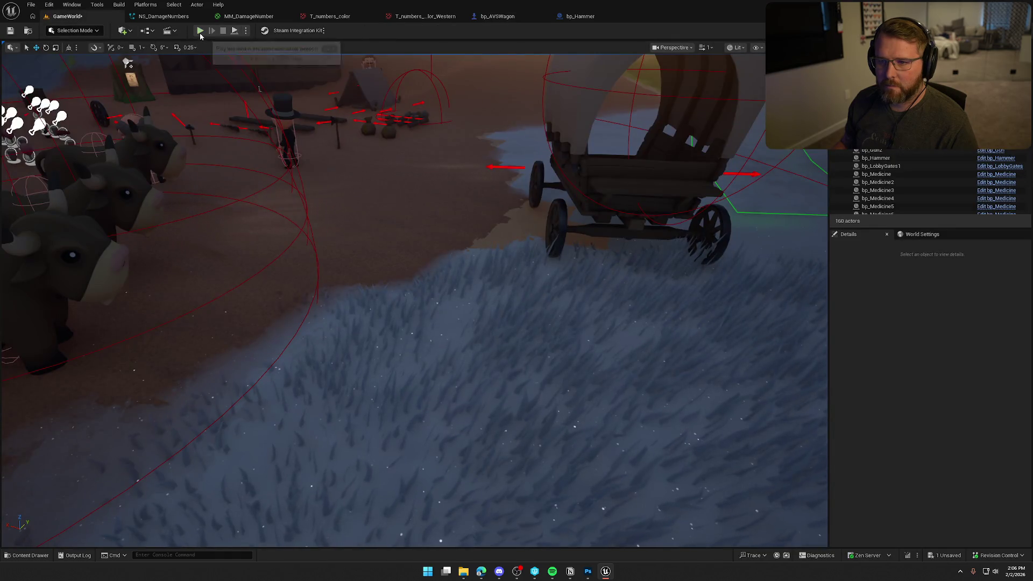
{"action": "left_click", "coordinate": [200, 30]}
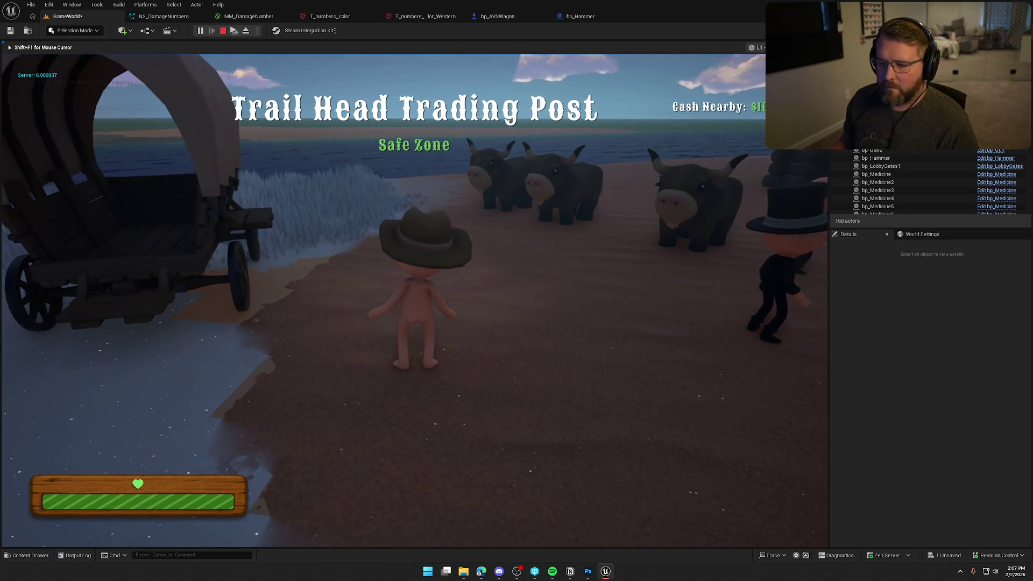
{"action": "key", "text": "Escape"}
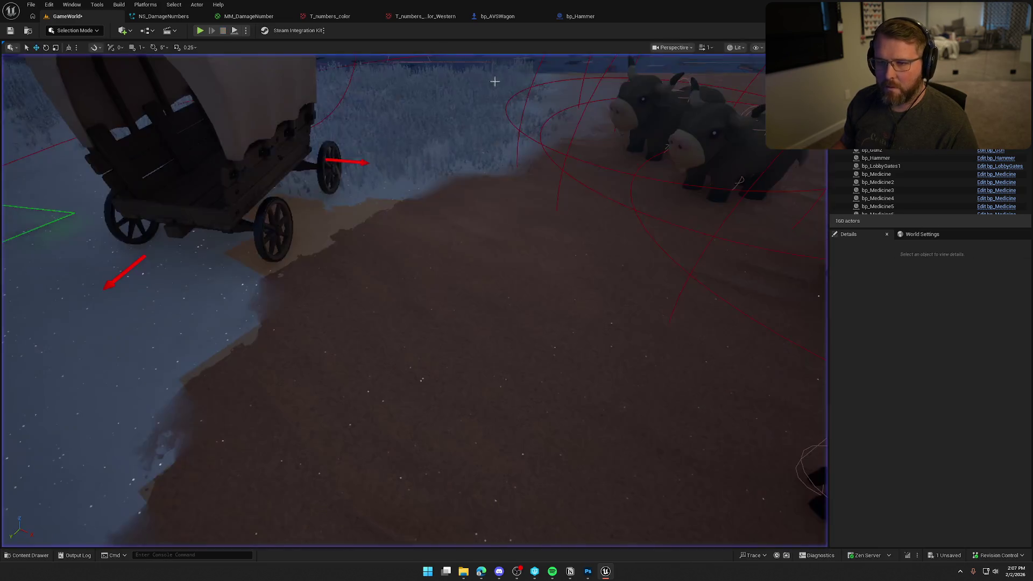
{"action": "left_click", "coordinate": [200, 31]}
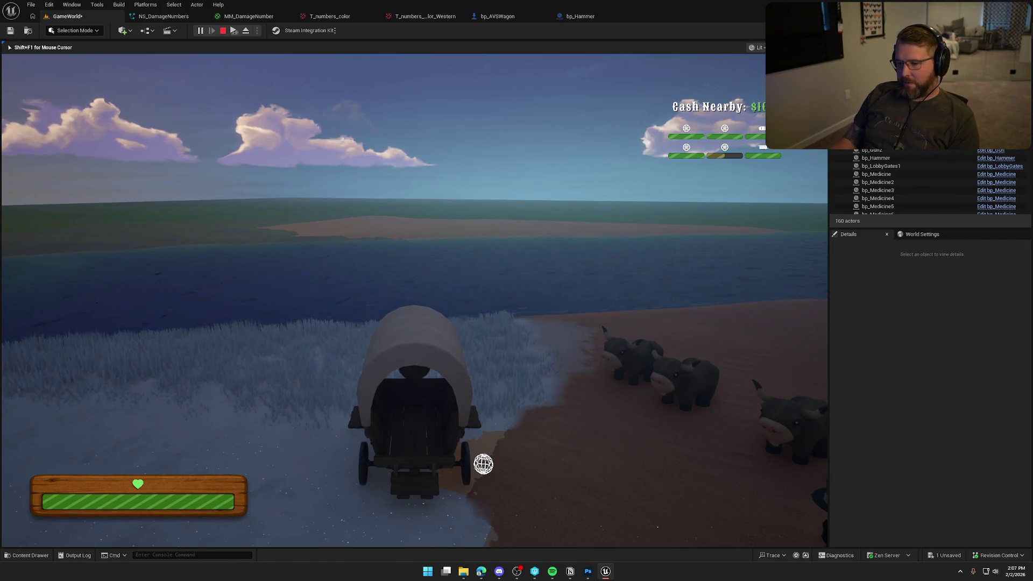
{"action": "key", "text": "Escape"}
Playtest by running to the wagon and hammering its wheel, producing a green 20 damage number
{"action": "left_click", "coordinate": [200, 33]}
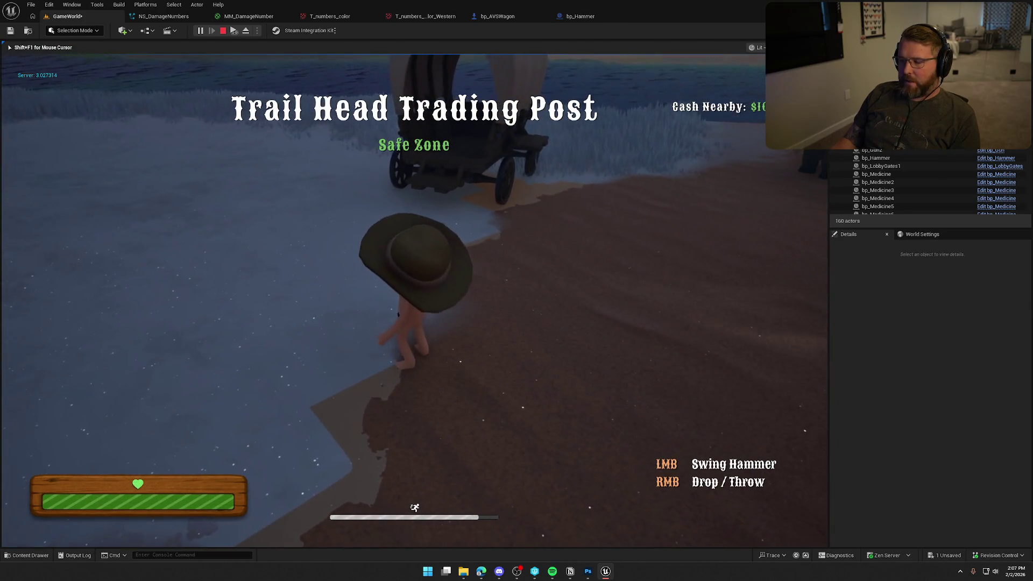
{"action": "key", "text": "shift+w"}
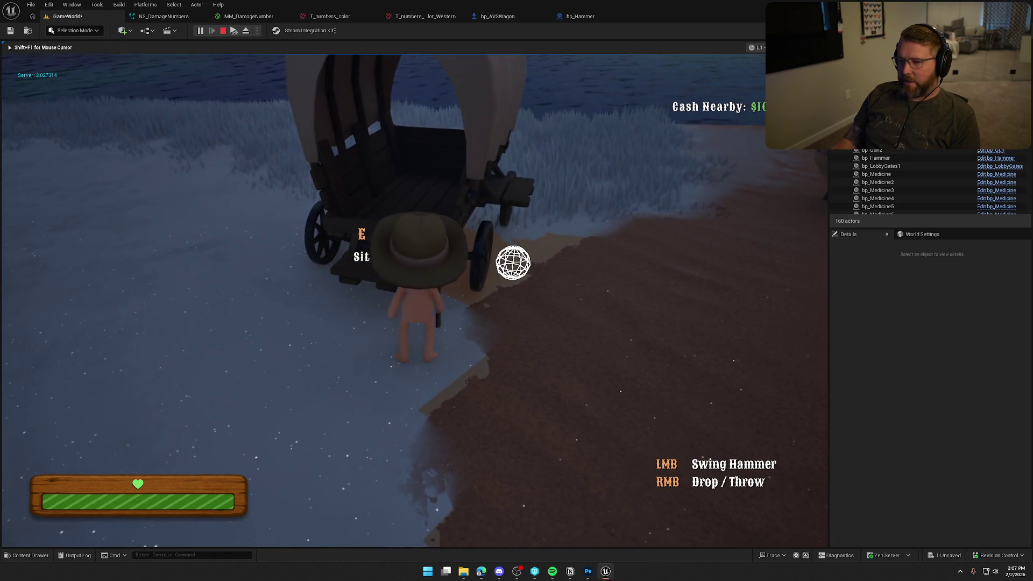
{"action": "left_click", "coordinate": [512, 263]}
{"action": "left_click", "coordinate": [512, 263]}
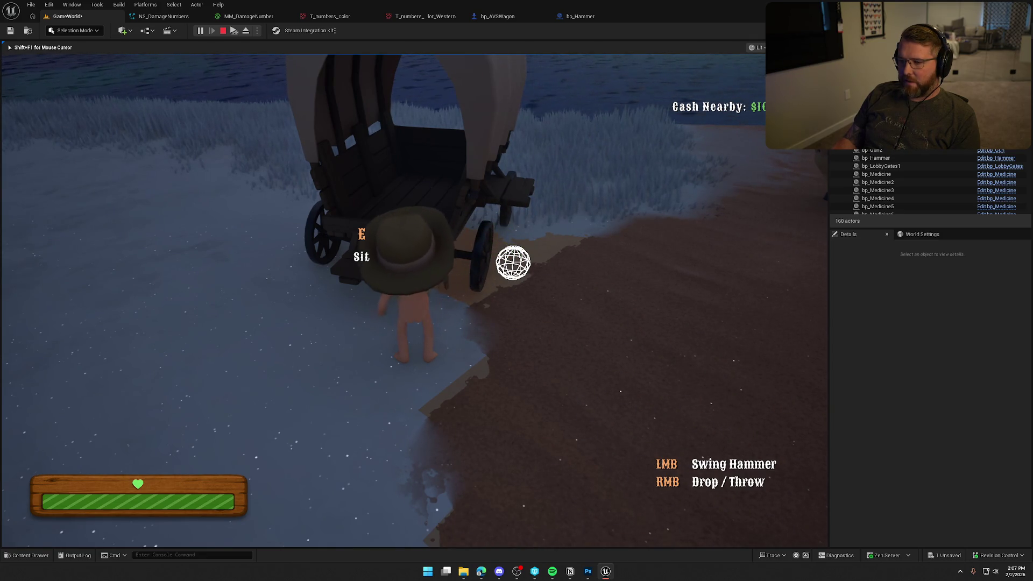
{"action": "key", "text": "shift+w"}
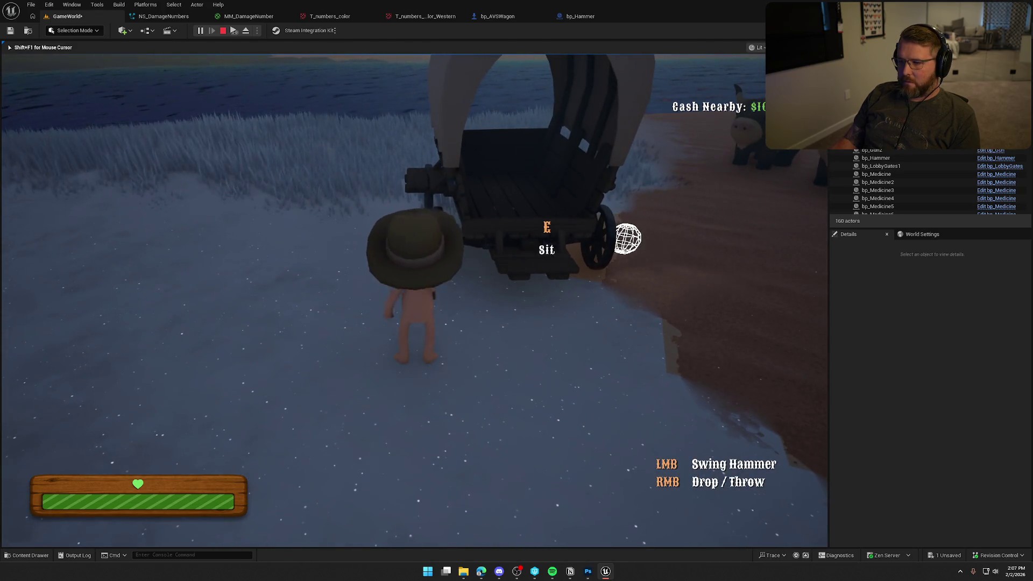
{"action": "key", "text": "Escape"}
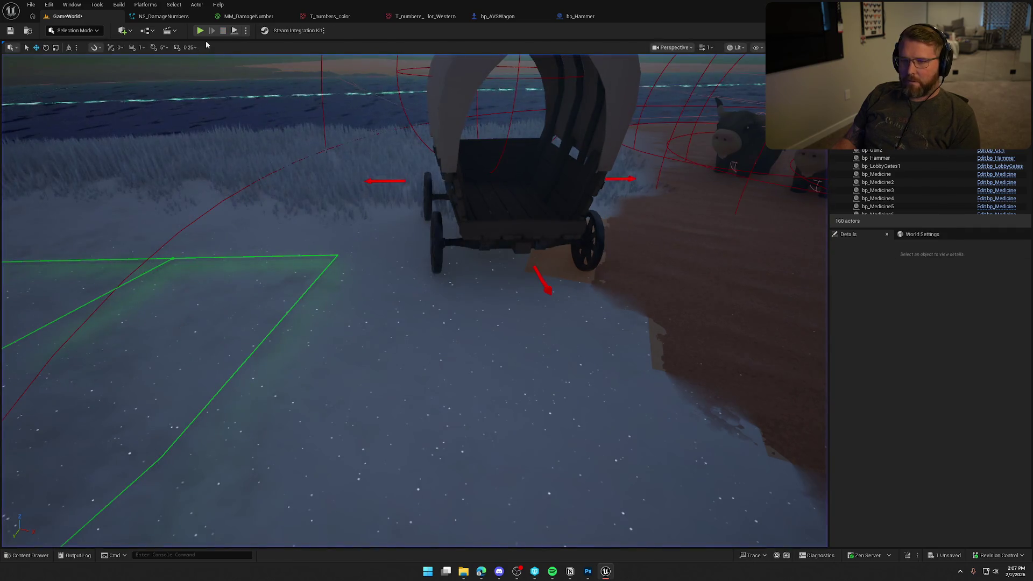
{"action": "key", "text": "alt+p"}
{"action": "key", "text": "shift+w"}
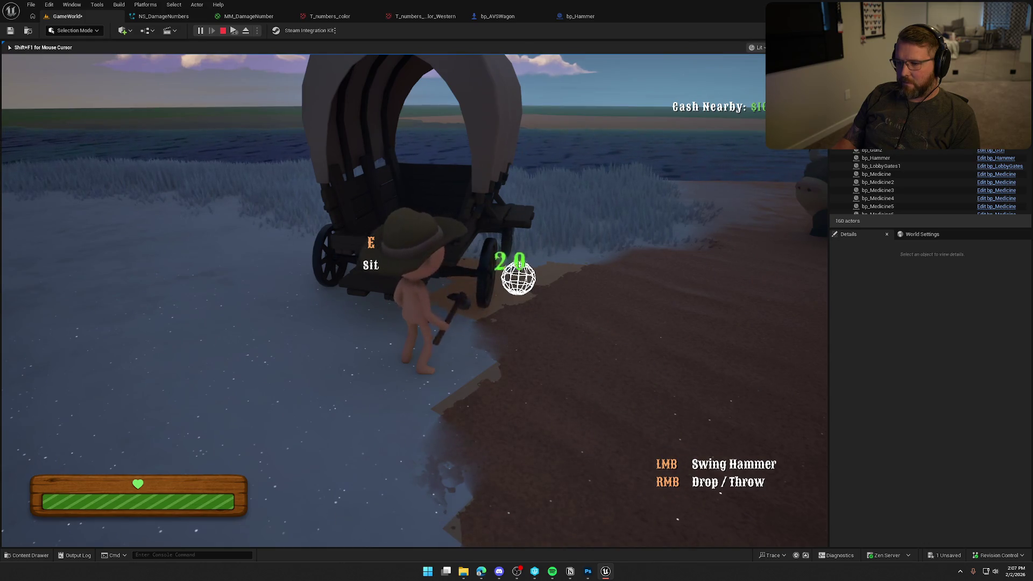
{"action": "key", "text": "Escape"}
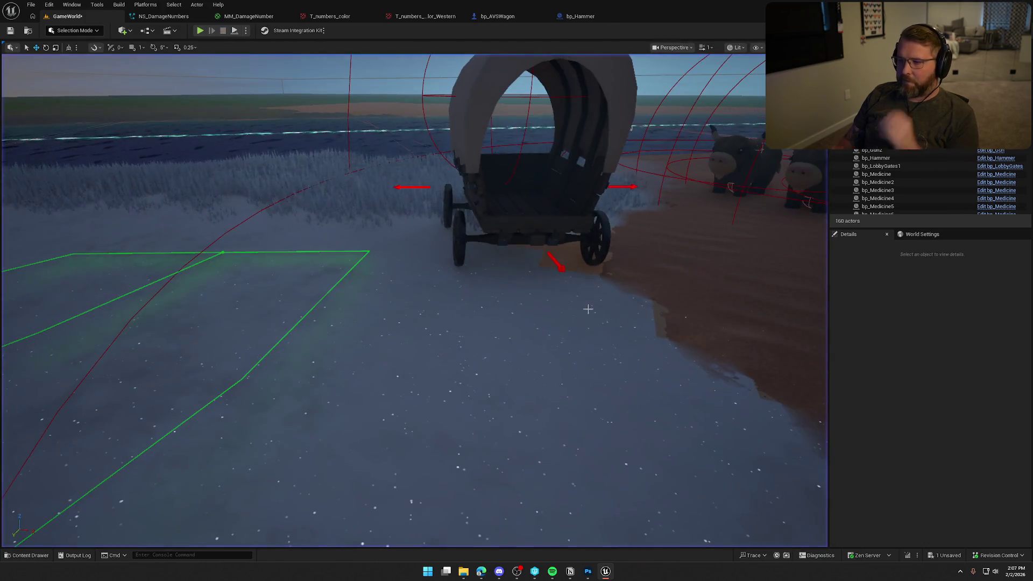
Save all changes and bring up the NS_DamageNumbers Niagara system
{"action": "mouse_move", "coordinate": [509, 267]}
{"action": "left_mouse_down"}
{"action": "mouse_move", "coordinate": [593, 75]}
{"action": "mouse_move", "coordinate": [508, 267]}
{"action": "left_mouse_up"}
{"action": "key", "text": "ctrl+s"}
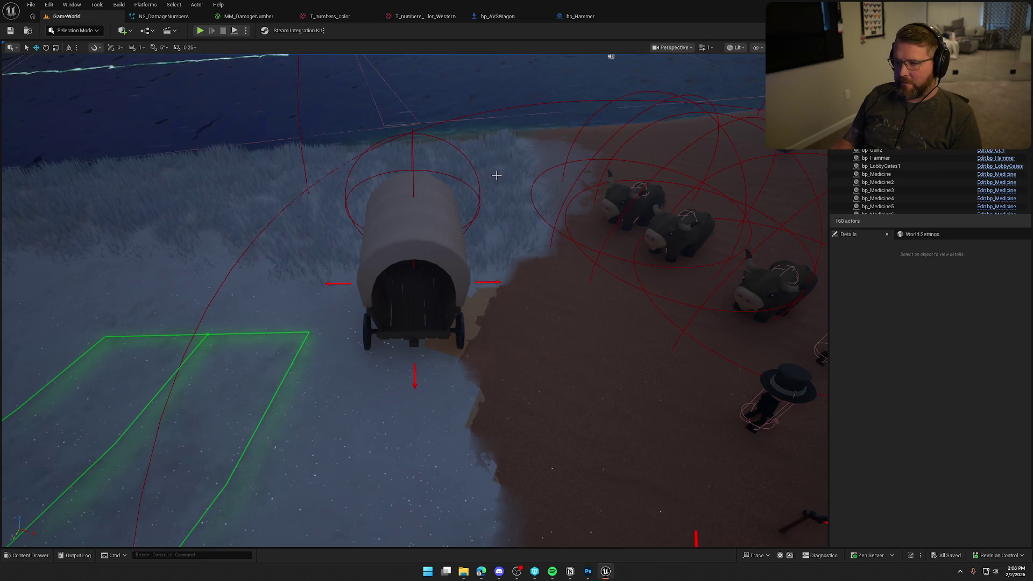
{"action": "left_click", "coordinate": [162, 16]}
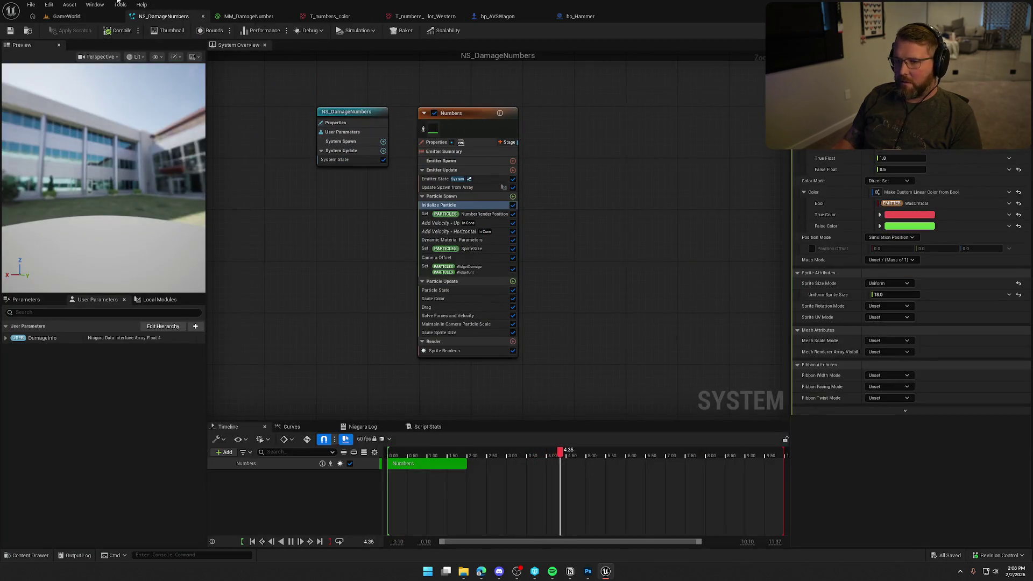
Close the NS_DamageNumbers, MM_DamageNumber, T_numbers_color and western numbers editor tabs
{"action": "middle_click", "coordinate": [154, 19]}
{"action": "middle_click", "coordinate": [154, 18]}
{"action": "middle_click", "coordinate": [153, 18]}
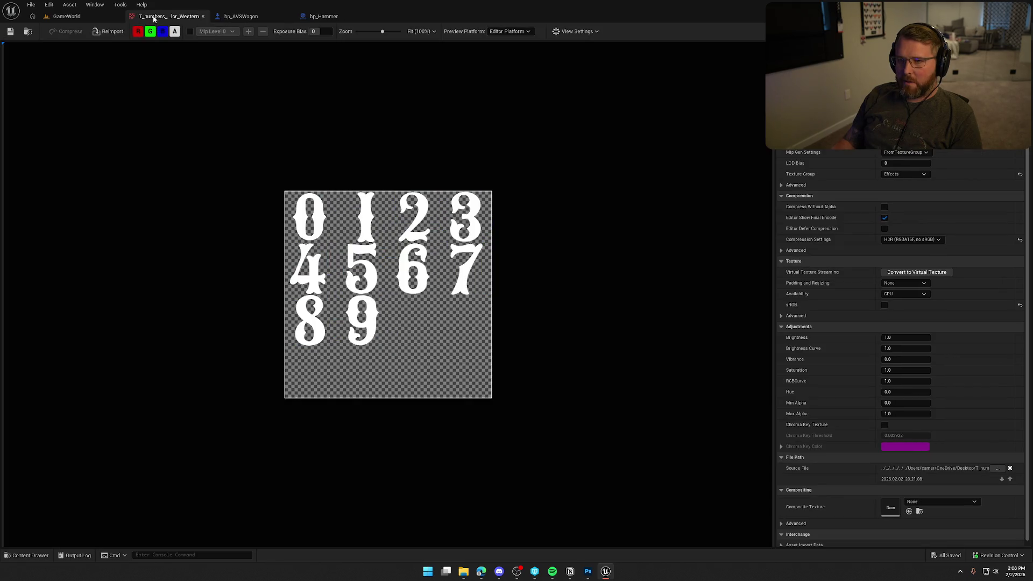
{"action": "middle_click", "coordinate": [154, 18]}
Delete the unused T_numbers_color texture from the DamageNumbers folder
{"action": "key", "text": "ctrl+space"}
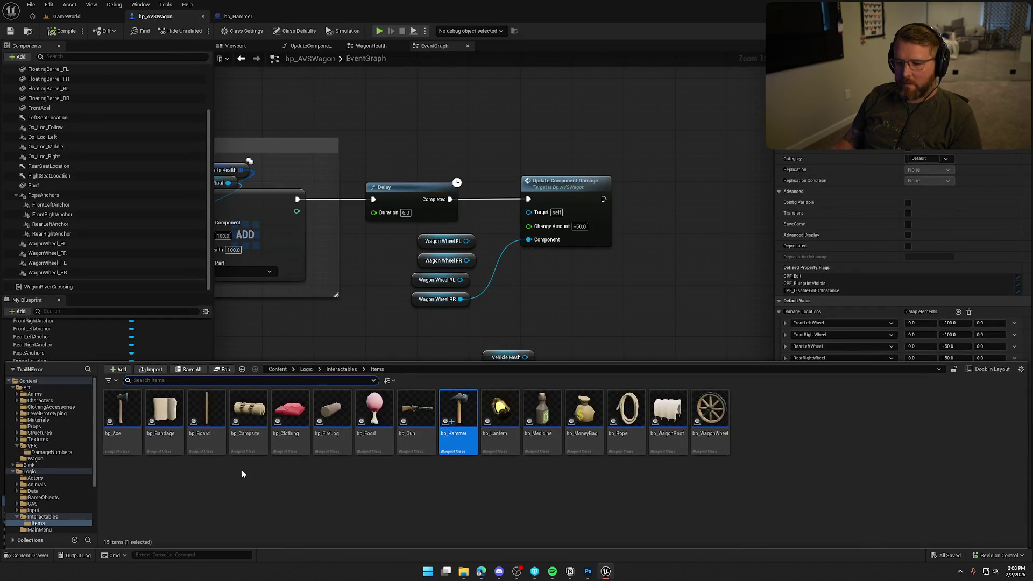
{"action": "left_click", "coordinate": [54, 453]}
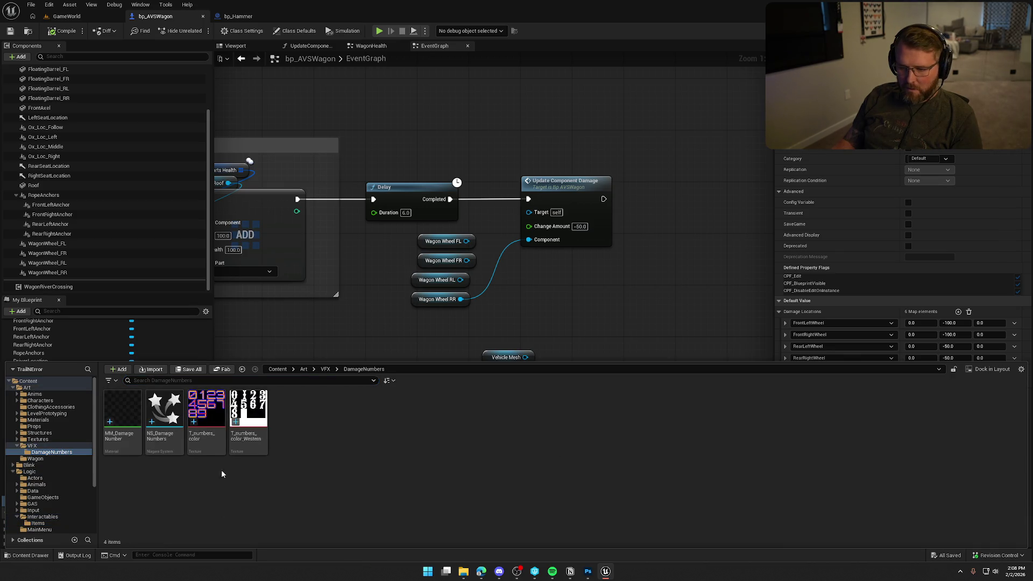
{"action": "key", "text": "Delete"}
{"action": "key", "text": "Escape"}
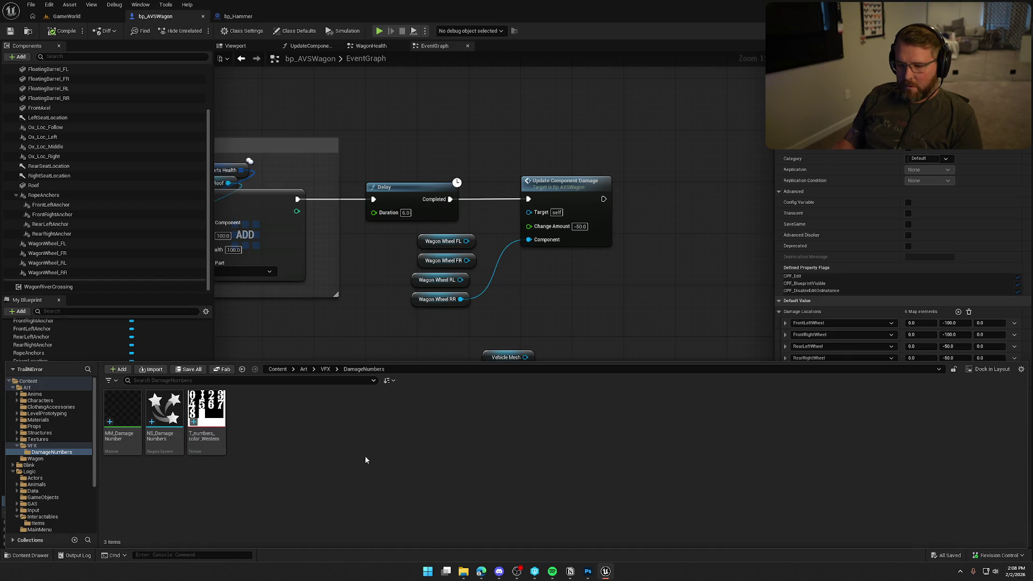
{"action": "left_click", "coordinate": [311, 97]}
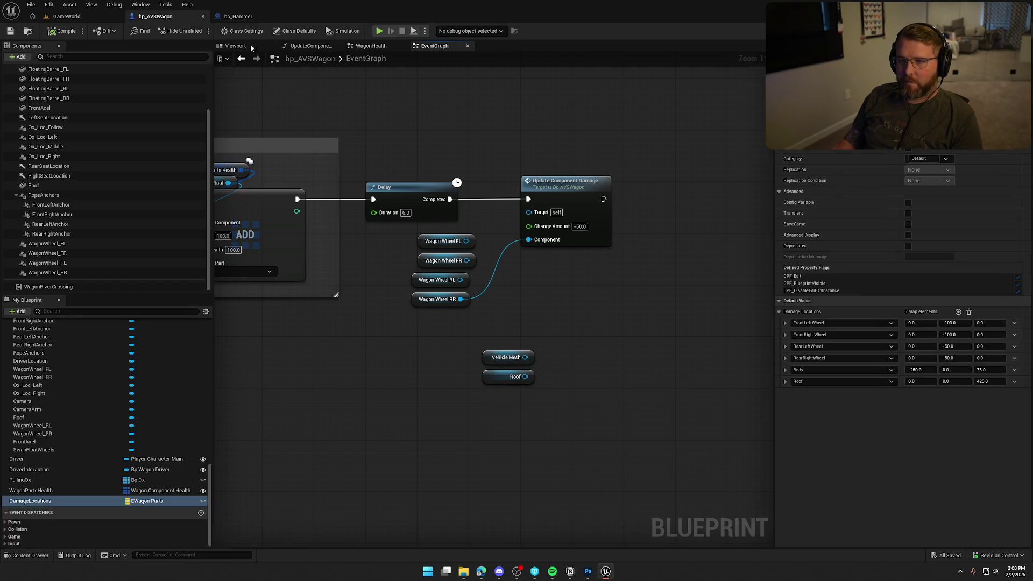
Delete the leftover Delay and Update Component Damage test nodes and save bp_AVSWagon
{"action": "left_click_drag", "start_coordinate": [361, 175], "coordinate": [541, 383]}
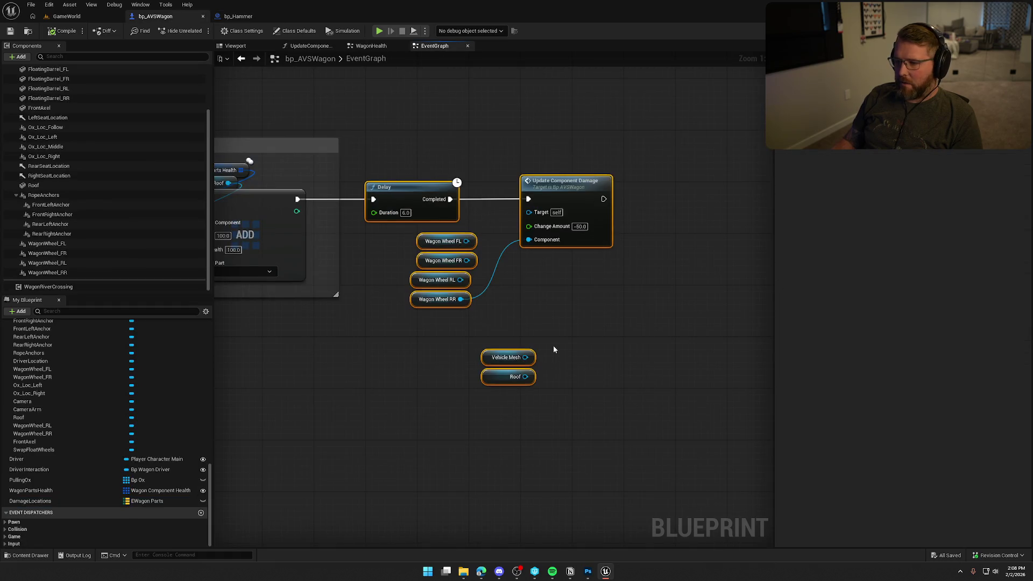
{"action": "key", "text": "Delete"}
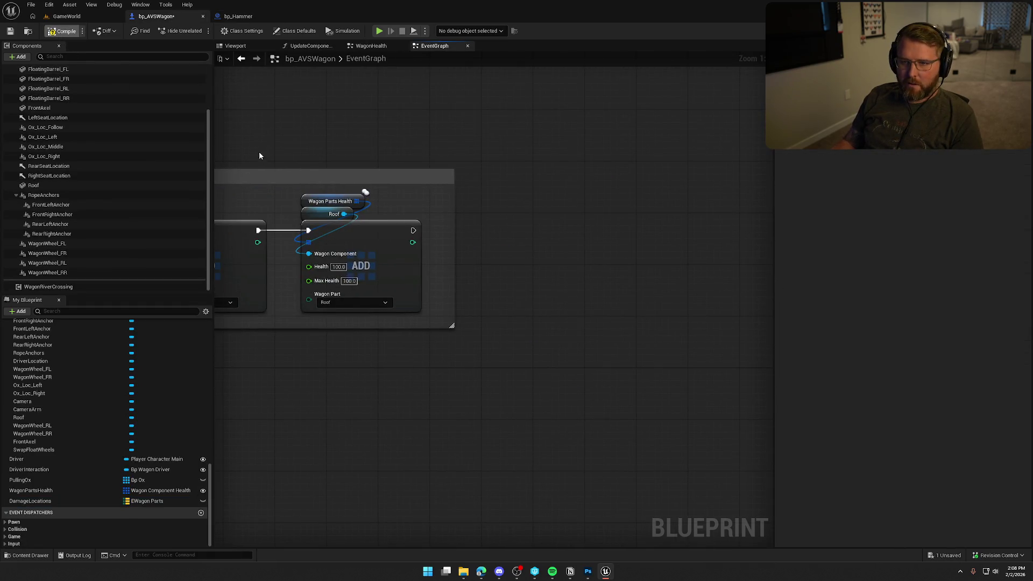
{"action": "key", "text": "ctrl+s"}
{"action": "left_click", "coordinate": [237, 16]}
From bp_Hammer's Server_ApplyHit chain, open UpdateComponentDamage's function and jump to ShowDamageNumber
{"action": "mouse_move", "coordinate": [517, 385]}
{"action": "left_mouse_down"}
{"action": "mouse_move", "coordinate": [534, 373]}
{"action": "mouse_move", "coordinate": [461, 374]}
{"action": "mouse_move", "coordinate": [406, 346]}
{"action": "mouse_move", "coordinate": [496, 320]}
{"action": "mouse_move", "coordinate": [382, 338]}
{"action": "left_mouse_up"}
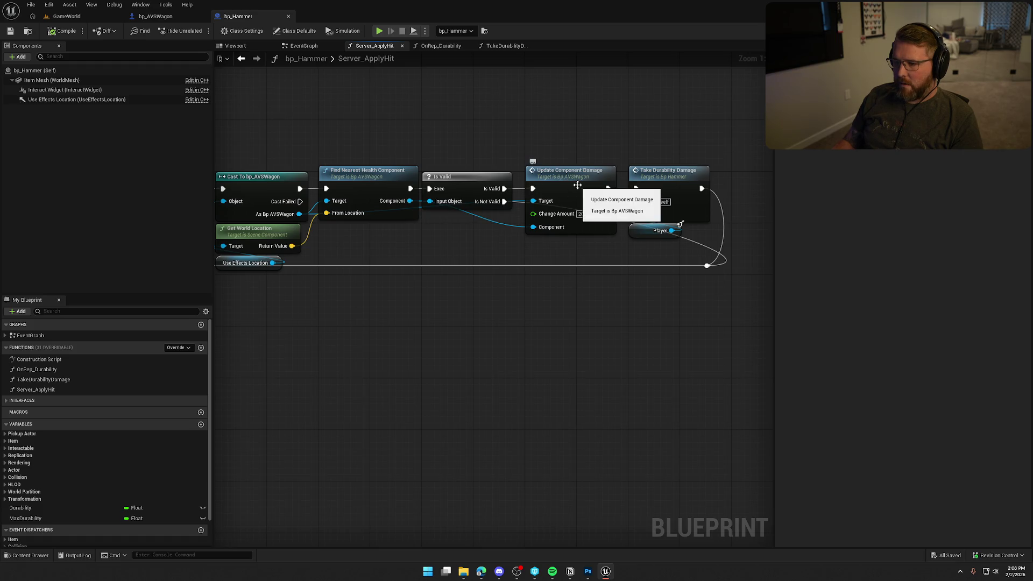
{"action": "mouse_move", "coordinate": [577, 185]}
{"action": "left_mouse_down"}
{"action": "mouse_move", "coordinate": [429, 332]}
{"action": "mouse_move", "coordinate": [533, 332]}
{"action": "mouse_move", "coordinate": [360, 344]}
{"action": "left_mouse_up"}
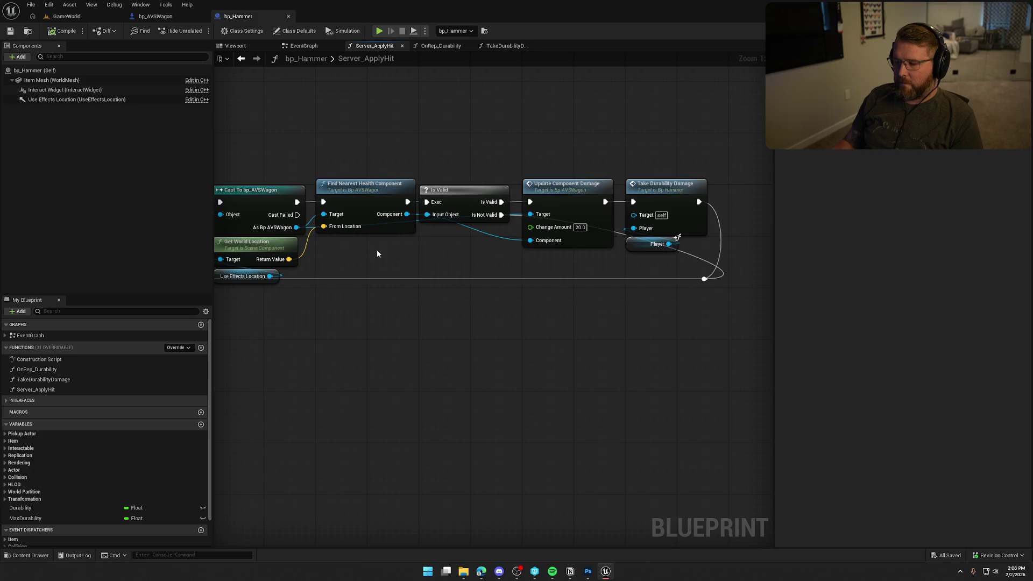
{"action": "double_click", "coordinate": [579, 188]}
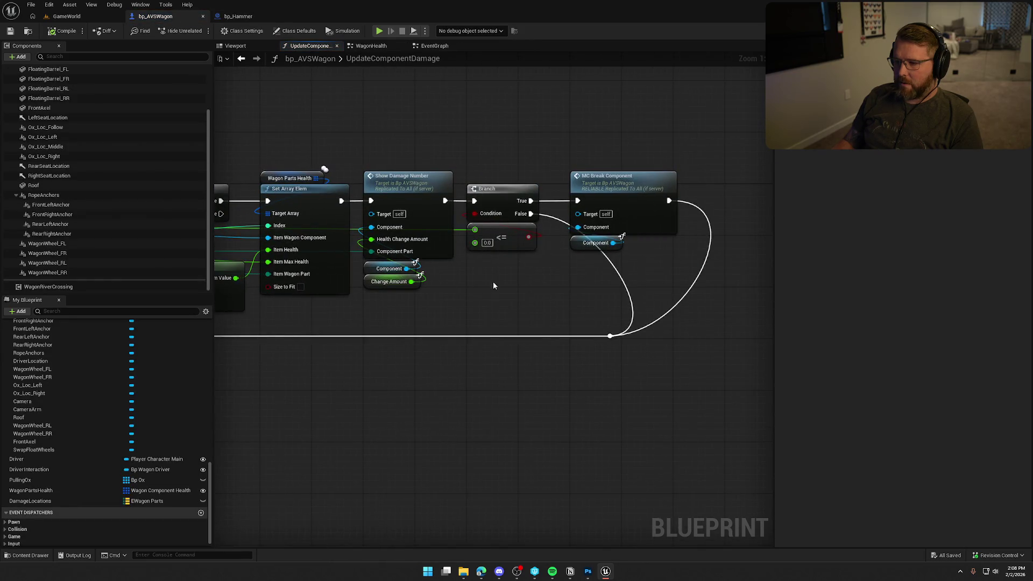
{"action": "double_click", "coordinate": [414, 184]}
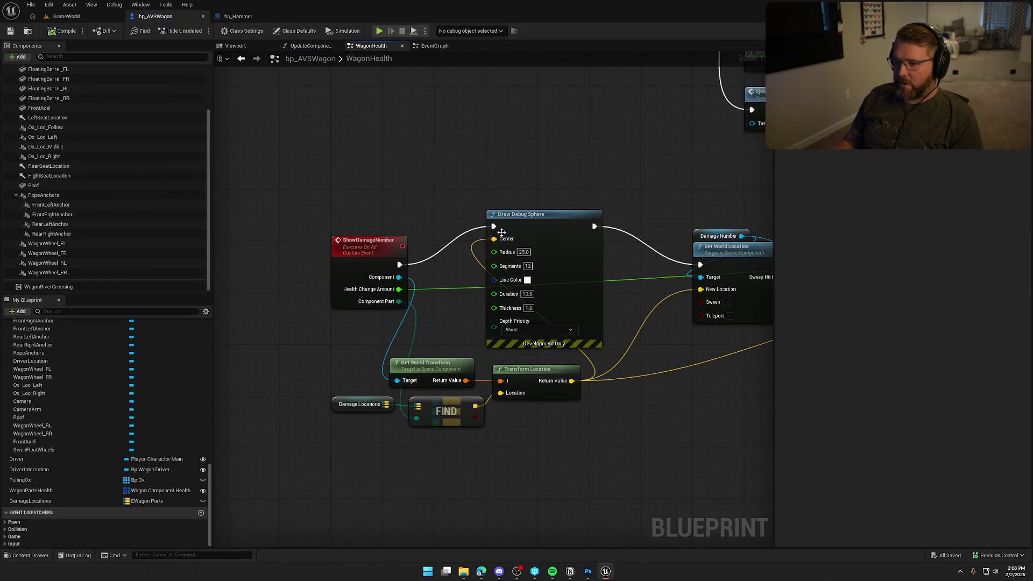
Wire ShowDamageNumber straight into Set World Location and delete the Draw Debug Sphere node
{"action": "left_click_drag", "start_coordinate": [400, 264], "coordinate": [700, 264]}
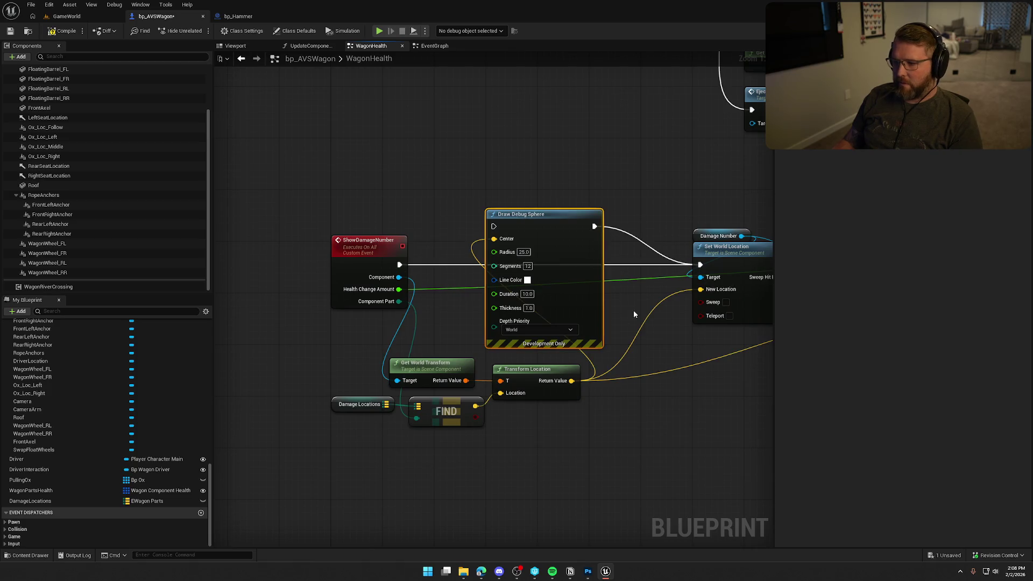
{"action": "key", "text": "Delete"}
{"action": "scroll", "coordinate": [651, 363], "scroll_direction": "down", "scroll_amount": 3}
Compact Set World Location, Get World Transform, FIND, Damage Locations and Transform Location into a tight layout
{"action": "mouse_move", "coordinate": [434, 242]}
{"action": "left_mouse_down"}
{"action": "mouse_move", "coordinate": [521, 305]}
{"action": "mouse_move", "coordinate": [787, 394]}
{"action": "mouse_move", "coordinate": [567, 421]}
{"action": "mouse_move", "coordinate": [238, 374]}
{"action": "mouse_move", "coordinate": [509, 373]}
{"action": "mouse_move", "coordinate": [610, 348]}
{"action": "mouse_move", "coordinate": [474, 280]}
{"action": "mouse_move", "coordinate": [345, 241]}
{"action": "left_mouse_up"}
{"action": "scroll", "coordinate": [345, 240], "scroll_direction": "up", "scroll_amount": 5}
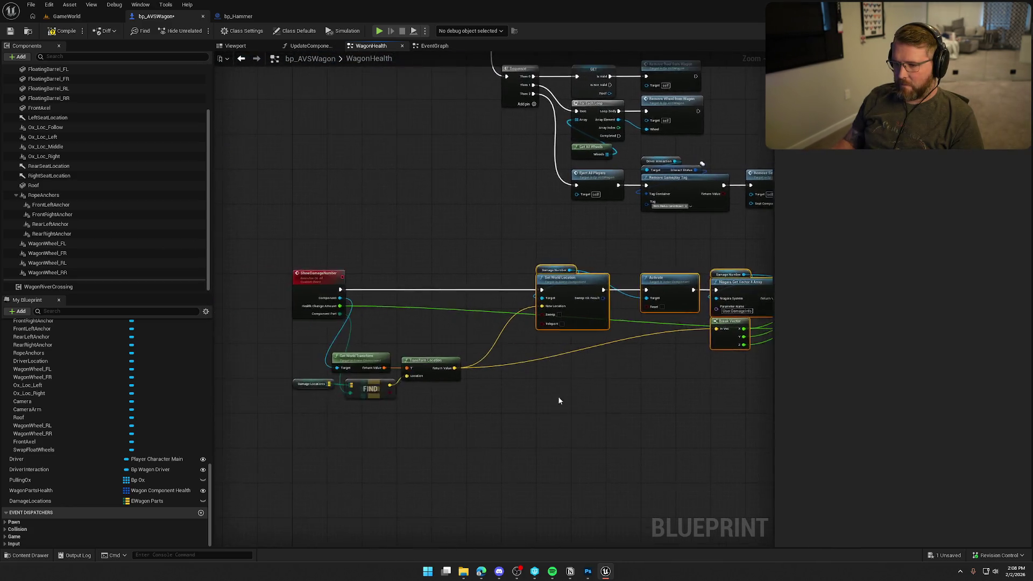
{"action": "mouse_move", "coordinate": [560, 237]}
{"action": "left_mouse_down"}
{"action": "mouse_move", "coordinate": [356, 228]}
{"action": "mouse_move", "coordinate": [307, 238]}
{"action": "left_mouse_up"}
{"action": "left_click_drag", "start_coordinate": [403, 433], "coordinate": [600, 427]}
{"action": "mouse_move", "coordinate": [461, 339]}
{"action": "left_mouse_down"}
{"action": "mouse_move", "coordinate": [412, 331]}
{"action": "mouse_move", "coordinate": [400, 302]}
{"action": "left_mouse_up"}
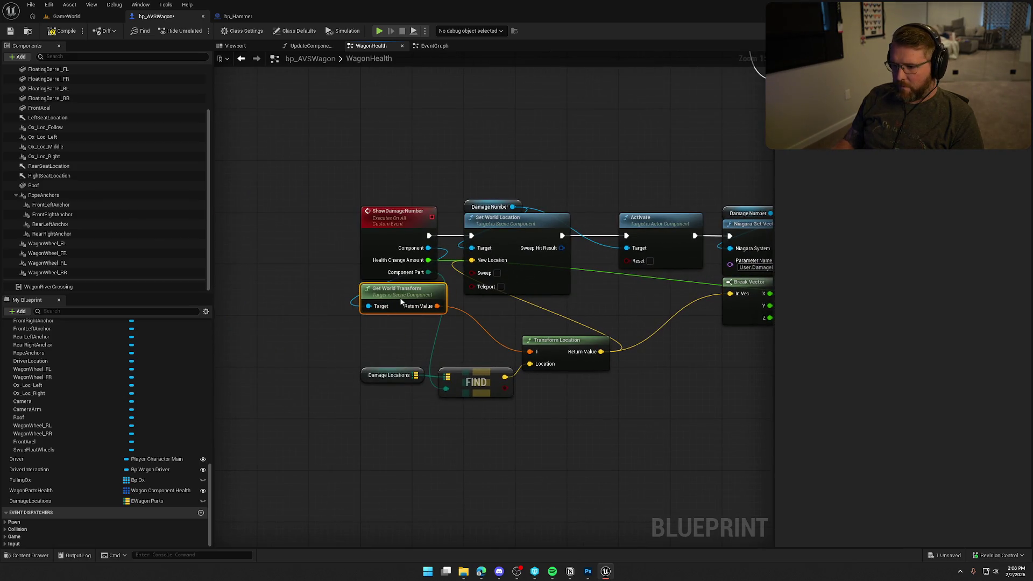
{"action": "mouse_move", "coordinate": [392, 370]}
{"action": "left_mouse_down"}
{"action": "mouse_move", "coordinate": [468, 402]}
{"action": "mouse_move", "coordinate": [391, 335]}
{"action": "left_mouse_up"}
{"action": "left_click", "coordinate": [450, 371], "text": "ctrl"}
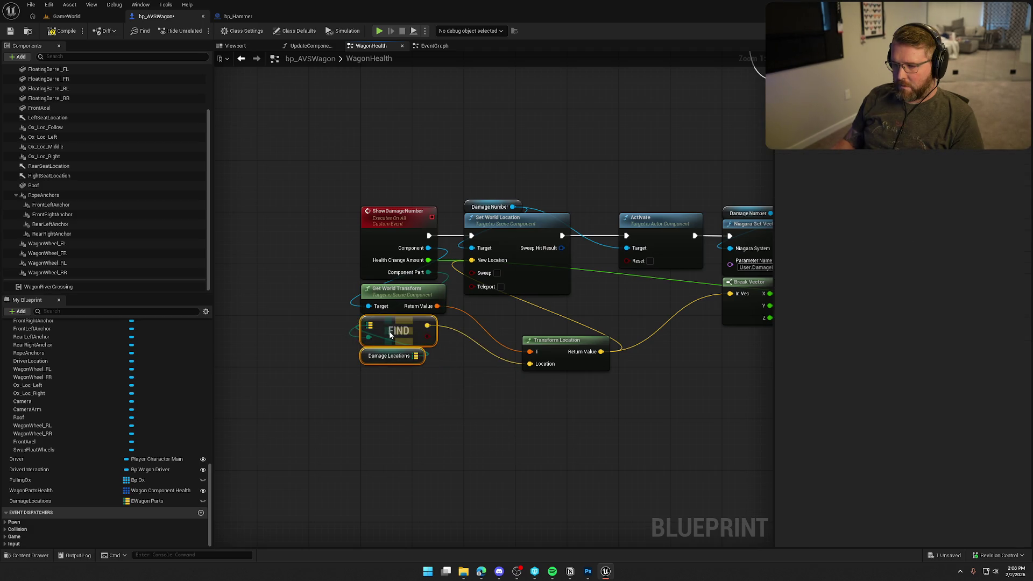
{"action": "left_click_drag", "start_coordinate": [563, 352], "coordinate": [505, 313]}
{"action": "mouse_move", "coordinate": [536, 394]}
{"action": "left_mouse_down"}
{"action": "mouse_move", "coordinate": [546, 422]}
{"action": "mouse_move", "coordinate": [496, 399]}
{"action": "left_mouse_up"}
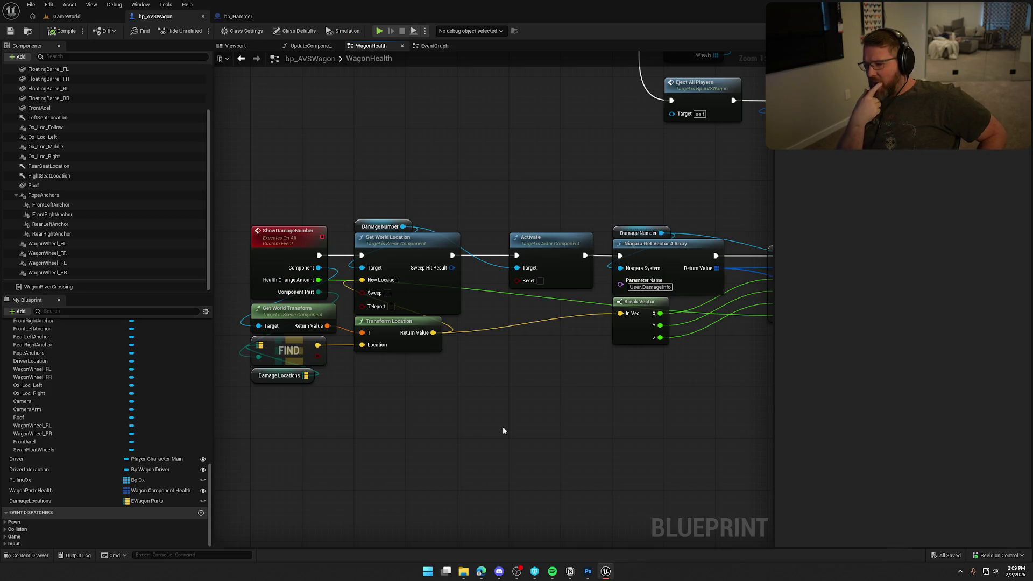
{"action": "scroll", "coordinate": [108, 424], "scroll_direction": "up", "scroll_amount": 10}
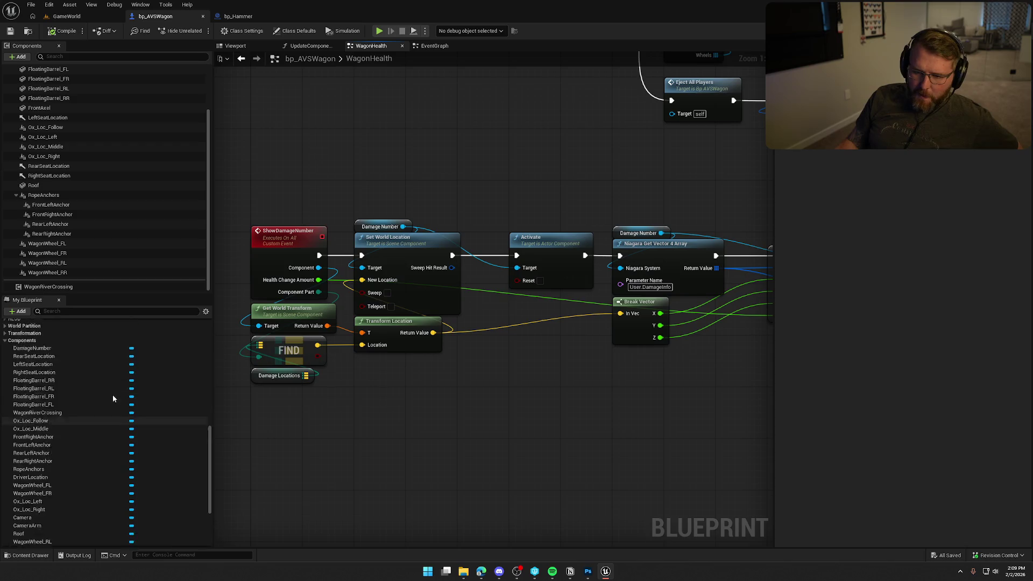
{"action": "scroll", "coordinate": [89, 451], "scroll_direction": "up", "scroll_amount": 2}
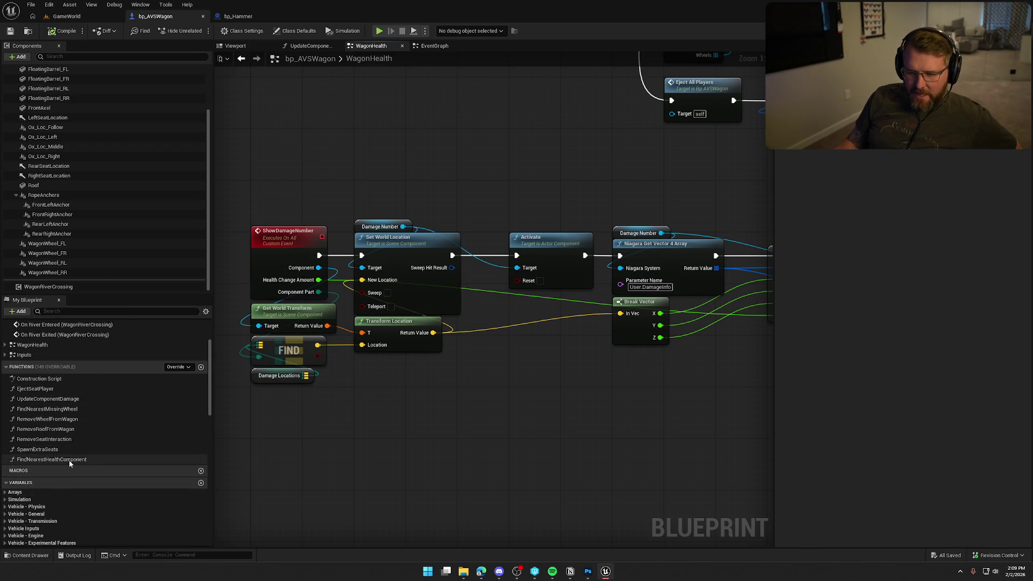
Open FindNearestHealthComponent and inspect its loop branches and the function entry's inputs
{"action": "double_click", "coordinate": [69, 460]}
{"action": "scroll", "coordinate": [472, 389], "scroll_direction": "up", "scroll_amount": 4}
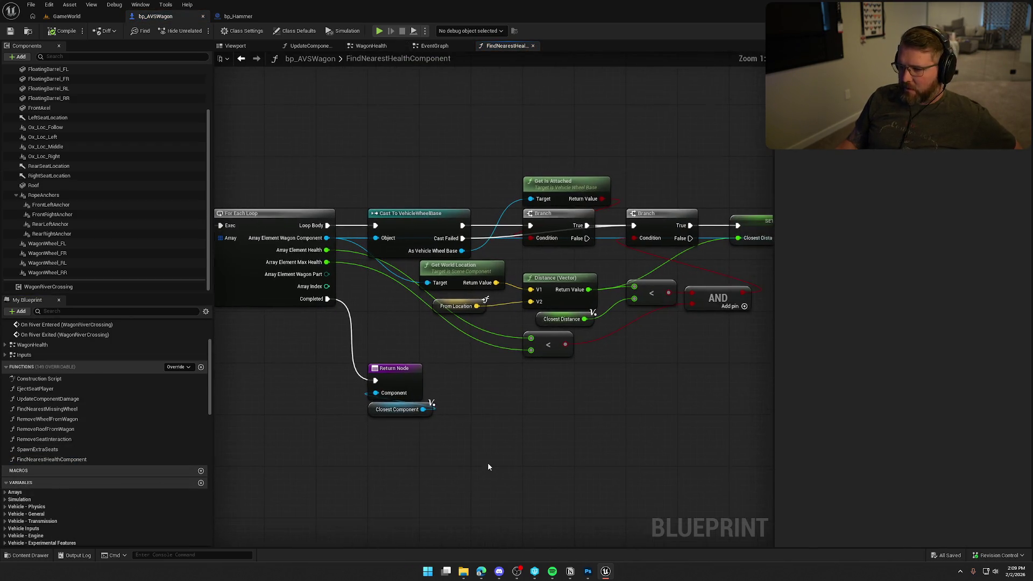
{"action": "left_click_drag", "start_coordinate": [541, 419], "coordinate": [470, 428]}
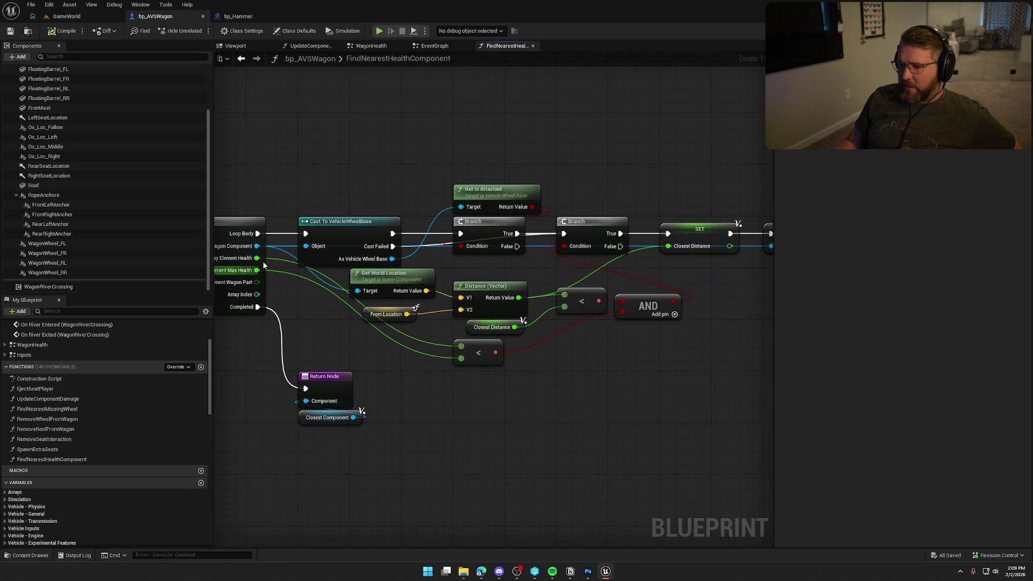
{"action": "mouse_move", "coordinate": [691, 281]}
{"action": "left_mouse_down"}
{"action": "mouse_move", "coordinate": [530, 406]}
{"action": "mouse_move", "coordinate": [564, 415]}
{"action": "left_mouse_up"}
{"action": "left_click", "coordinate": [565, 414]}
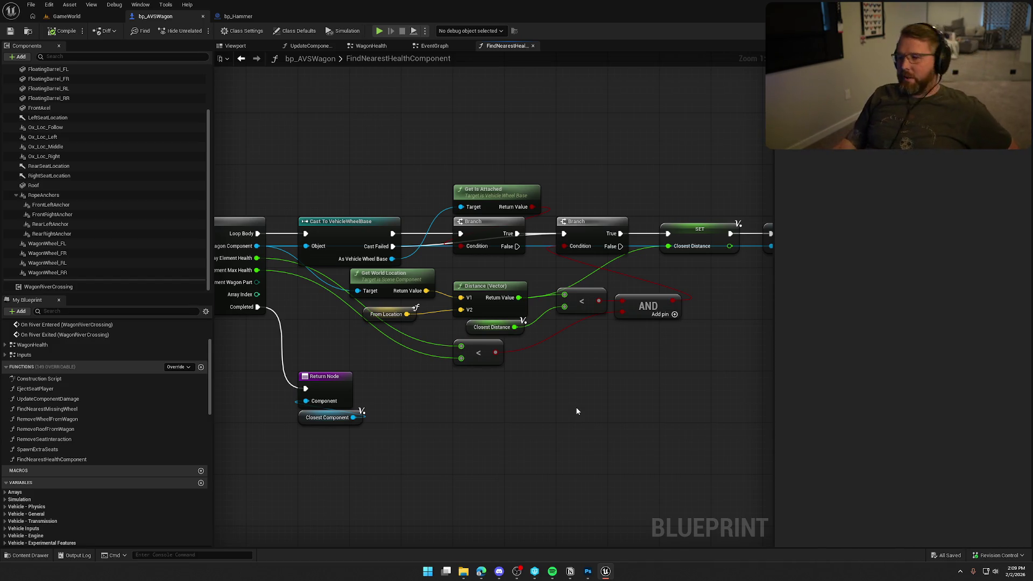
{"action": "left_click", "coordinate": [317, 214]}
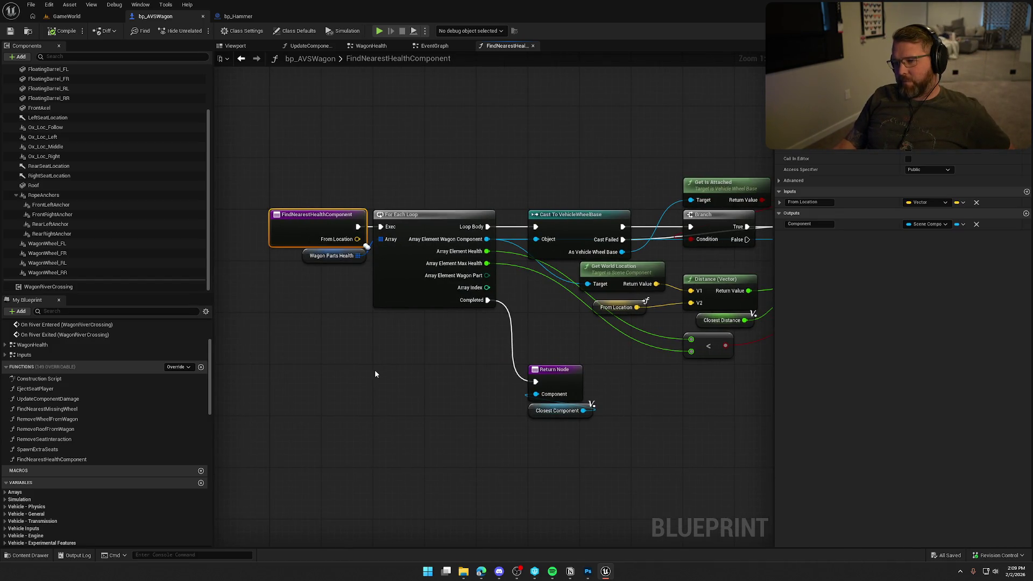
{"action": "left_click_drag", "start_coordinate": [330, 259], "coordinate": [329, 271]}
{"action": "left_click", "coordinate": [352, 336]}
{"action": "left_click_drag", "start_coordinate": [352, 335], "coordinate": [306, 349]}
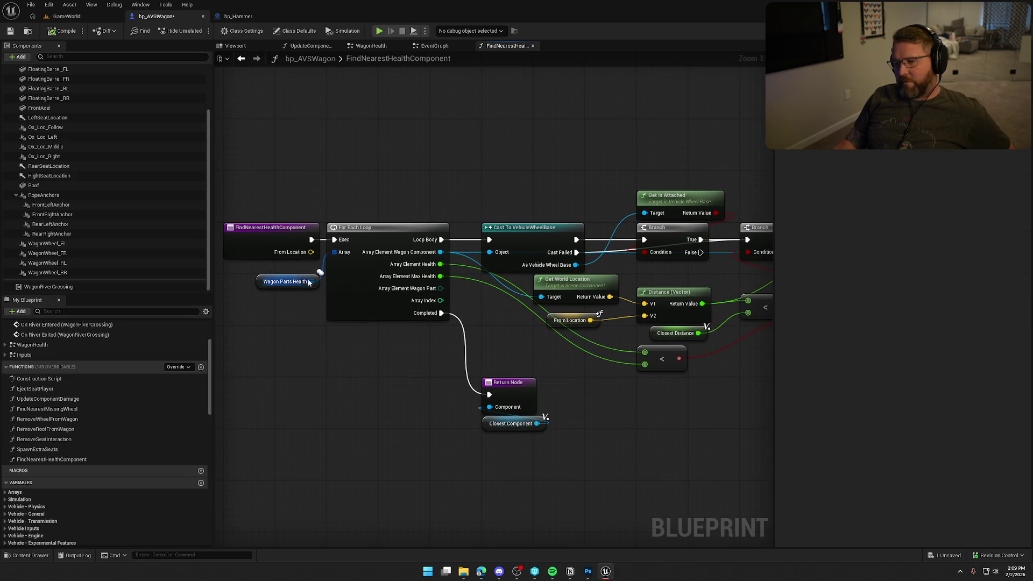
{"action": "left_click", "coordinate": [261, 234]}
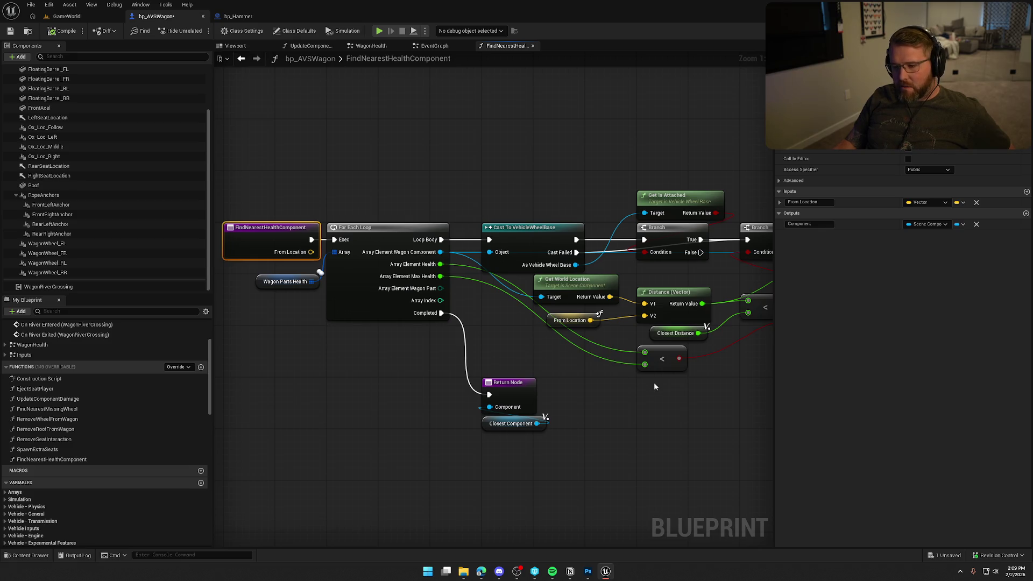
Look over the SET, AND and comparison nodes, then return to the function entry node
{"action": "left_click_drag", "start_coordinate": [654, 385], "coordinate": [502, 412]}
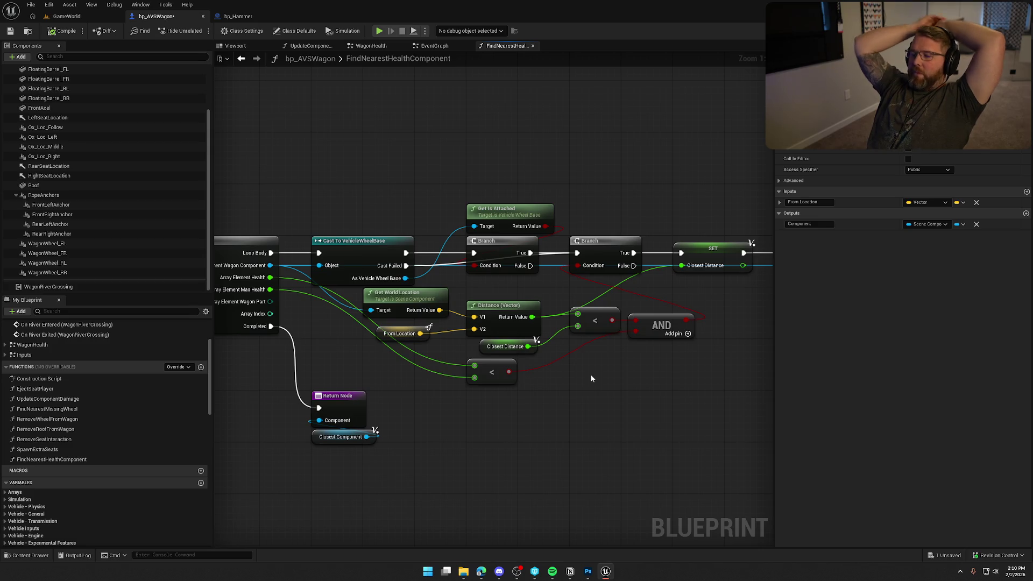
{"action": "scroll", "coordinate": [589, 427], "scroll_direction": "down", "scroll_amount": 1}
{"action": "mouse_move", "coordinate": [588, 426]}
{"action": "left_mouse_down"}
{"action": "mouse_move", "coordinate": [522, 427]}
{"action": "mouse_move", "coordinate": [546, 422]}
{"action": "left_mouse_up"}
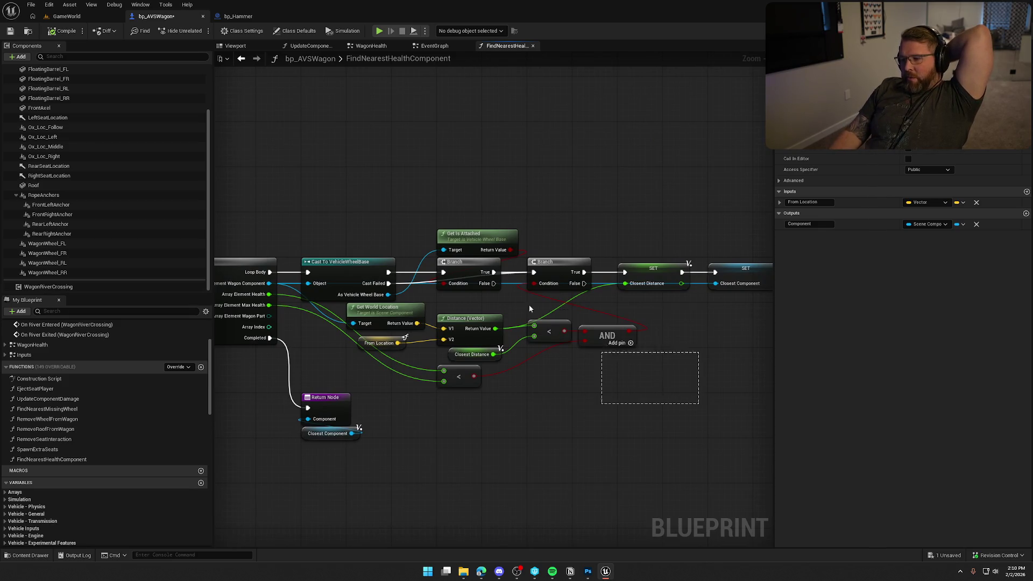
{"action": "left_click_drag", "start_coordinate": [484, 425], "coordinate": [413, 384]}
{"action": "left_click", "coordinate": [413, 384]}
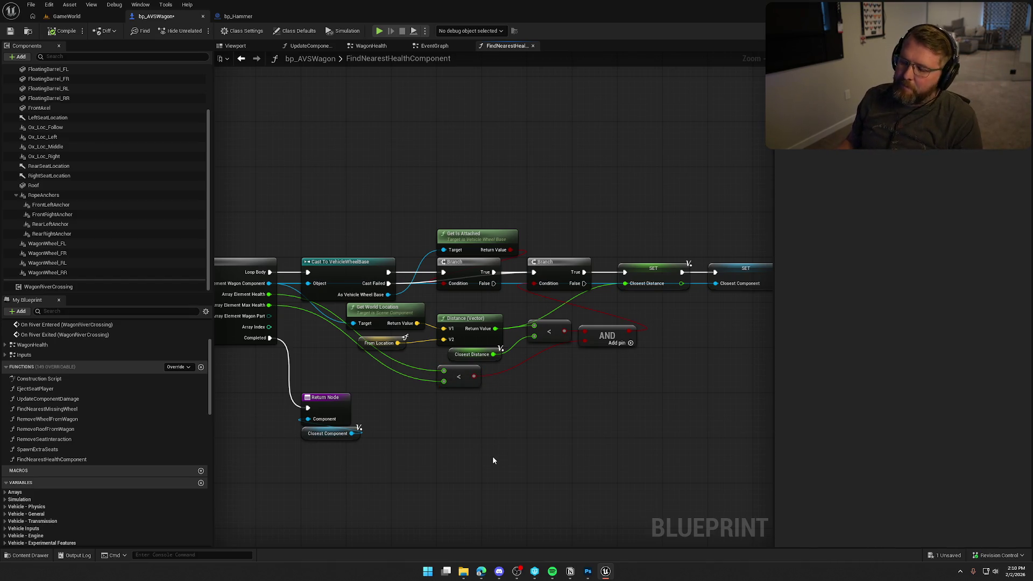
{"action": "key", "text": "Home"}
{"action": "left_click", "coordinate": [336, 247]}
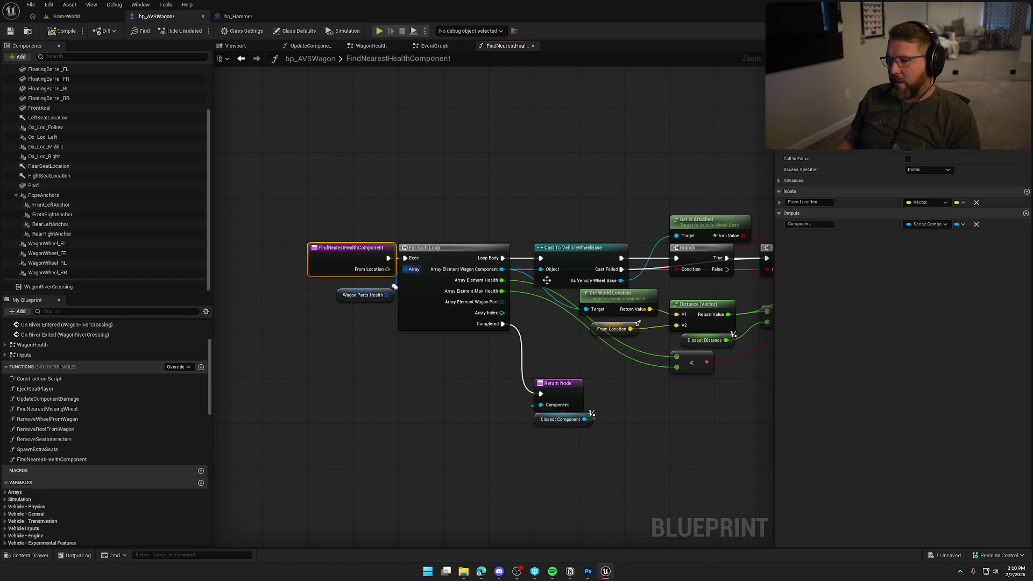
Add a second Boolean input, isDamaged, next to From Location on FindNearestHealthComponent
{"action": "left_click", "coordinate": [1026, 192]}
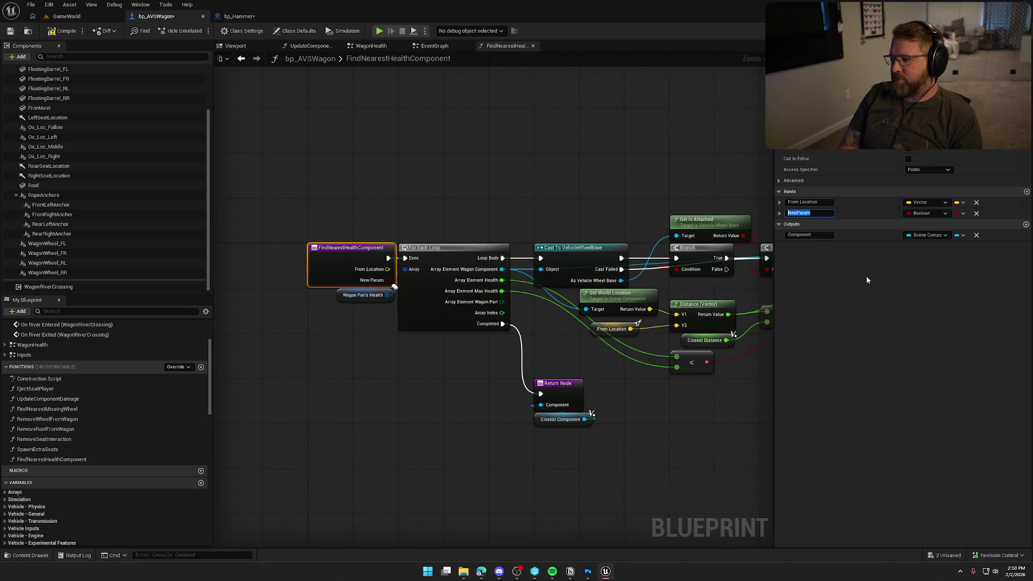
{"action": "type", "text": "isDamaged"}
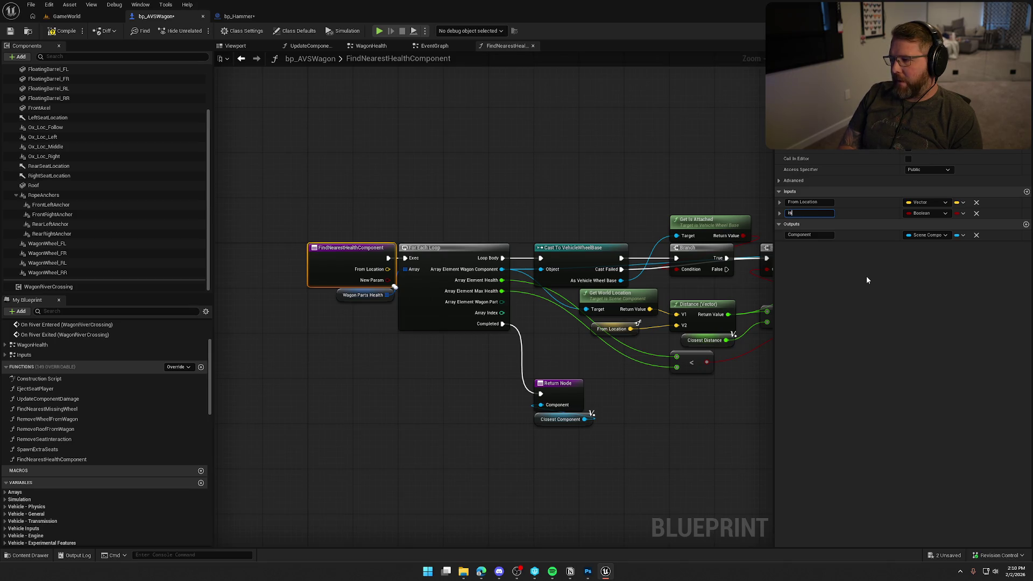
{"action": "key", "text": "Return"}
{"action": "mouse_move", "coordinate": [402, 412]}
{"action": "left_mouse_down"}
{"action": "mouse_move", "coordinate": [369, 425]}
{"action": "mouse_move", "coordinate": [486, 428]}
{"action": "mouse_move", "coordinate": [521, 392]}
{"action": "left_mouse_up"}
{"action": "scroll", "coordinate": [474, 414], "scroll_direction": "up", "scroll_amount": 1}
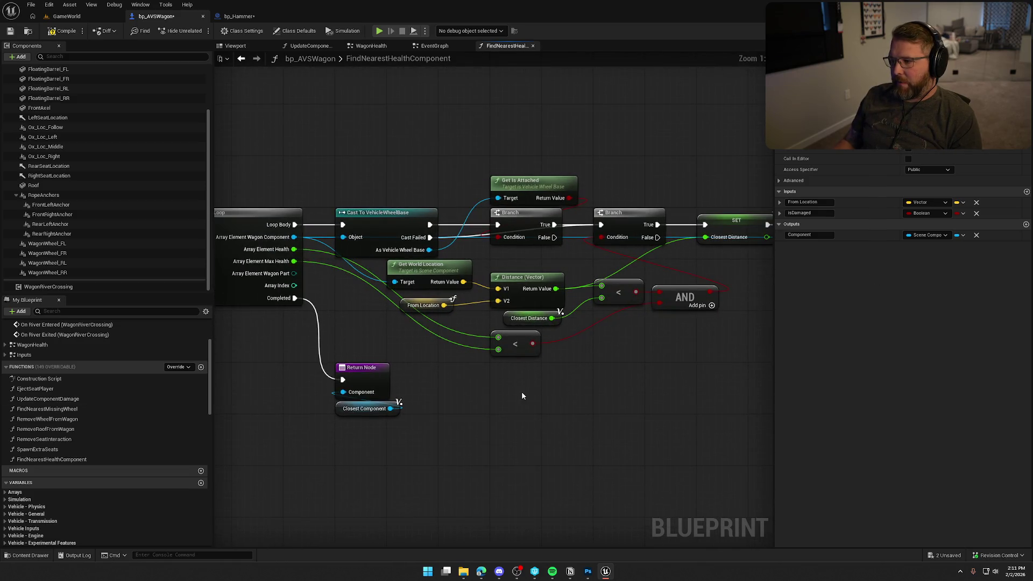